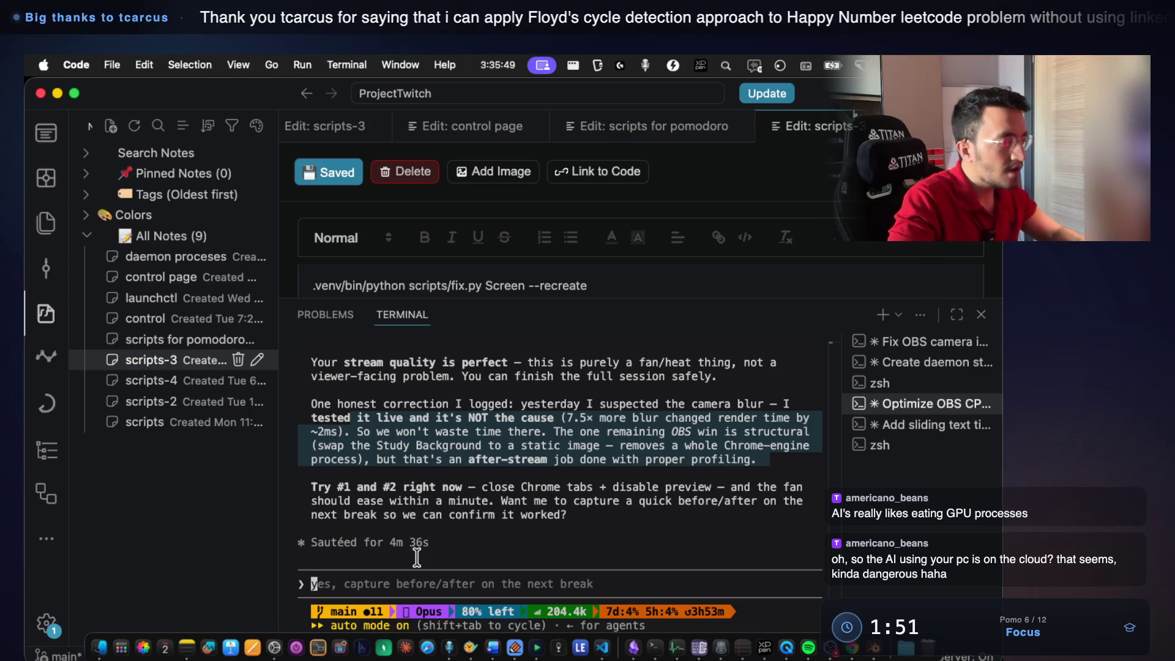
Ask the assistant what 'disable preview' means and report the fan only spins in the SWM3 scene.
drag(616, 486, 693, 488)
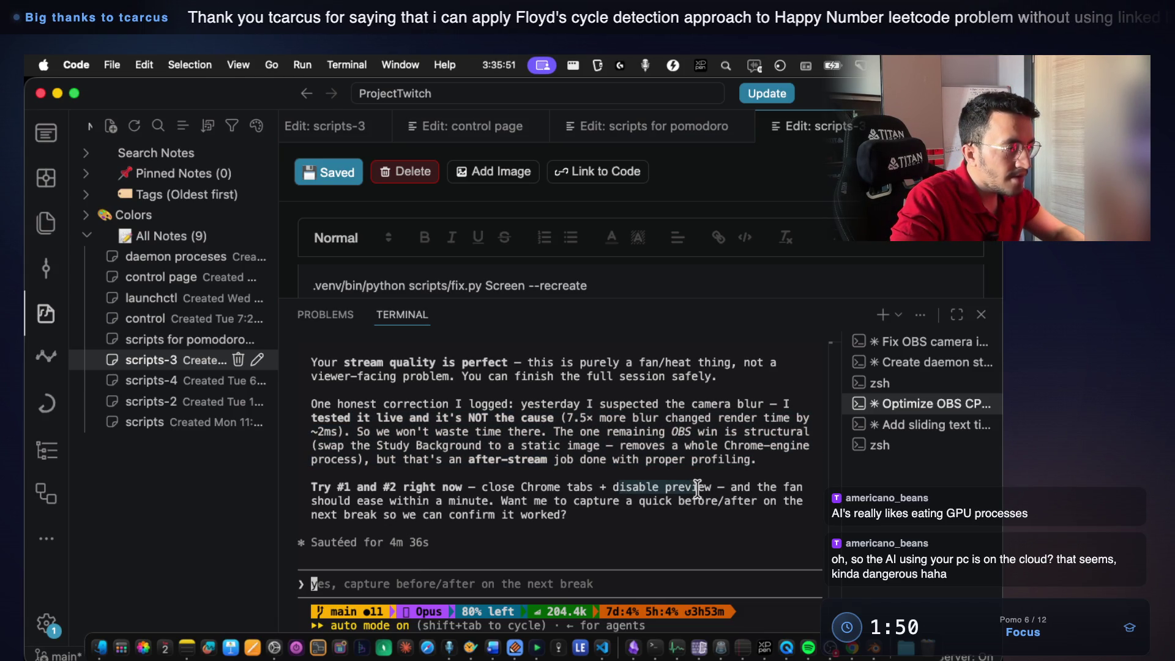
click(643, 537)
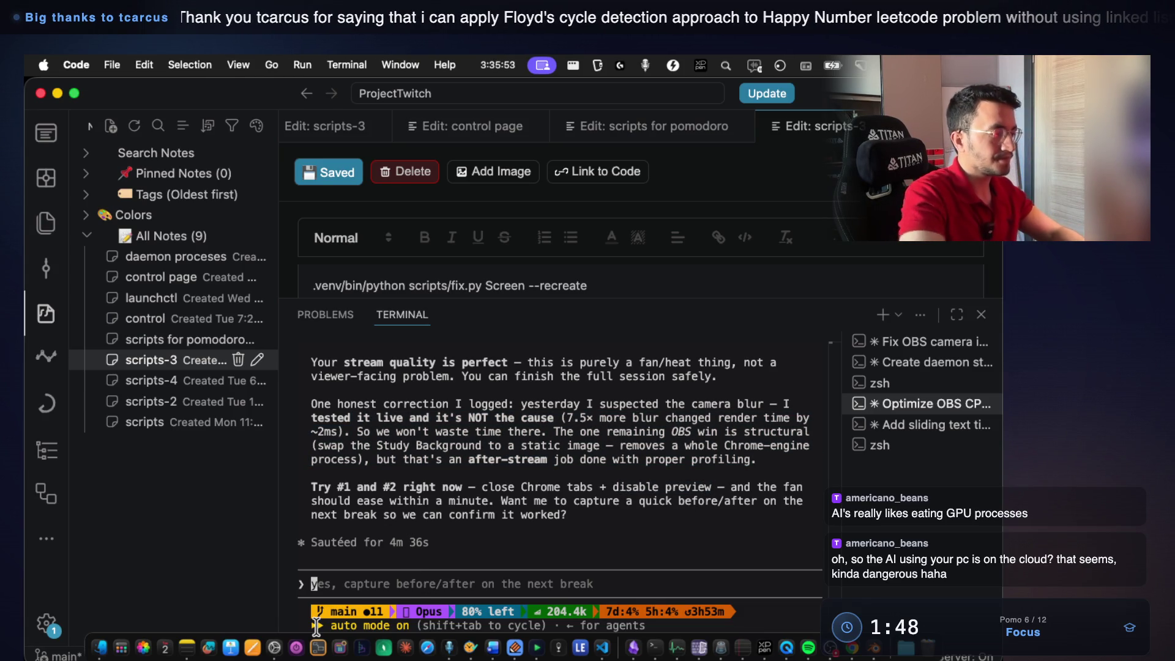
text(what do you mena)
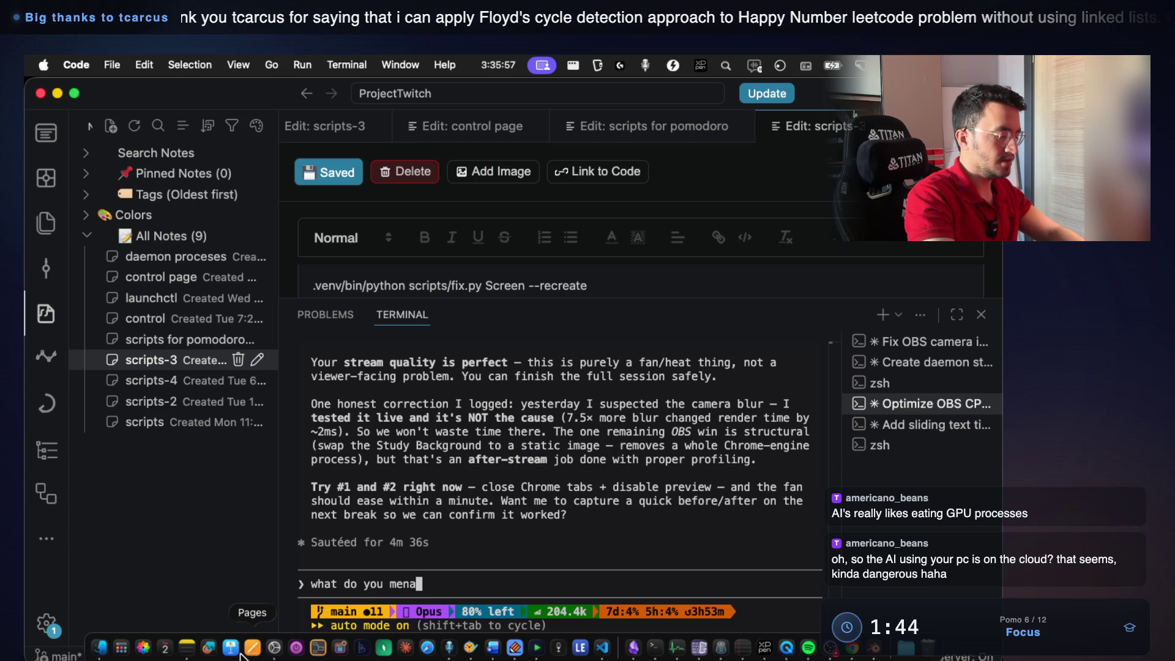
text( by isable preview?And also I realized that like during)
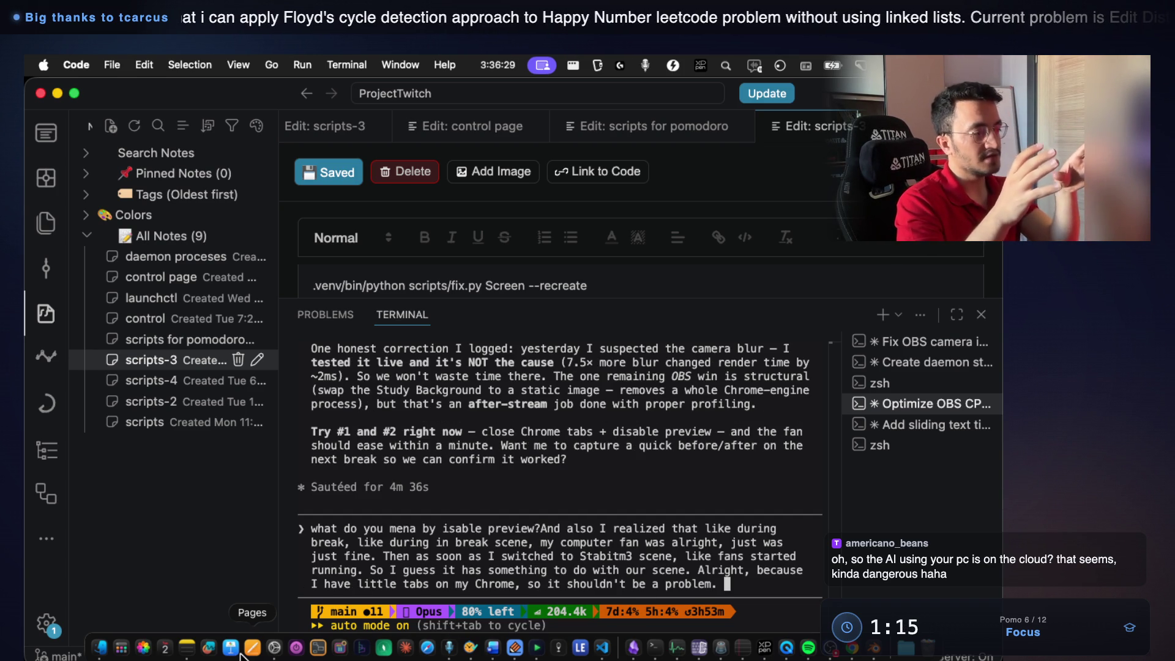
key(Return)
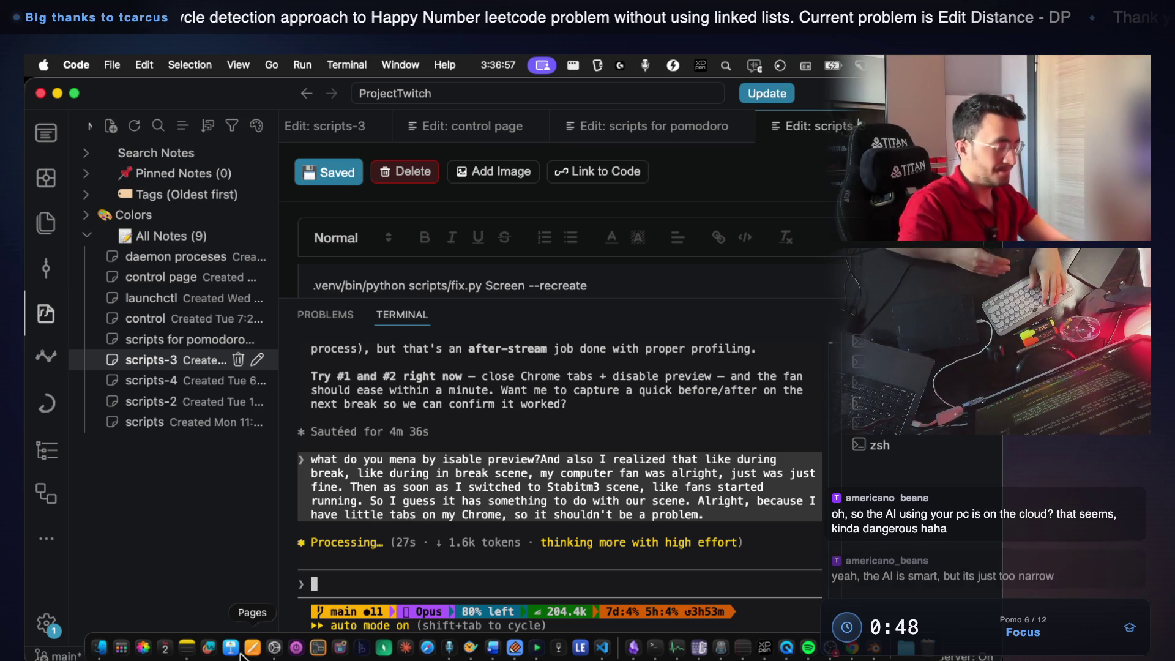
mouse_move(175, 318)
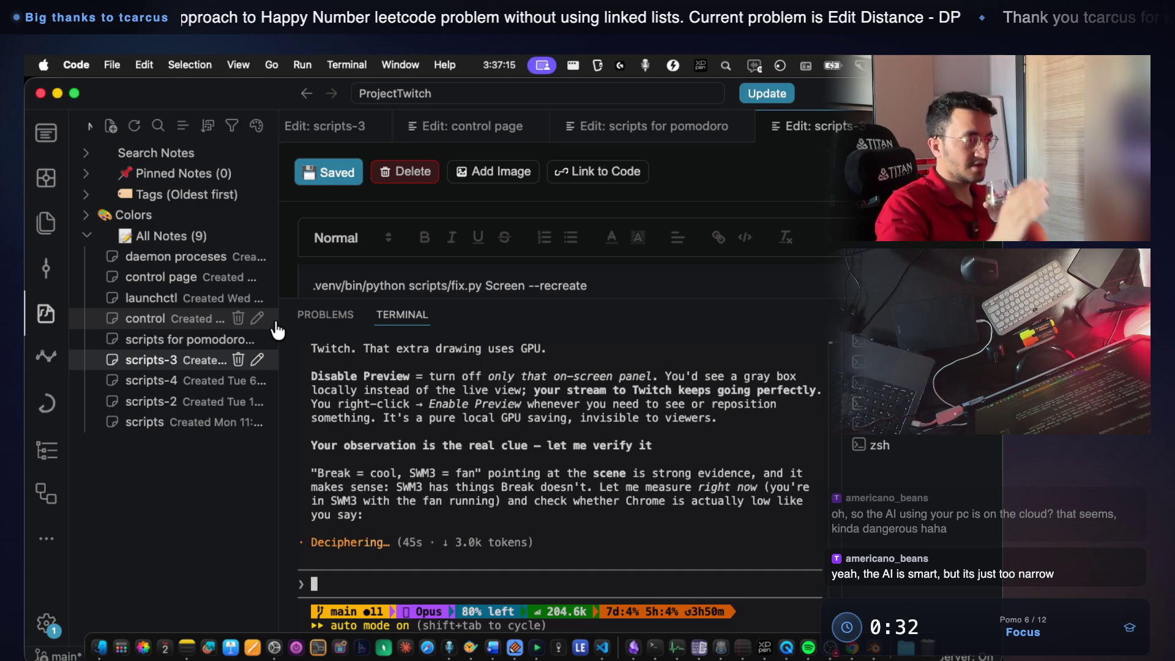
scroll(367, 413, up, 3)
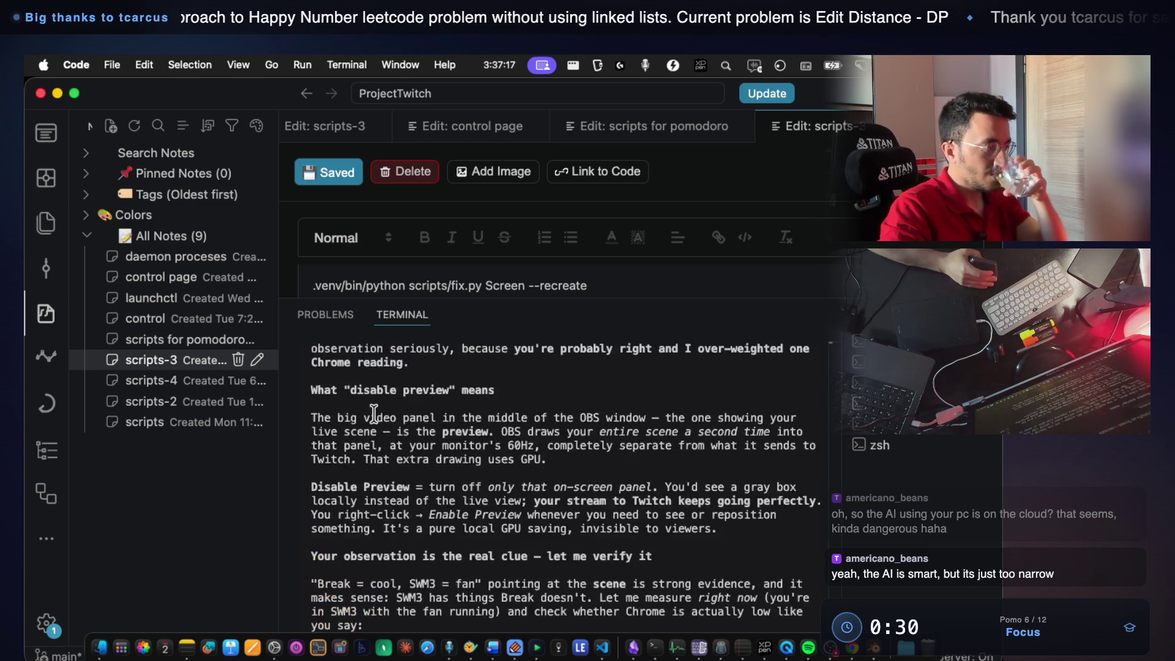
scroll(374, 415, up, 3)
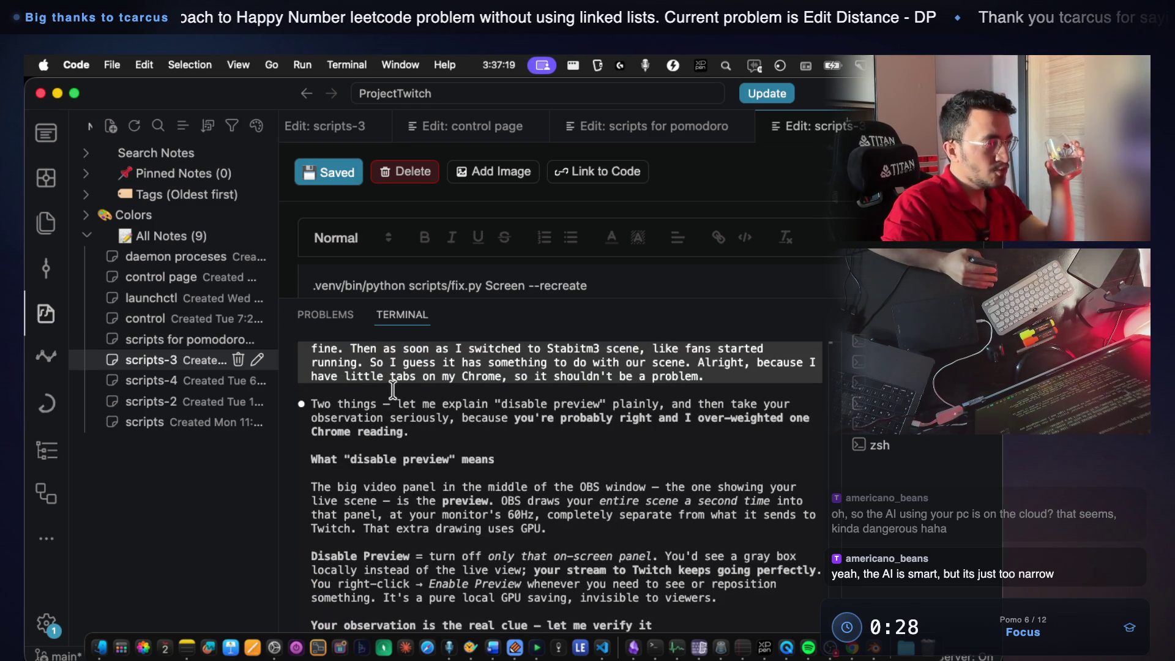
Read through the reply, highlighting the disable-preview, Chrome load, OBS scene drawing and GPU sentences.
drag(386, 397, 758, 425)
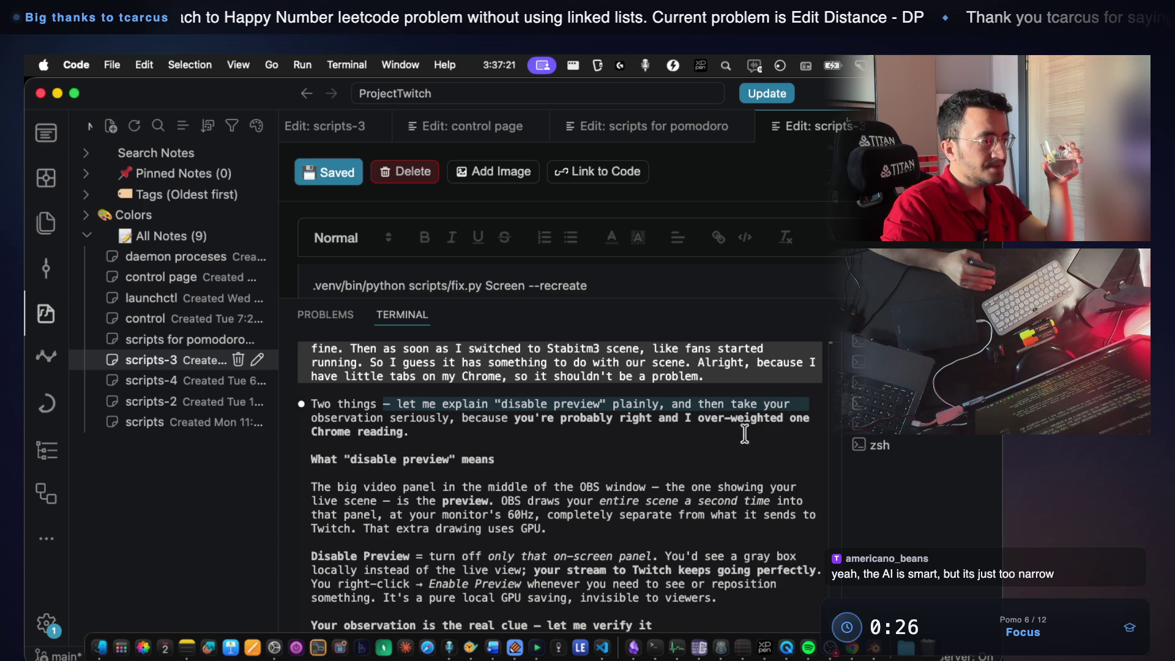
mouse_move(462, 418)
mouse_down()
mouse_move(776, 424)
mouse_move(783, 448)
mouse_up()
click(755, 466)
scroll(558, 474, down, 3)
scroll(488, 417, up, 3)
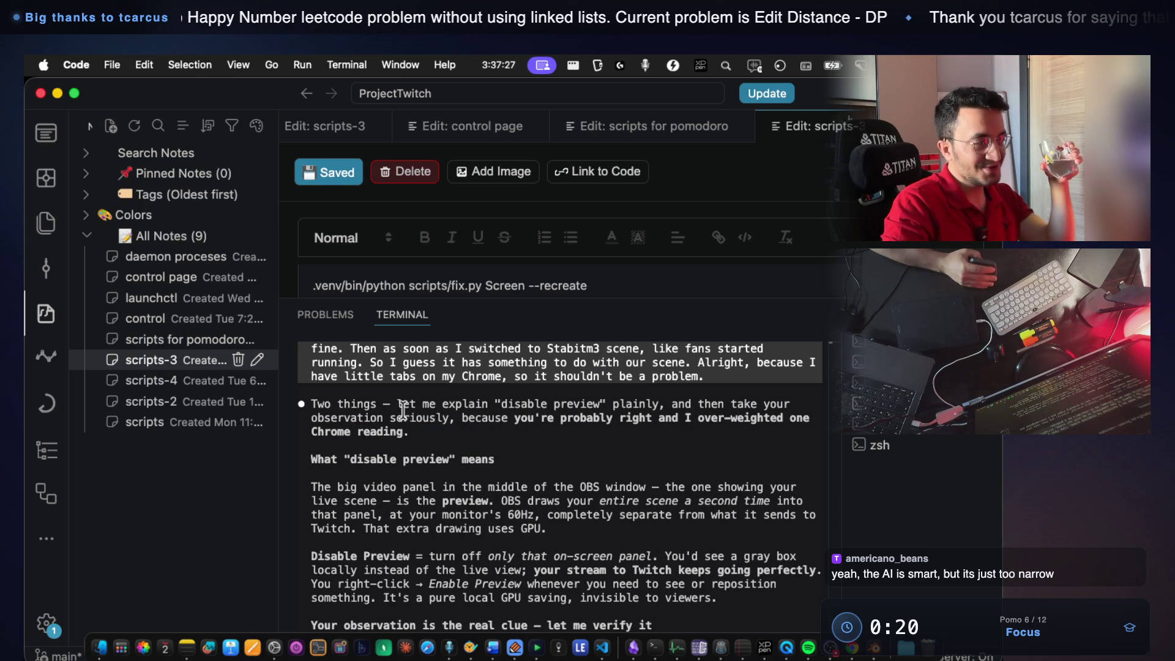
mouse_move(405, 431)
mouse_down()
mouse_move(554, 418)
mouse_move(605, 427)
mouse_up()
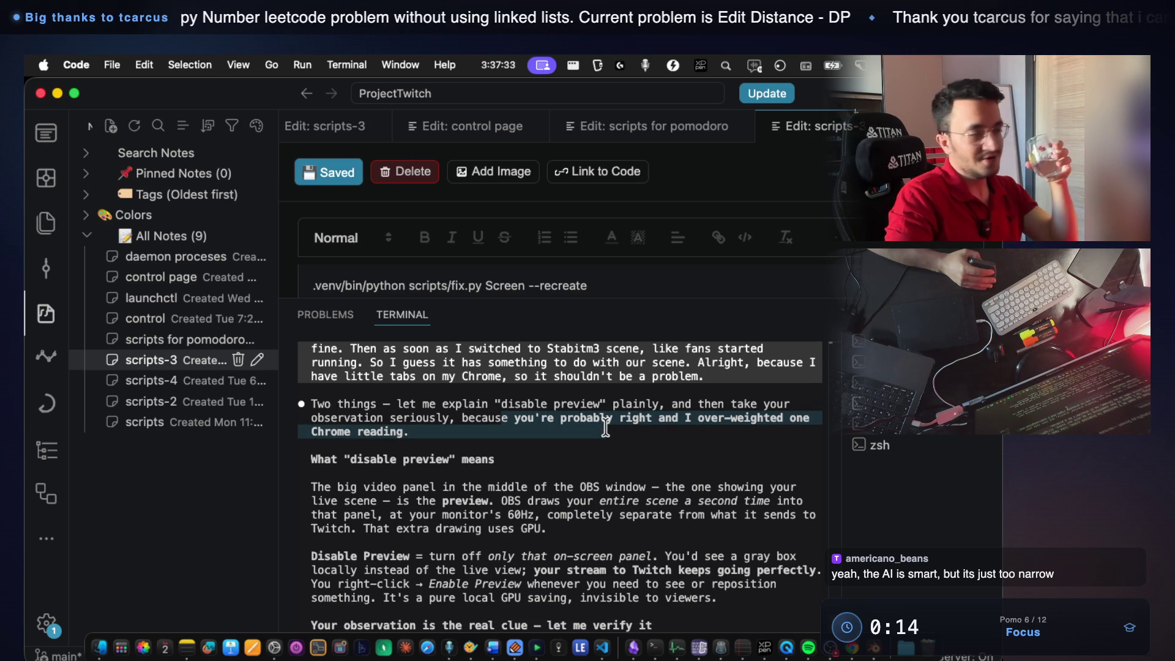
scroll(558, 463, down, 2)
scroll(559, 464, down, 1)
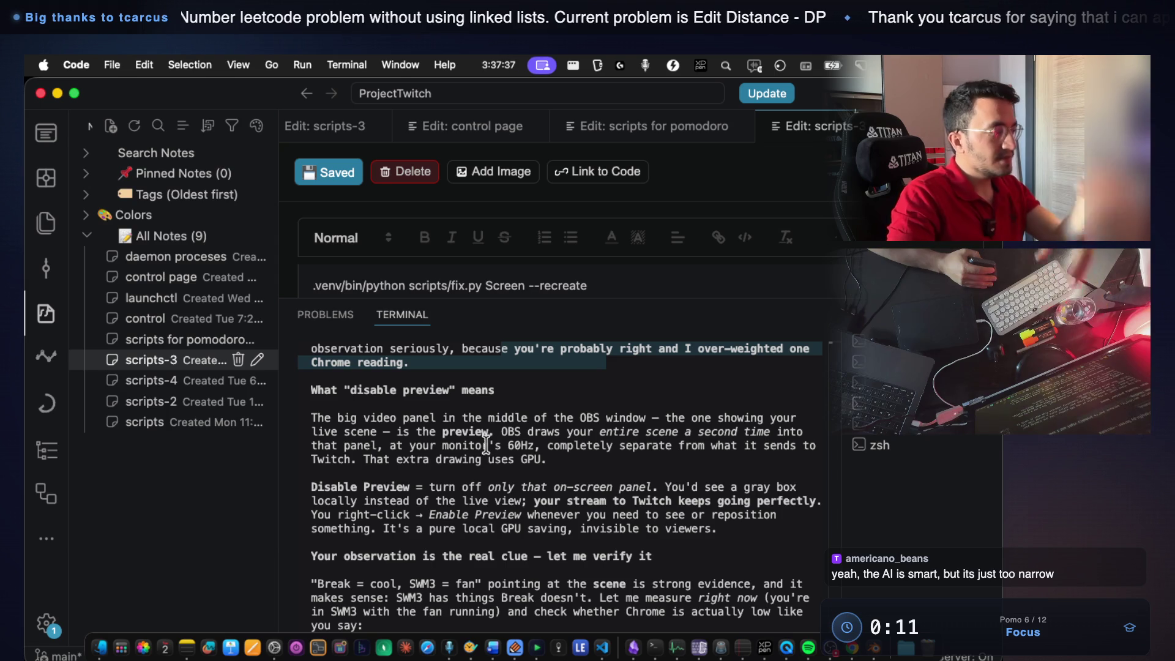
drag(392, 418, 593, 424)
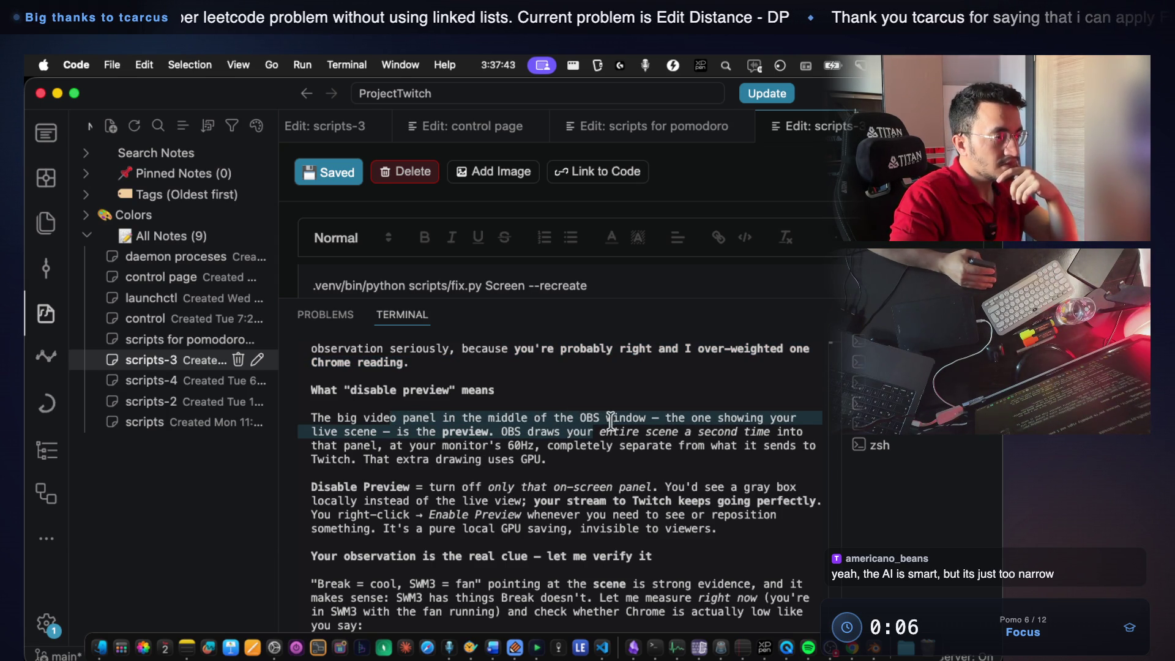
click(606, 423)
drag(519, 431, 804, 432)
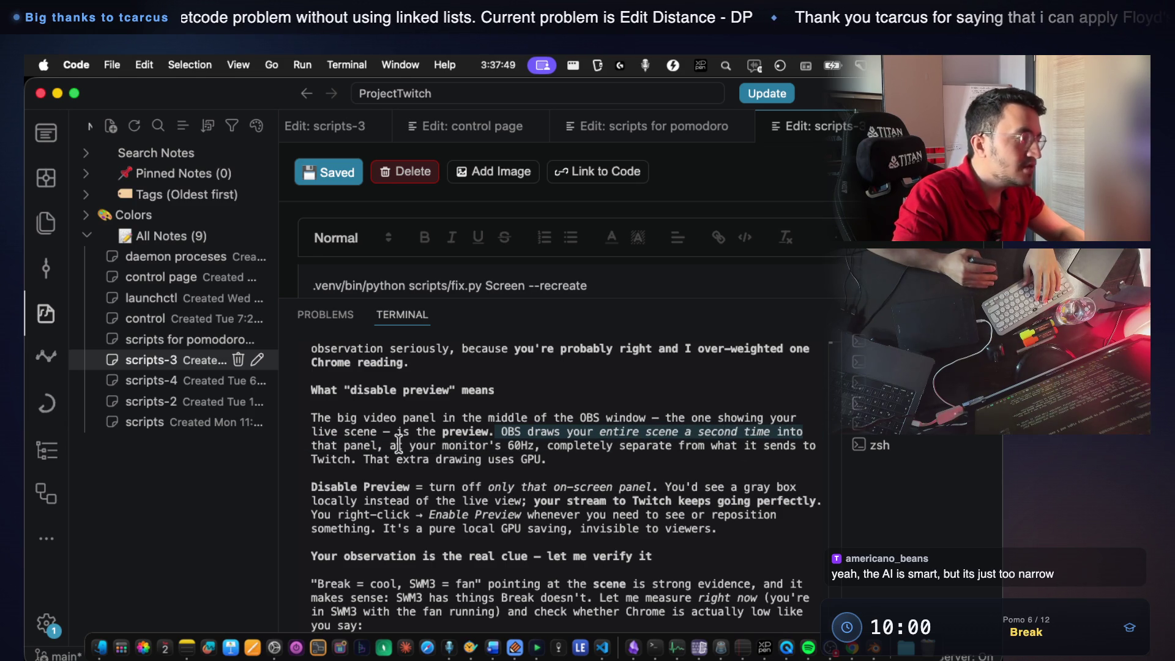
drag(400, 446, 590, 454)
mouse_move(490, 447)
mouse_down()
mouse_move(643, 451)
mouse_move(677, 485)
mouse_up()
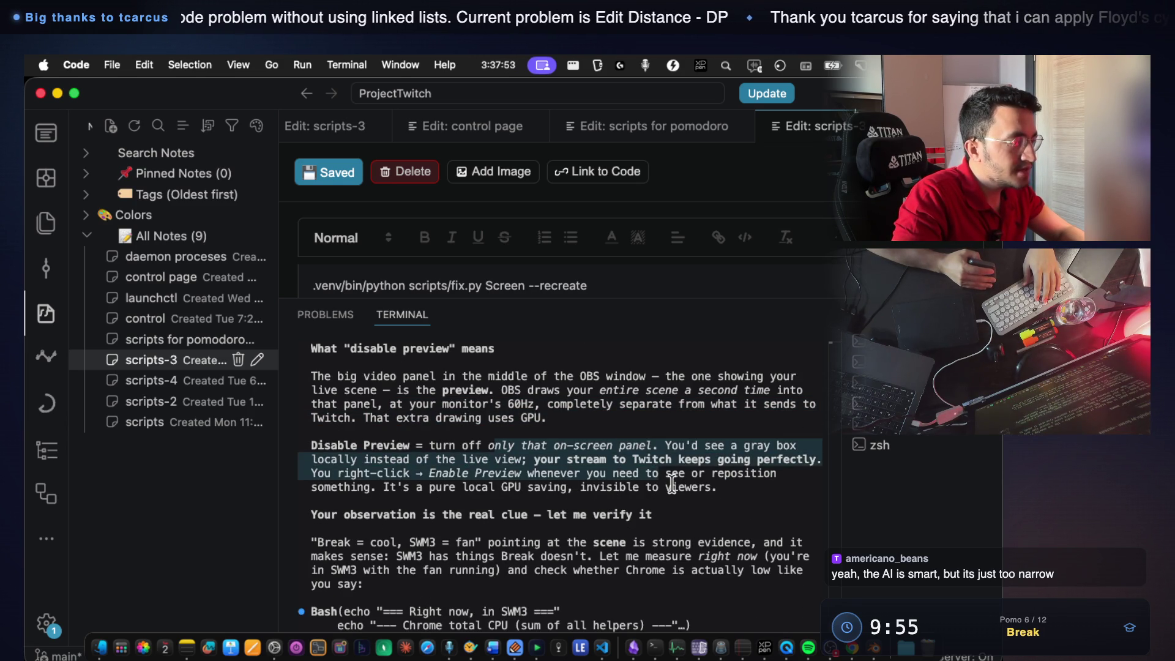
click(677, 485)
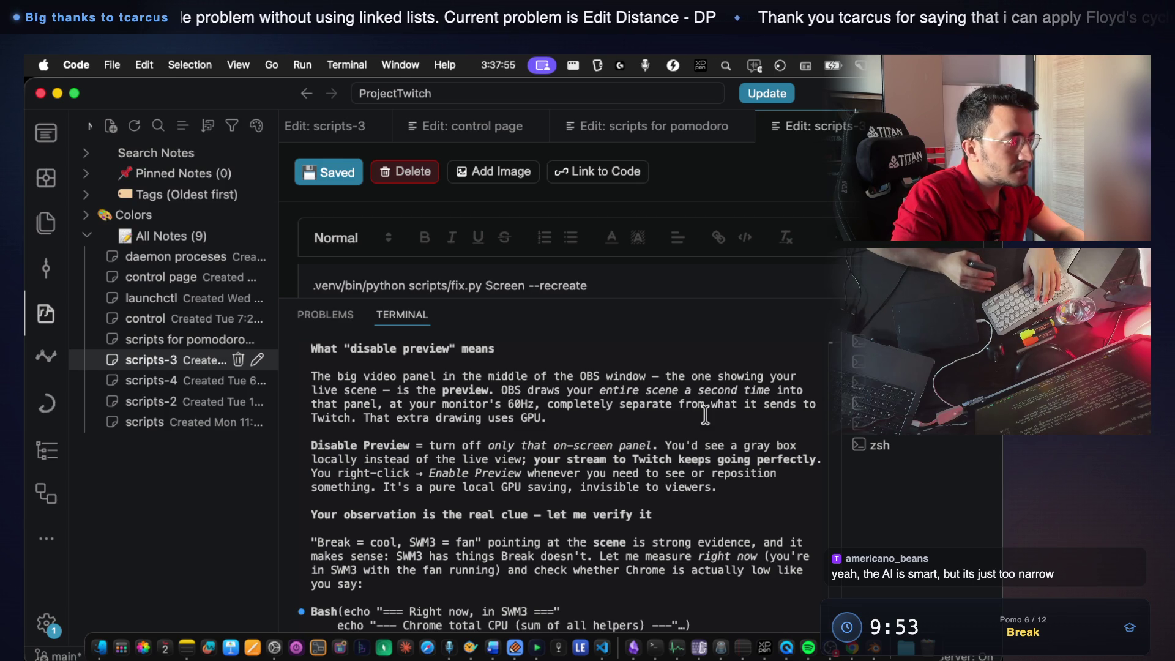
drag(338, 473, 577, 474)
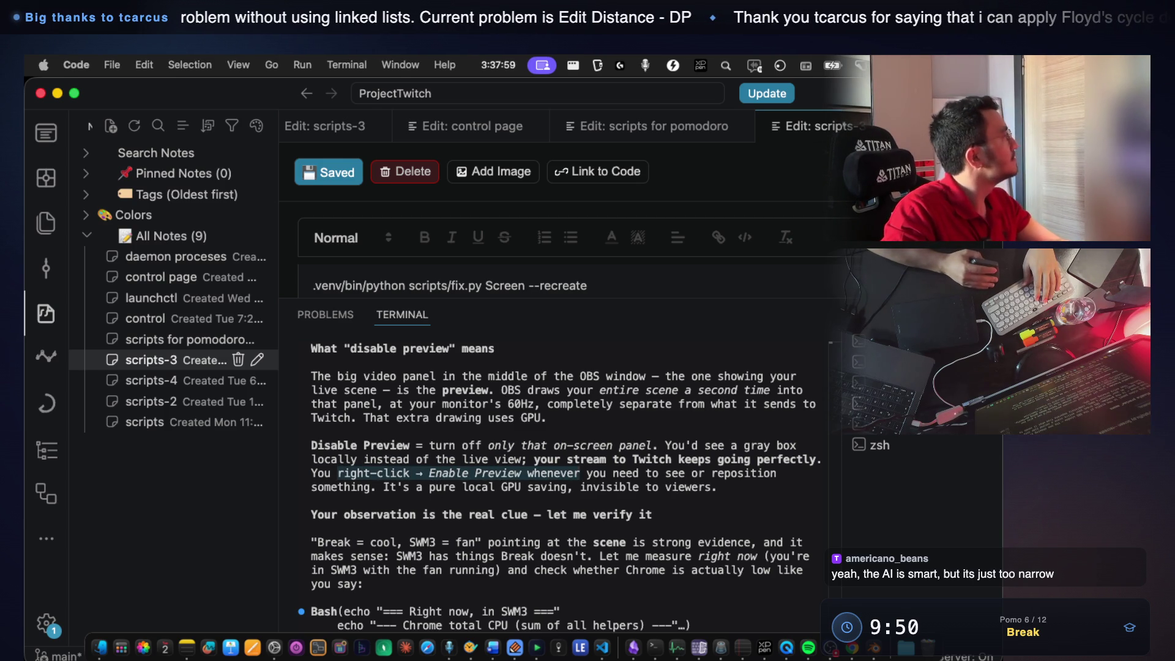
Check the 'two things to try' advice and bring the AllLanguages editor window forward.
key(super+Tab)
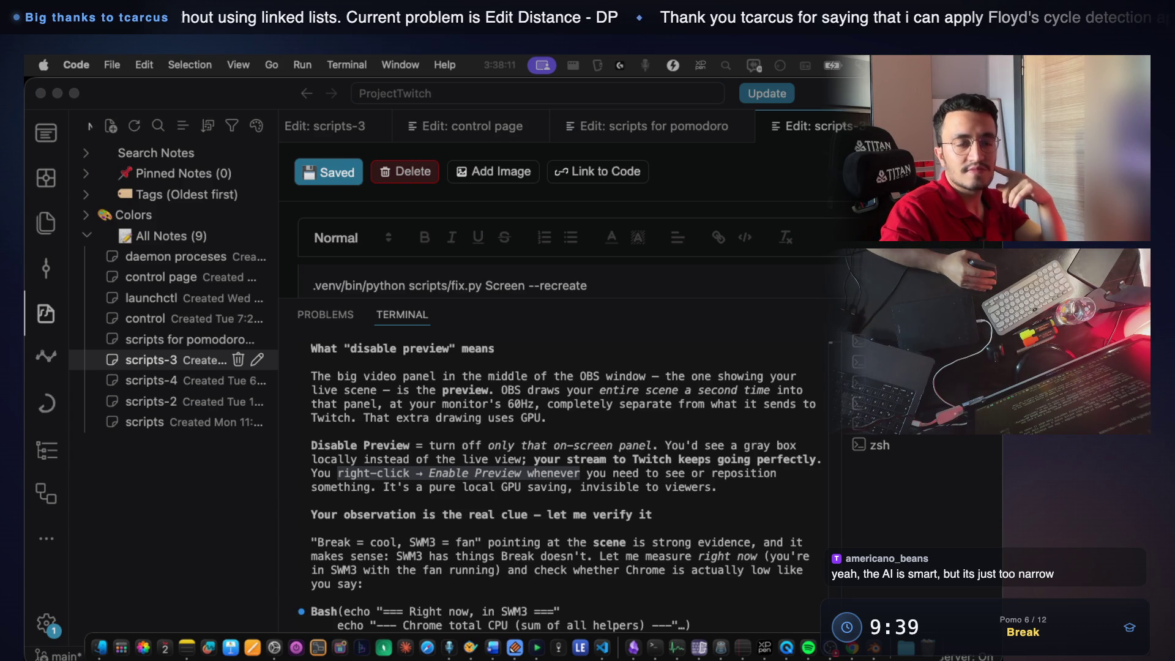
scroll(724, 498, down, 5)
scroll(723, 497, down, 3)
scroll(722, 496, down, 2)
scroll(722, 496, down, 3)
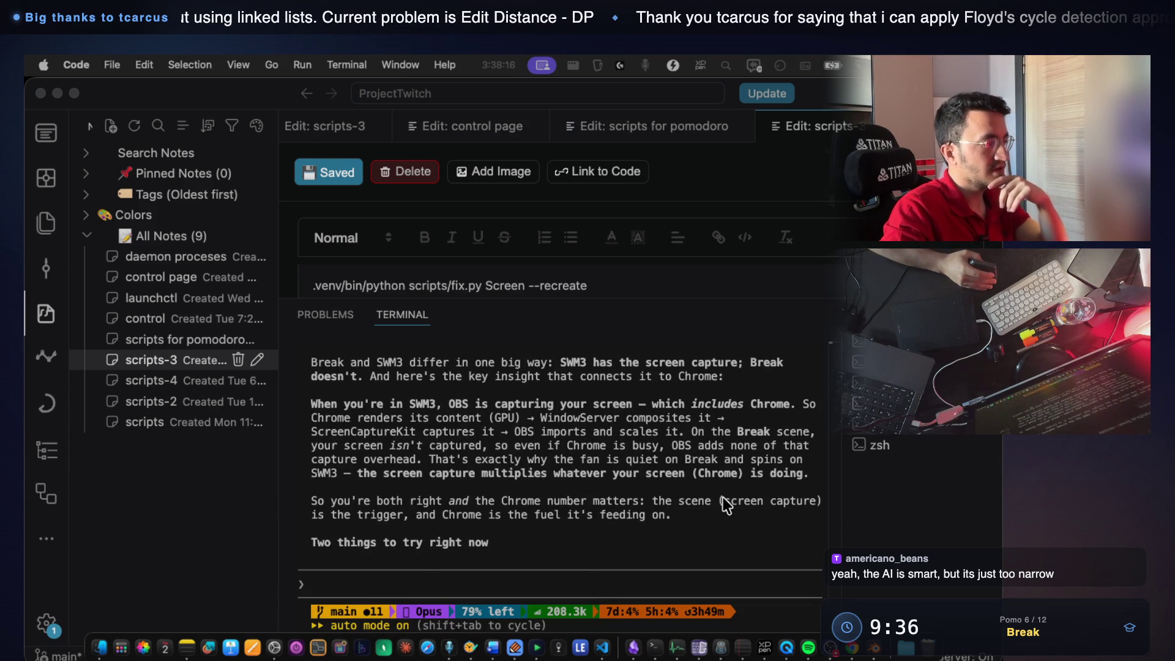
scroll(720, 499, down, 2)
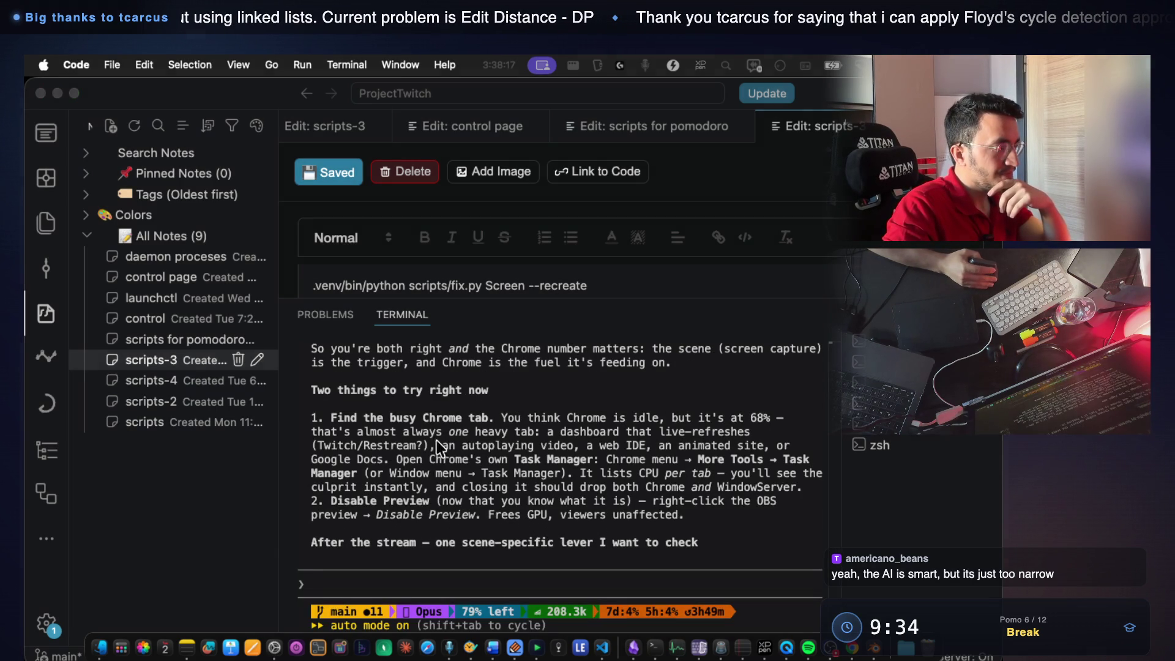
drag(344, 392, 398, 387)
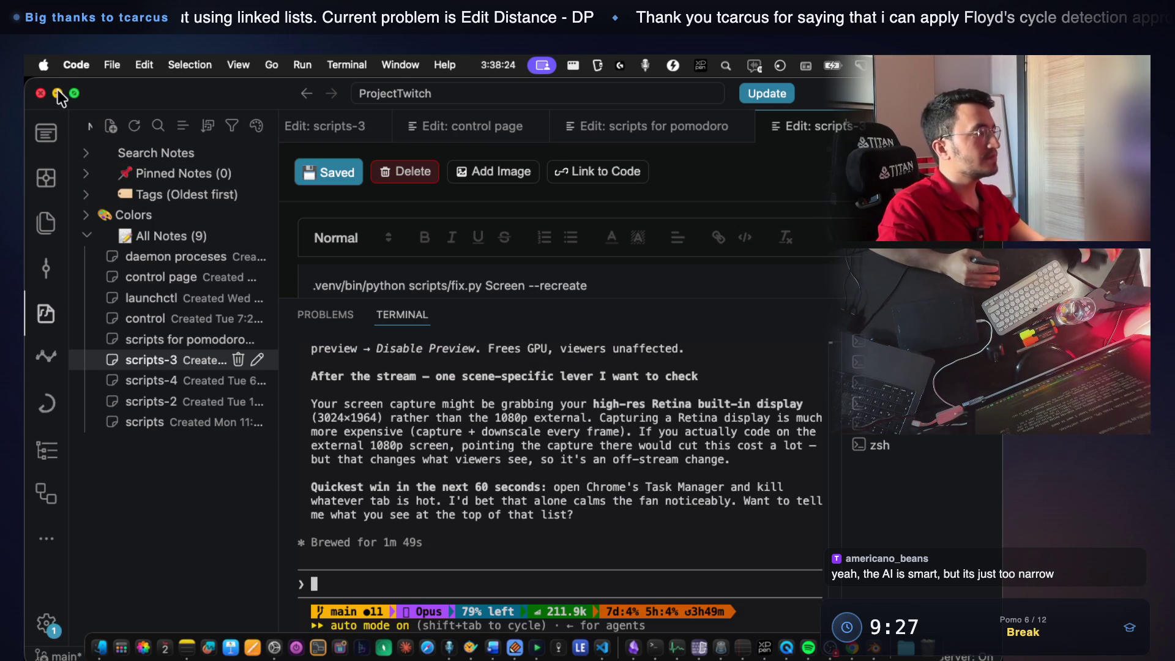
key(super+grave)
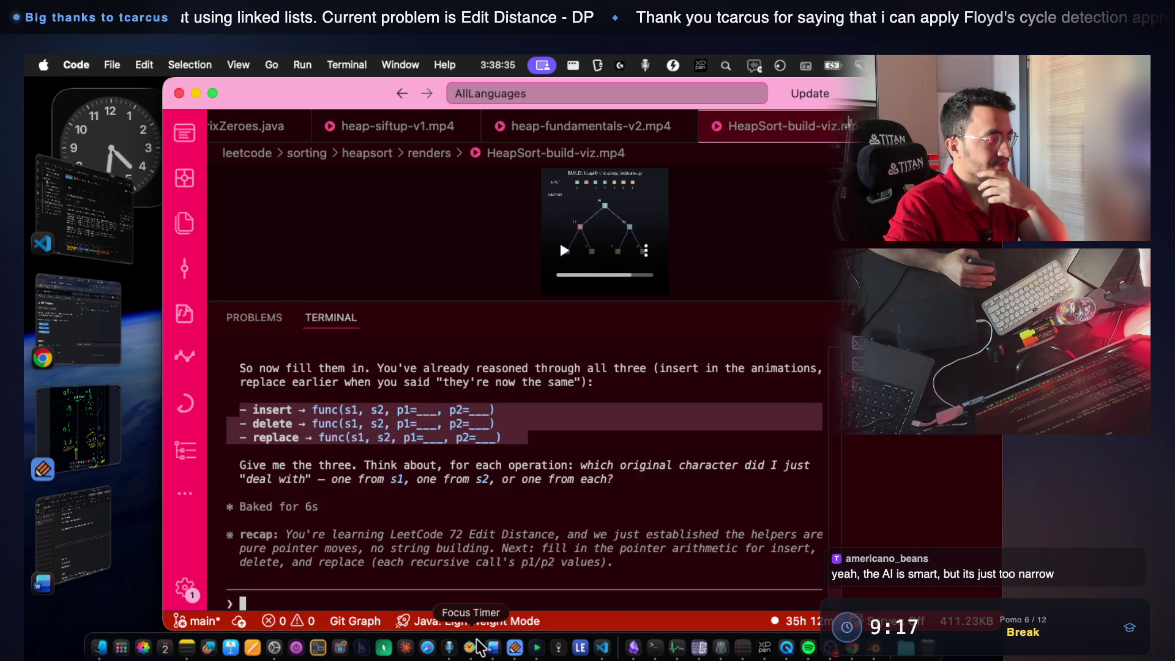
Reset Focus Timer's tracked time to zero and start tracking again.
click(427, 647)
click(553, 450)
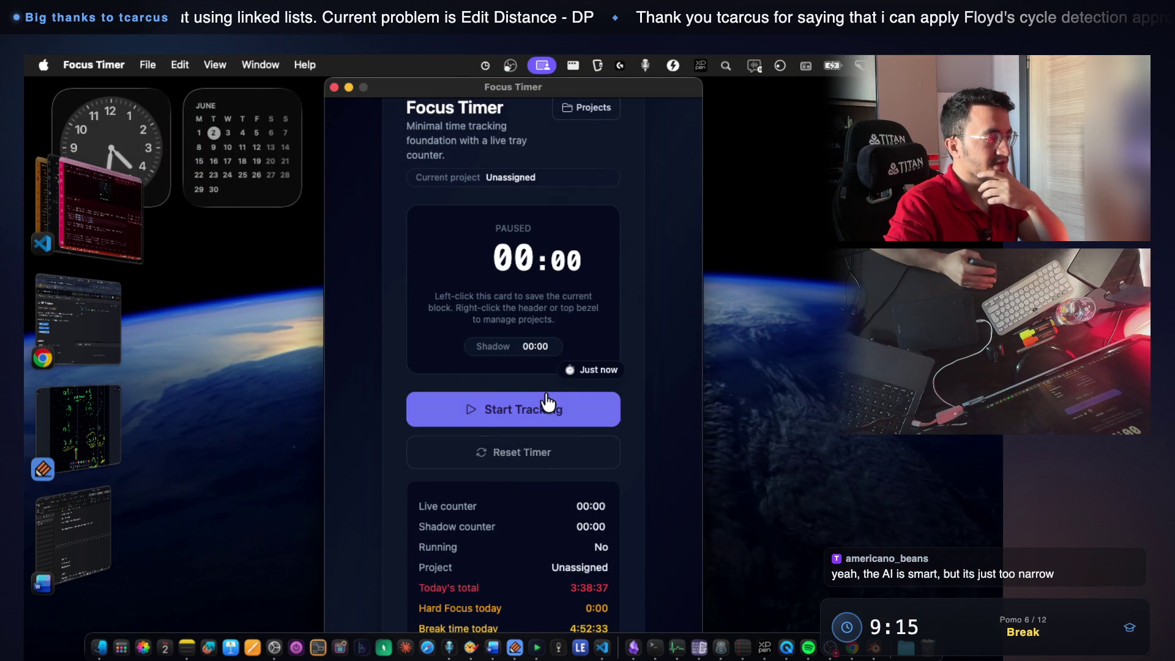
click(545, 404)
Highlight the insert call's func arguments in the Edit Distance code, then switch to the Notability whiteboard.
click(134, 232)
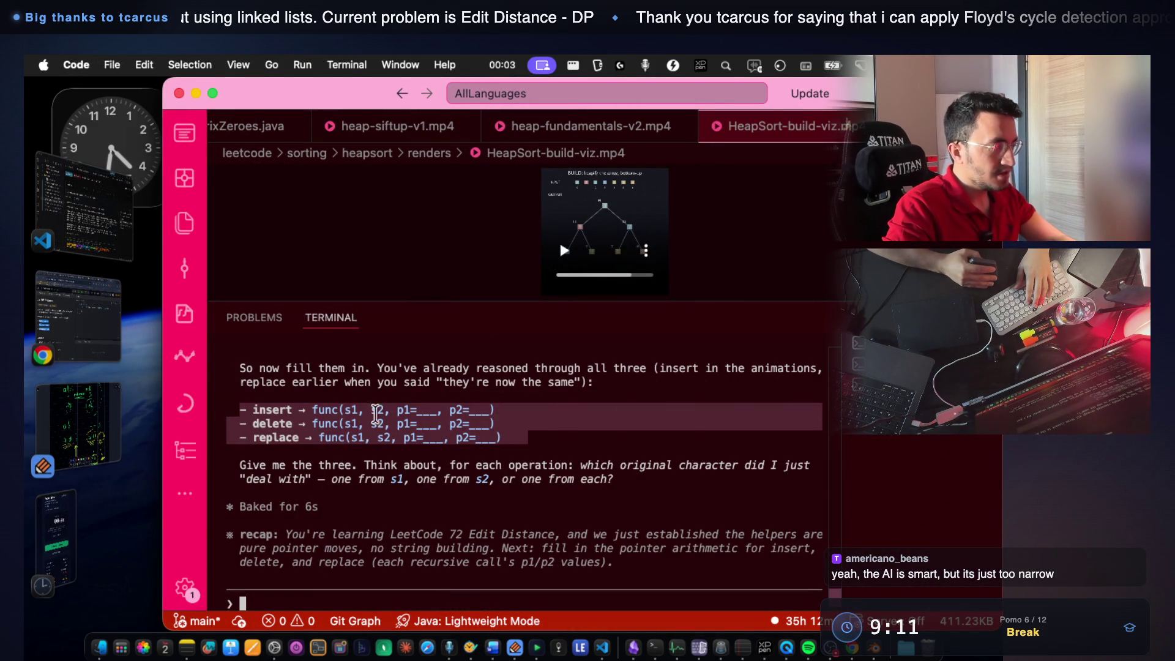
click(356, 412)
drag(312, 409, 493, 415)
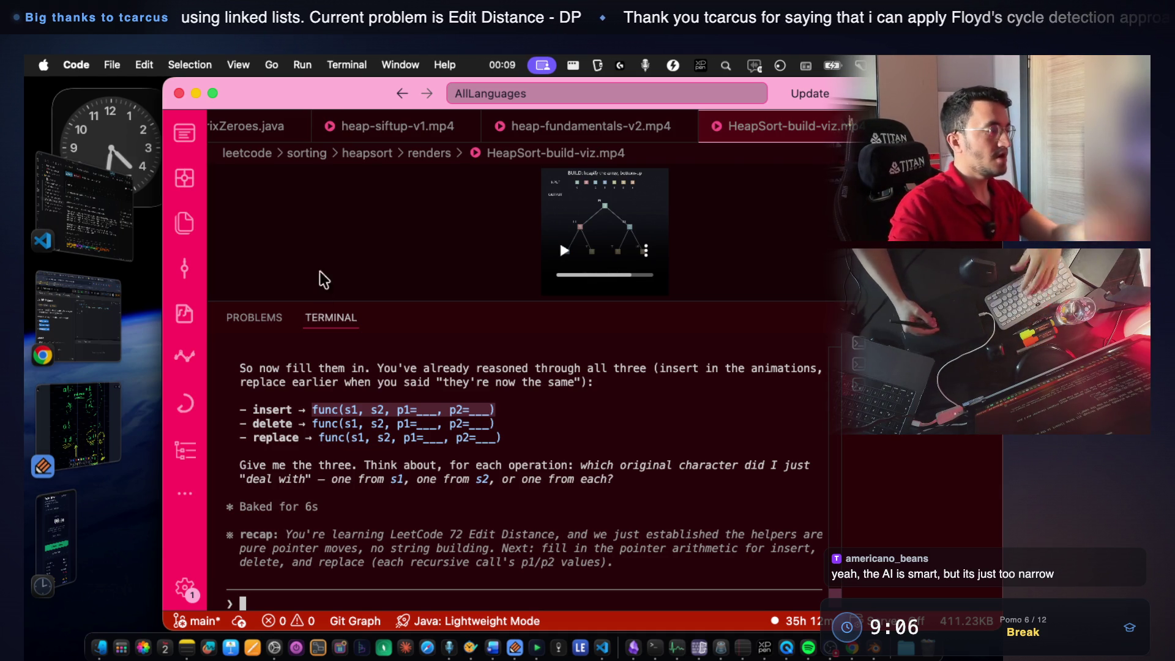
click(114, 419)
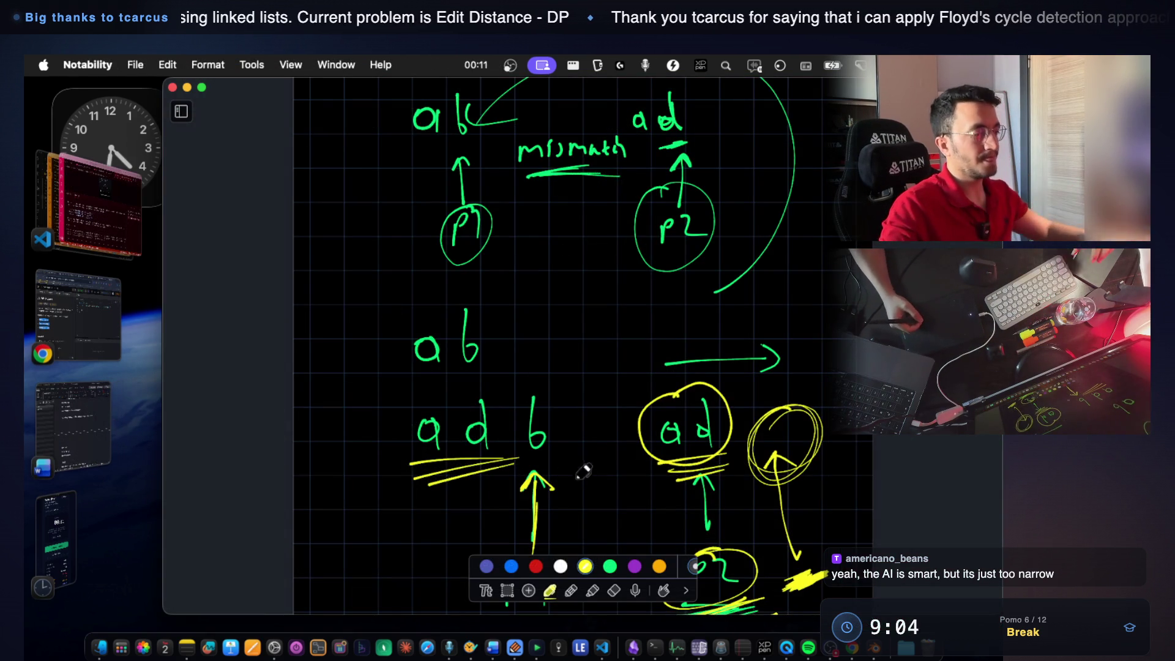
scroll(582, 480, down, 3)
scroll(577, 446, down, 6)
scroll(577, 446, down, 5)
scroll(577, 446, down, 5)
scroll(577, 446, down, 3)
scroll(582, 445, up, 1)
scroll(583, 444, up, 2)
scroll(579, 444, down, 1)
scroll(570, 403, down, 2)
Revisit the ab/adb pointer mismatch diagram, undoing a stray stroke, then switch to the LeetCode Edit Distance problem.
mouse_move(321, 358)
mouse_down()
mouse_move(323, 380)
mouse_move(354, 380)
mouse_up()
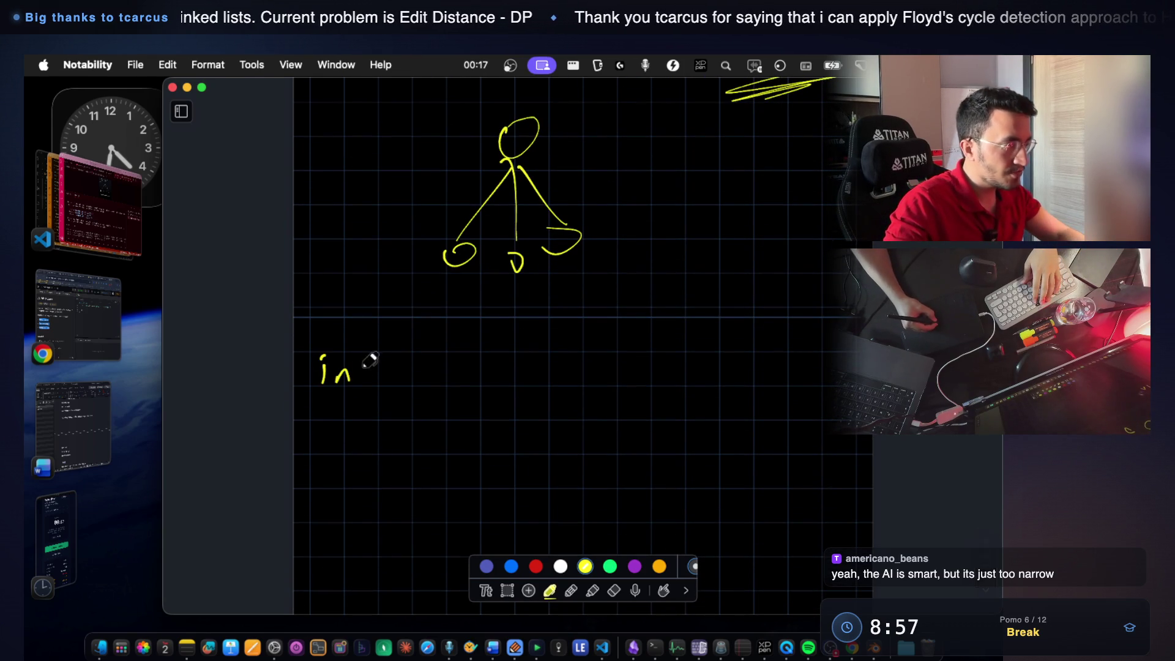
key(super+z)
key(super+z)
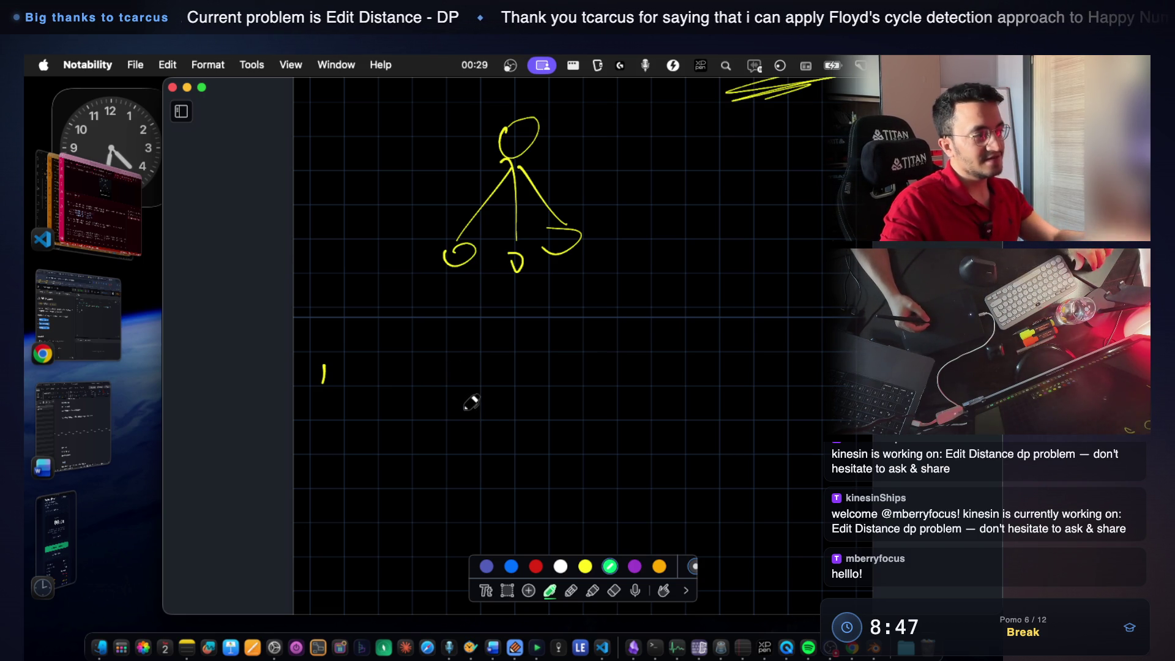
scroll(455, 403, up, 3)
scroll(469, 407, up, 7)
scroll(471, 409, up, 4)
scroll(470, 410, up, 2)
scroll(469, 410, up, 2)
scroll(470, 409, up, 2)
scroll(469, 411, up, 2)
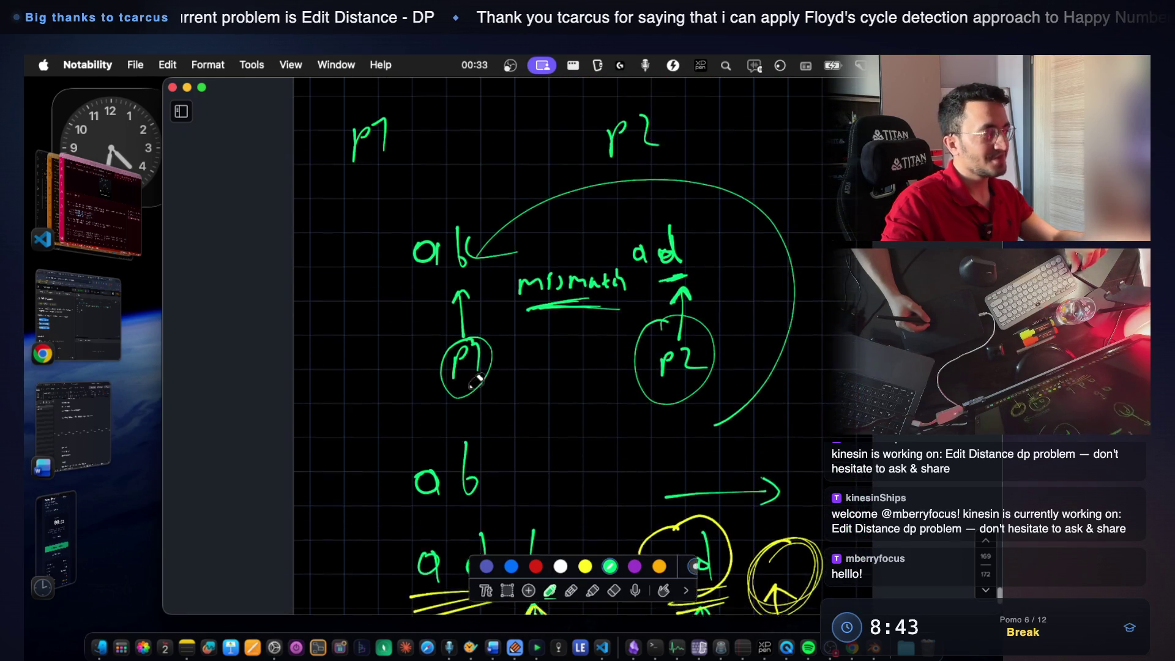
click(84, 296)
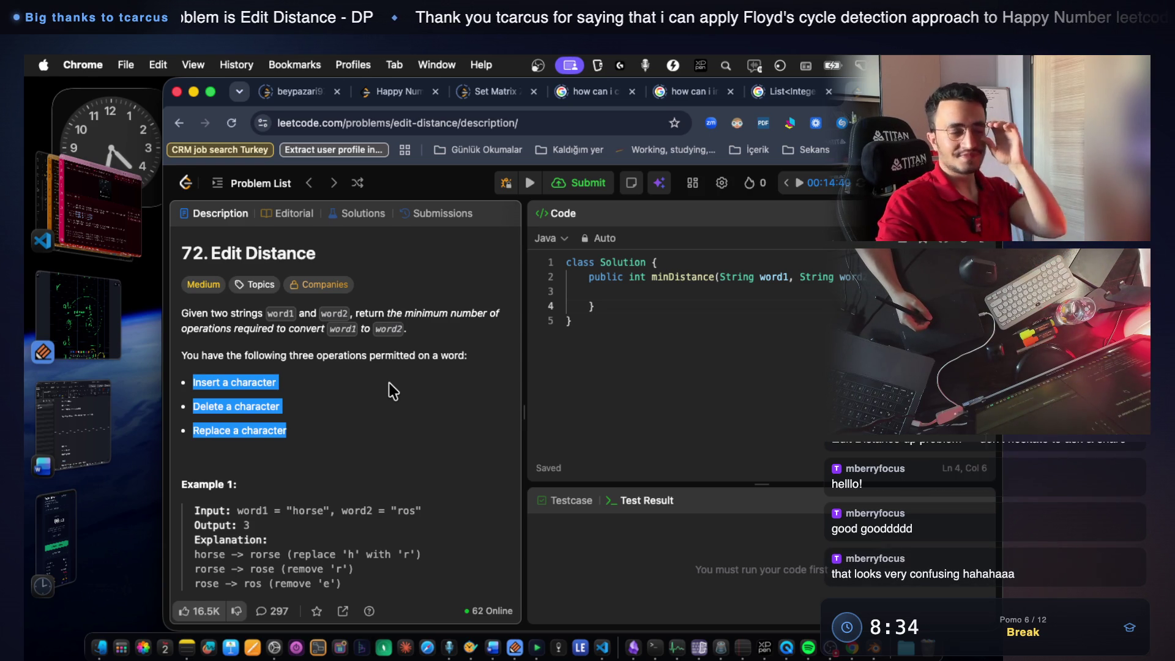
mouse_move(347, 395)
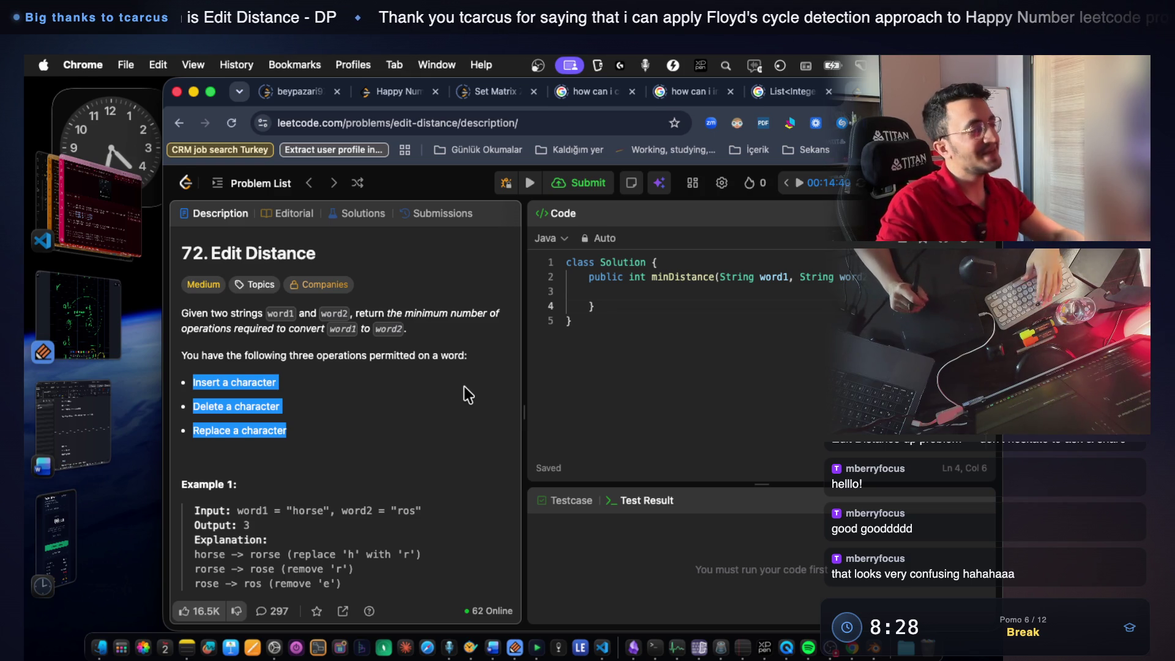
Review the Replace operation and the horse-to-ros example, then return to the Notability canvas.
click(429, 419)
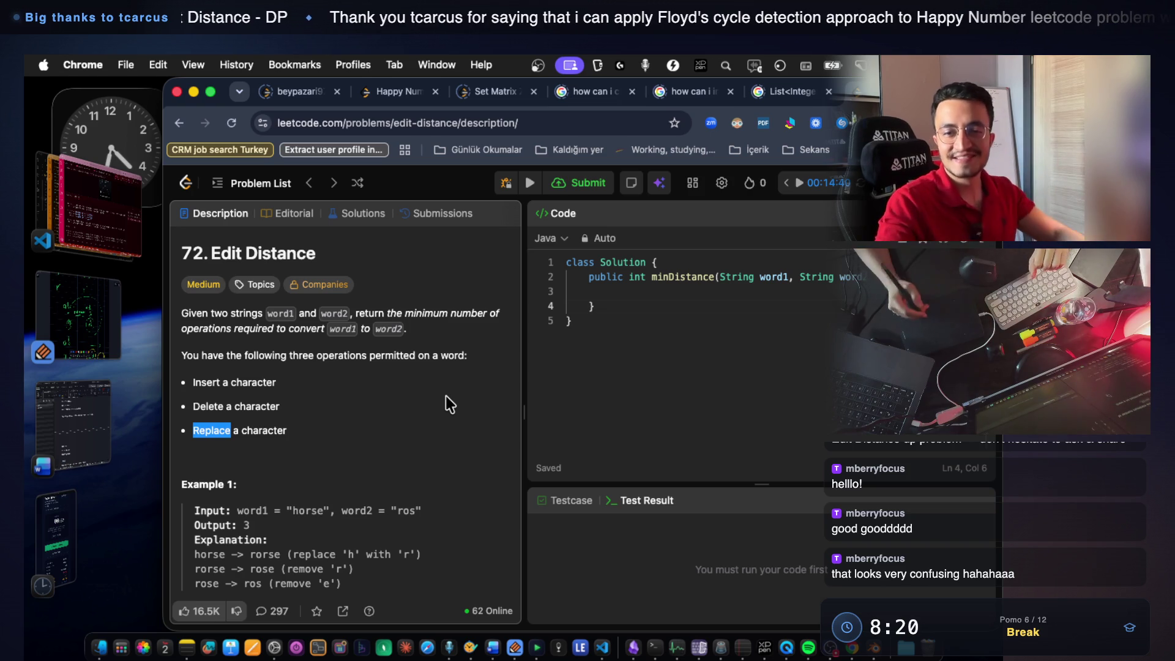
scroll(315, 443, down, 2)
click(306, 464)
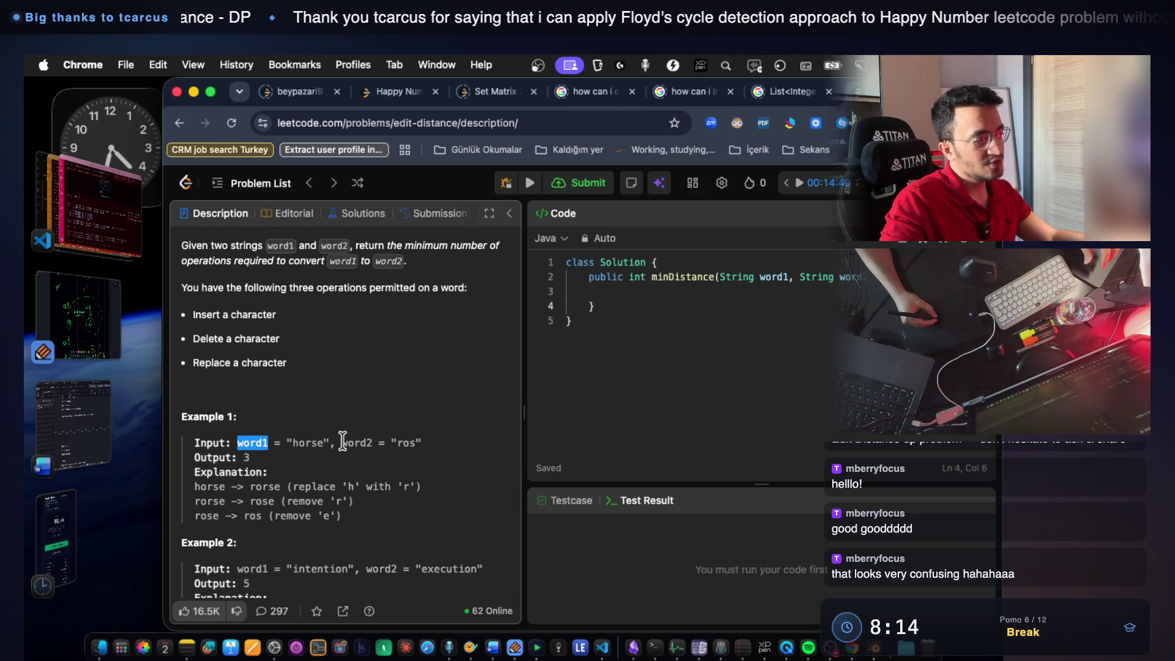
scroll(380, 513, down, 1)
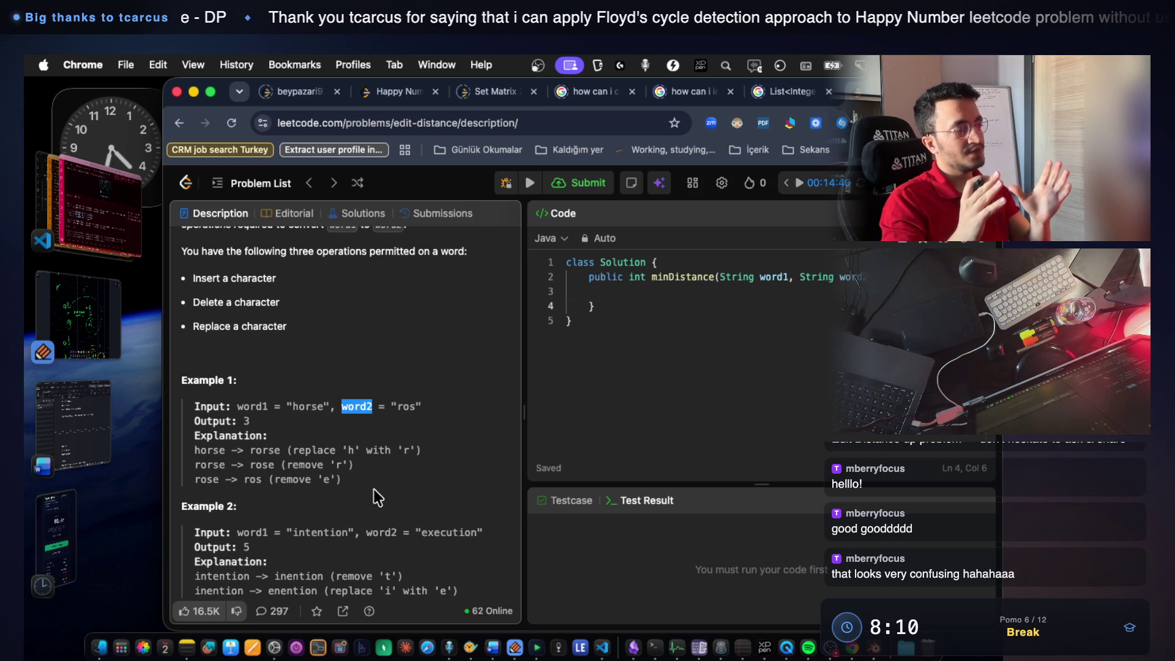
scroll(498, 359, up, 2)
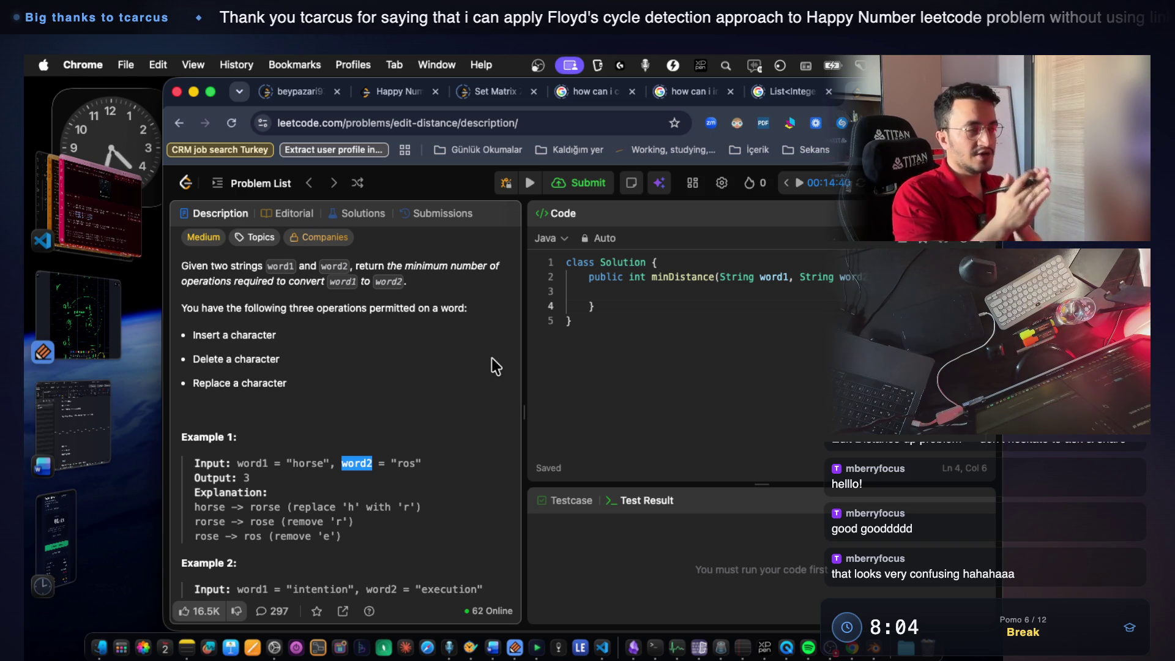
drag(385, 463, 418, 461)
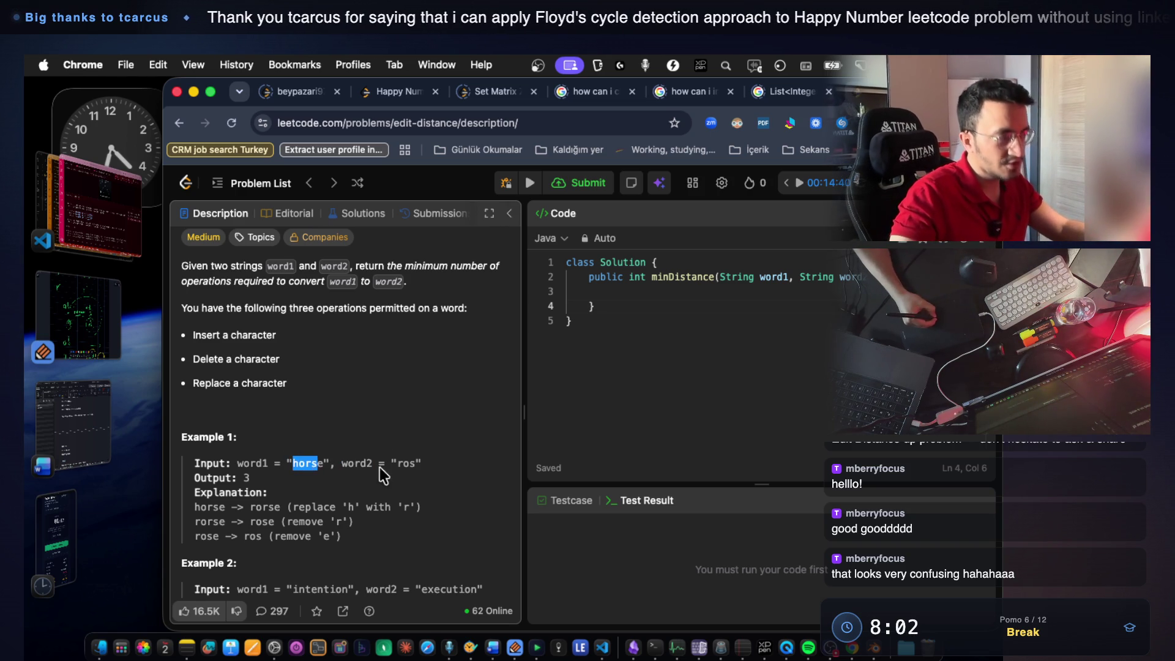
click(59, 300)
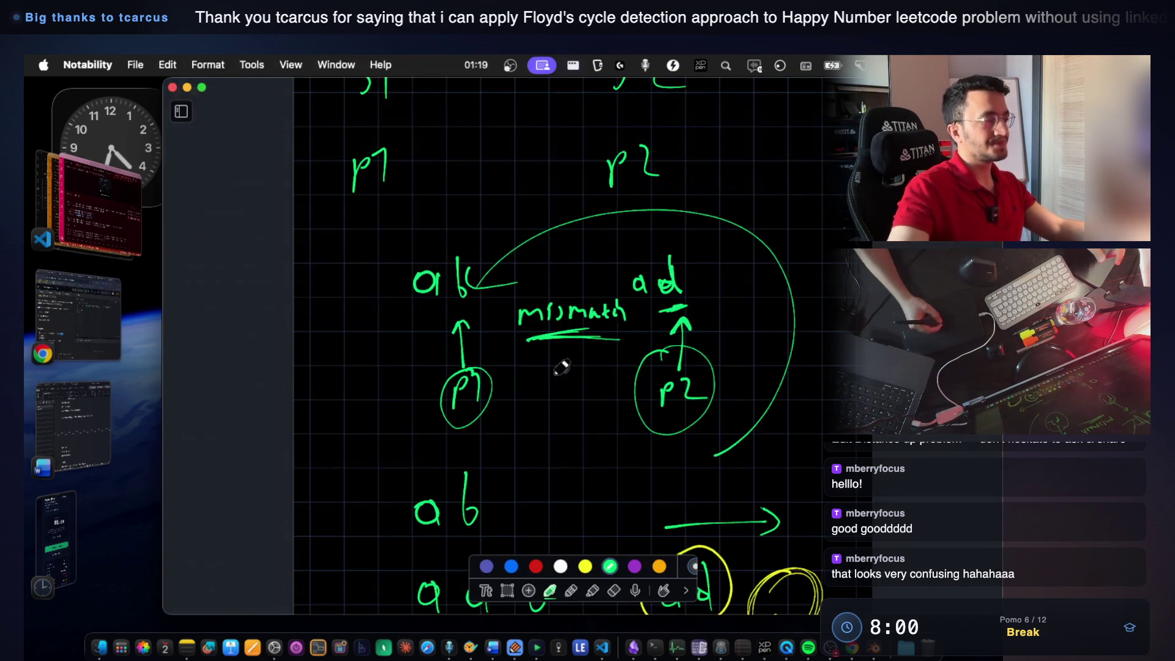
scroll(570, 386, down, 5)
scroll(568, 377, down, 5)
scroll(565, 367, down, 5)
scroll(565, 354, down, 5)
scroll(564, 354, down, 5)
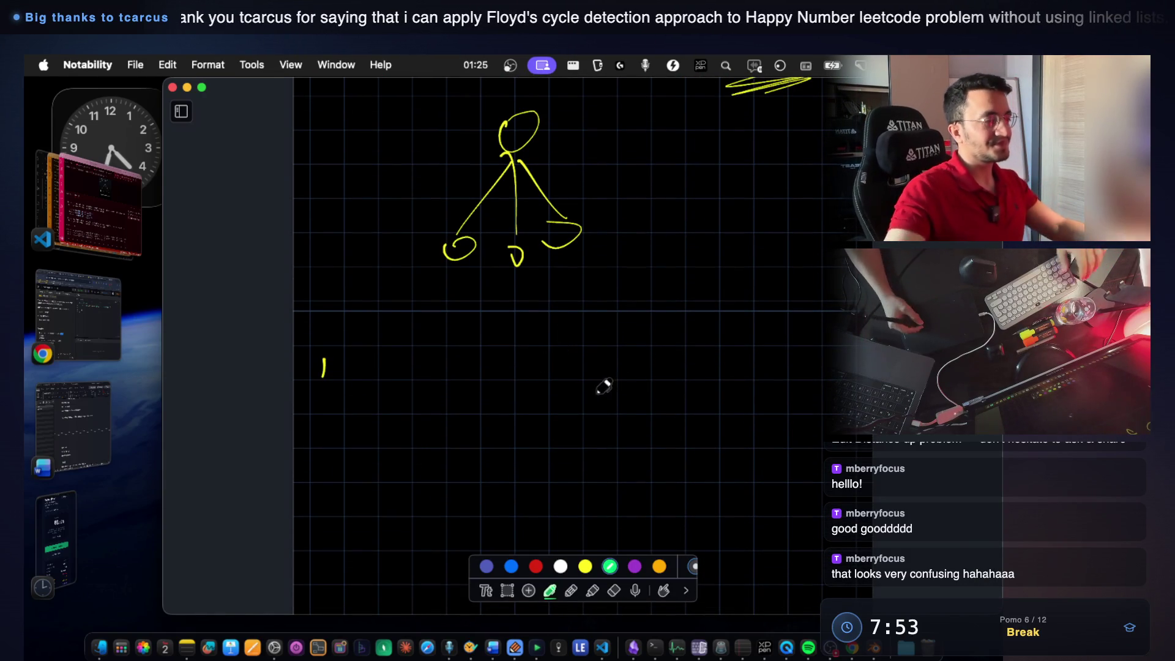
scroll(589, 398, down, 1)
scroll(593, 393, up, 3)
scroll(598, 389, up, 4)
scroll(597, 390, up, 1)
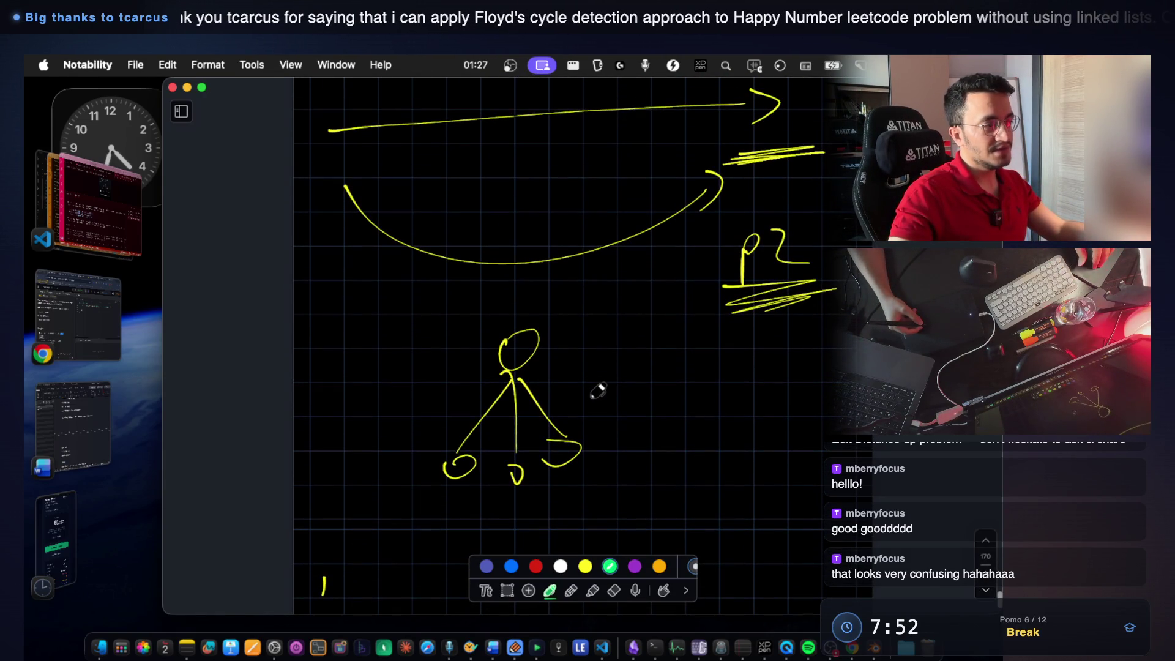
scroll(596, 400, down, 2)
scroll(545, 399, down, 2)
scroll(546, 351, down, 1)
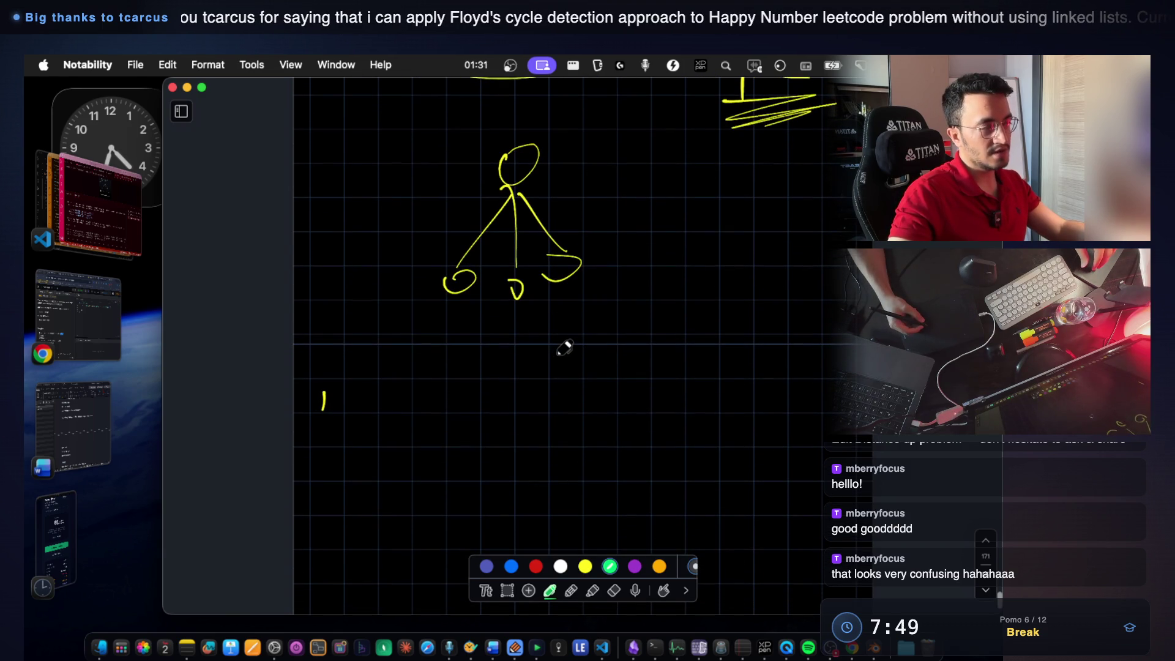
scroll(552, 359, down, 1)
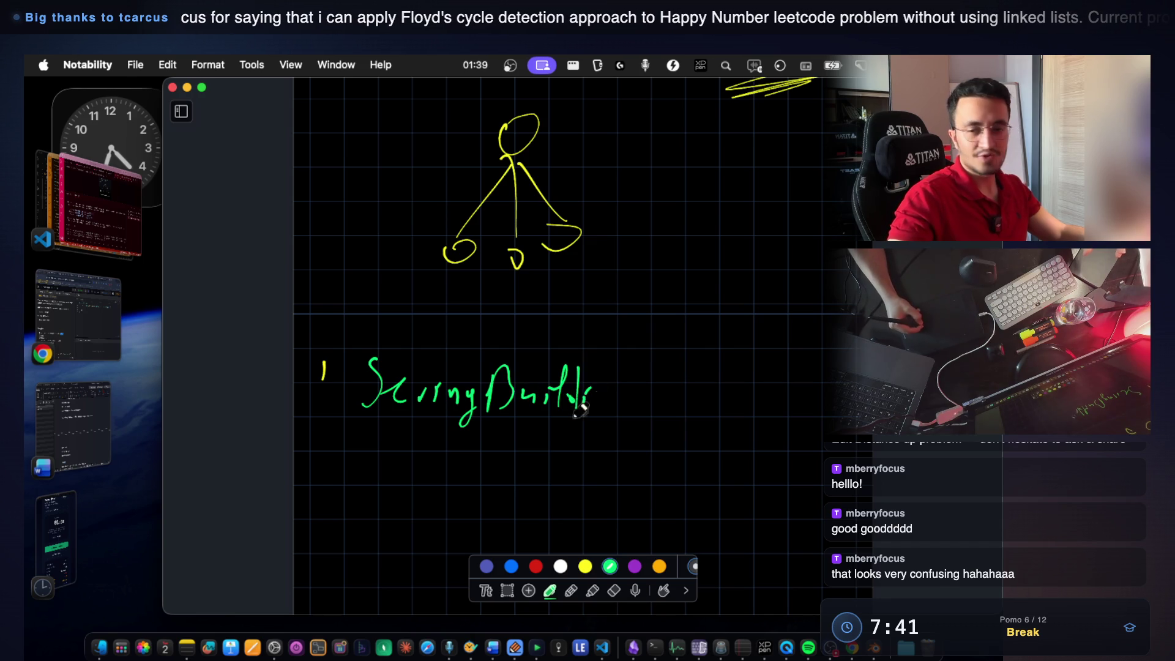
Write StringBuilder and the p1/p2 labels, with a curved arrow from the ad box to ab.
drag(584, 393, 581, 372)
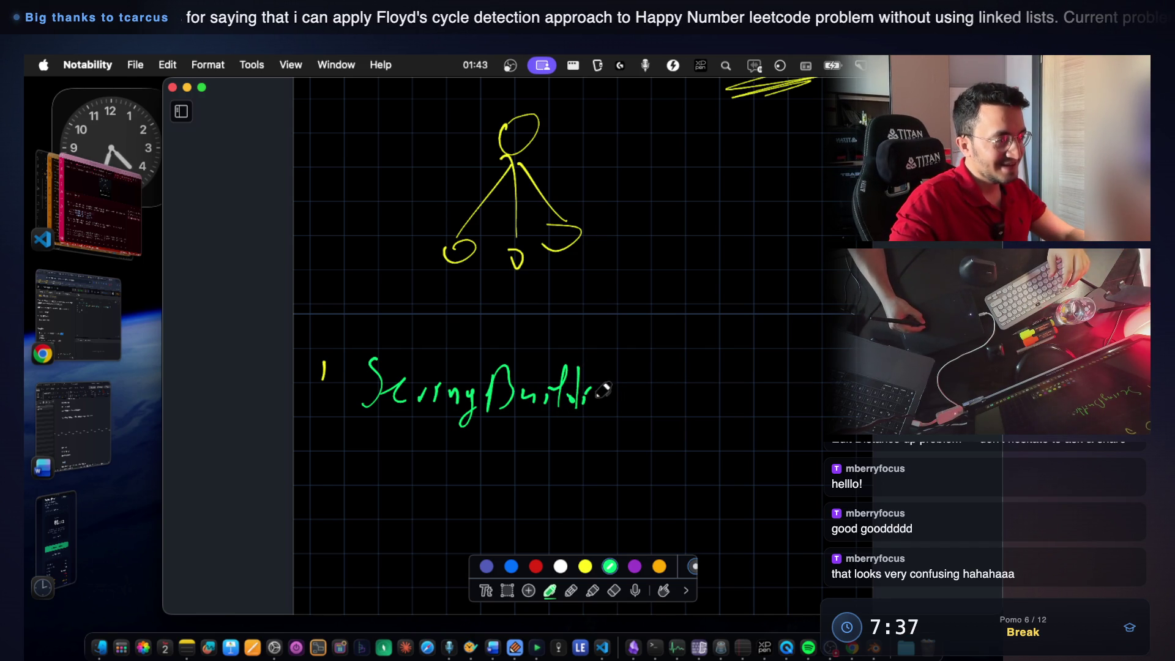
drag(606, 393, 629, 390)
scroll(625, 390, down, 5)
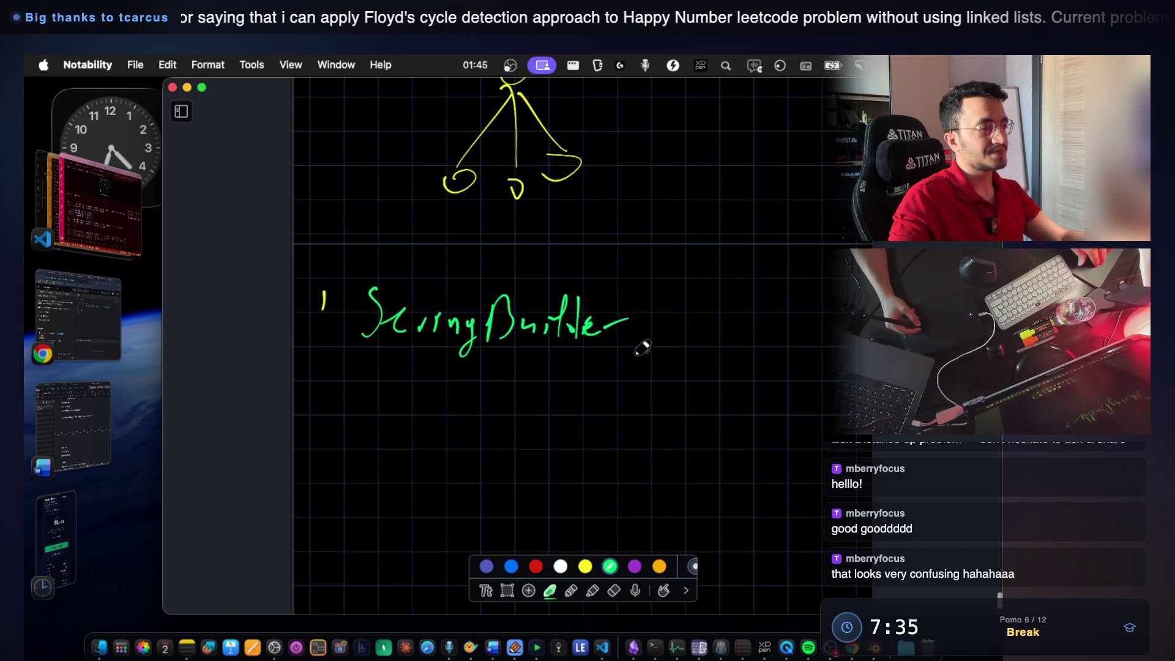
drag(393, 345, 584, 345)
scroll(615, 351, down, 2)
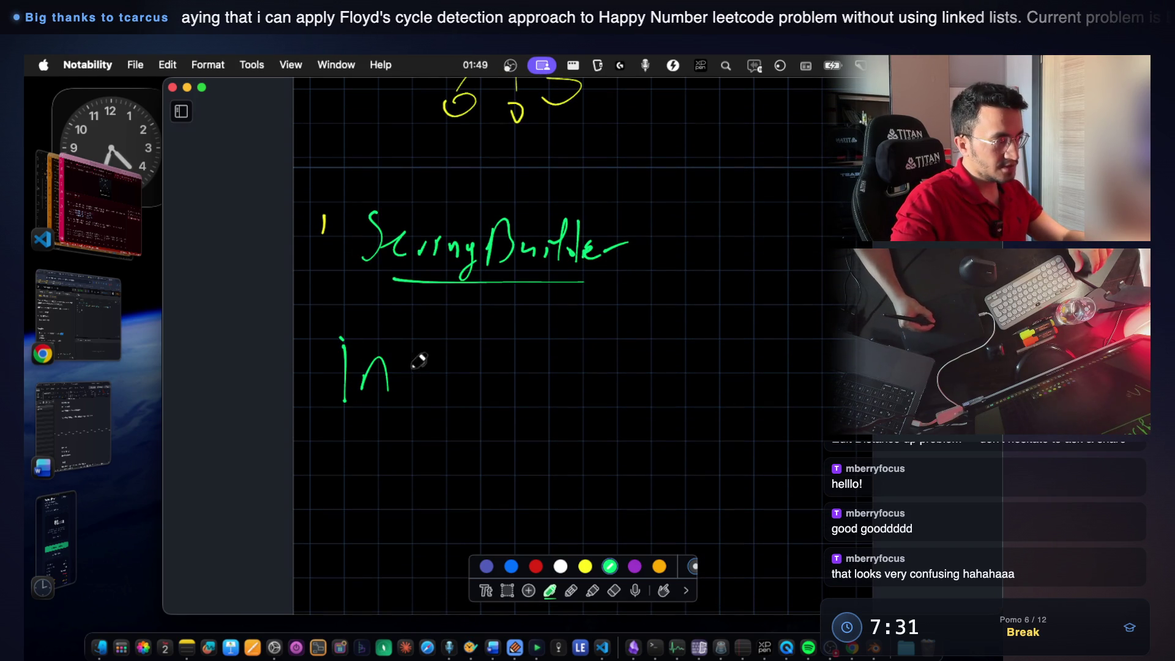
drag(486, 366, 511, 364)
scroll(590, 353, down, 3)
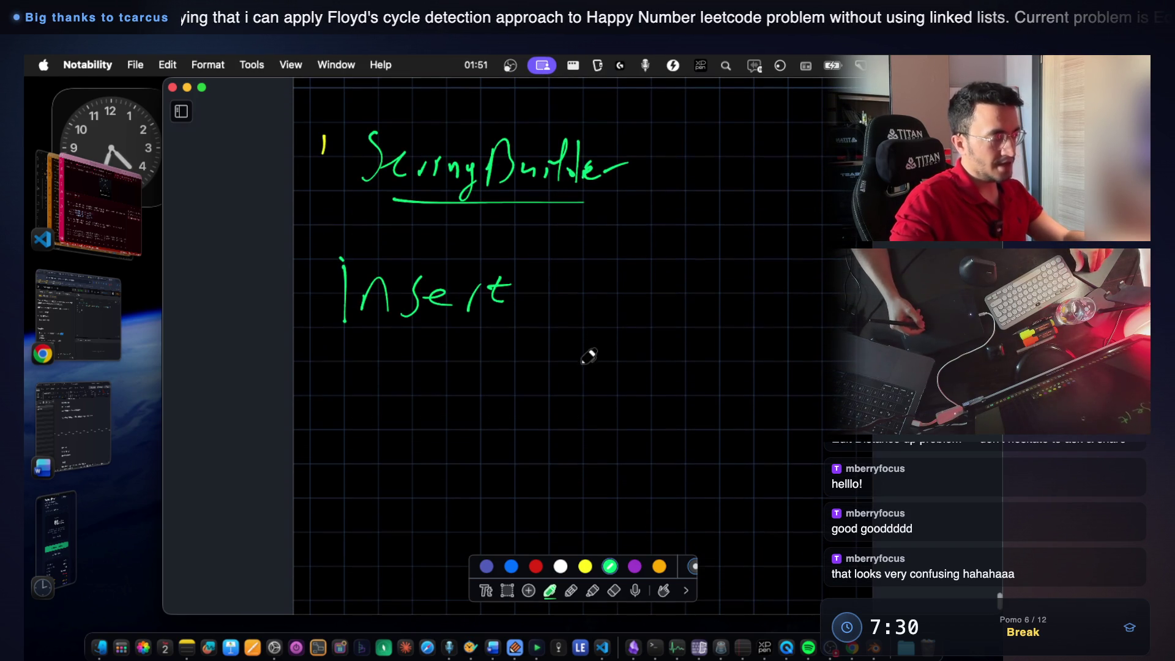
mouse_move(385, 389)
mouse_down()
mouse_move(386, 409)
mouse_move(427, 361)
mouse_up()
drag(537, 386, 602, 386)
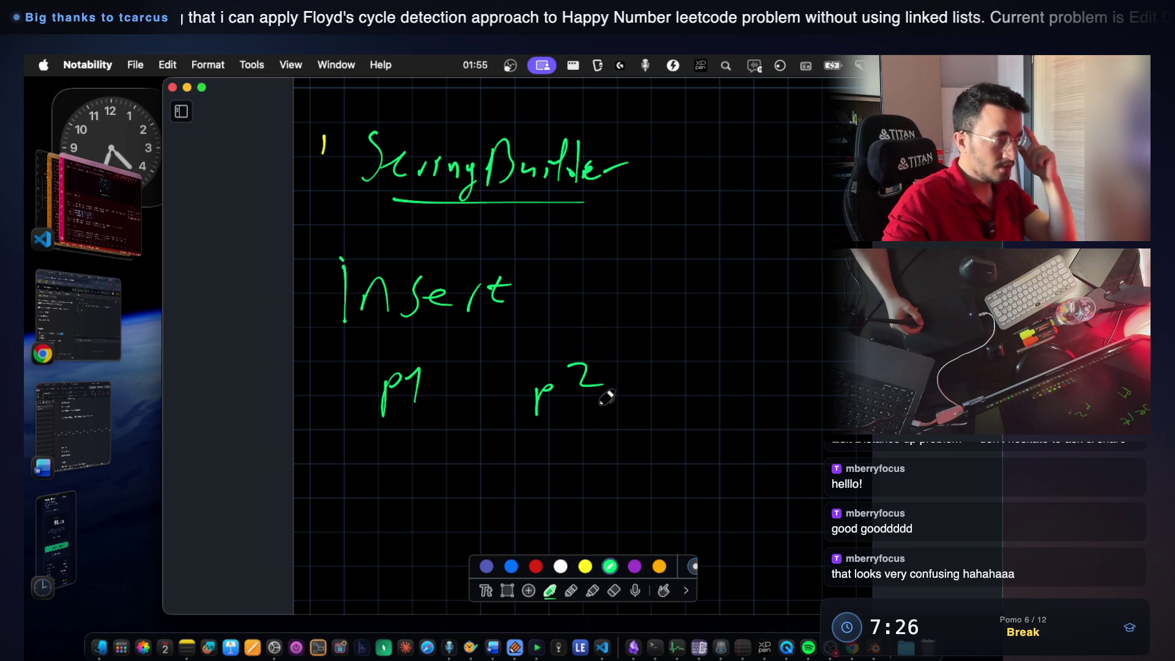
scroll(459, 404, down, 3)
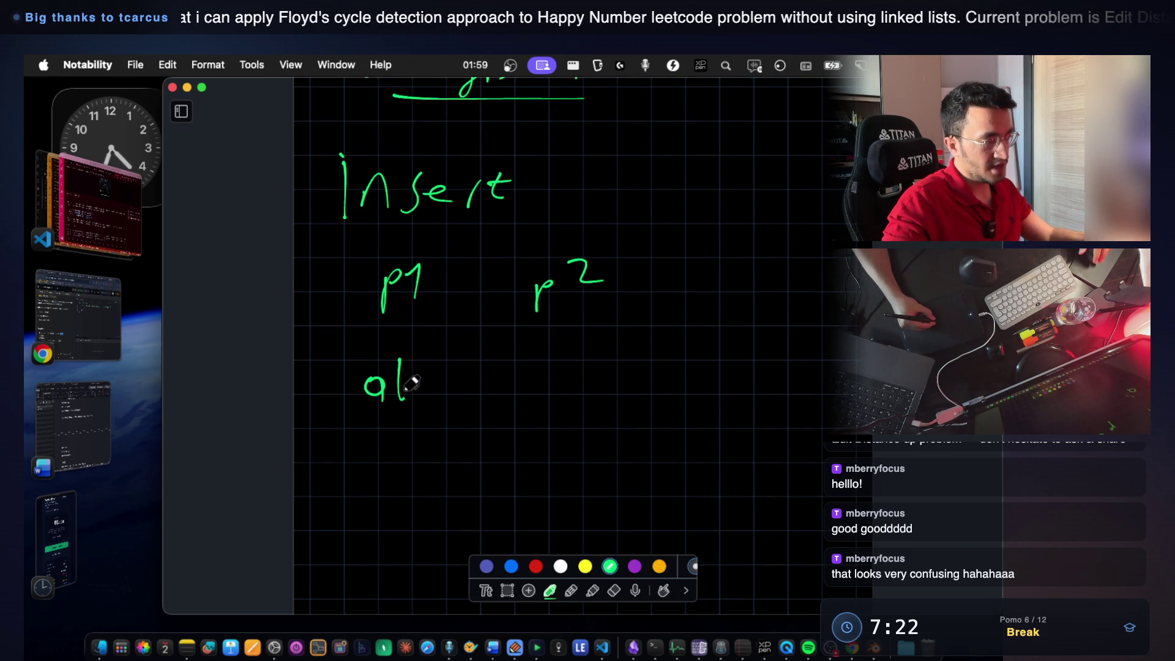
drag(593, 356, 593, 393)
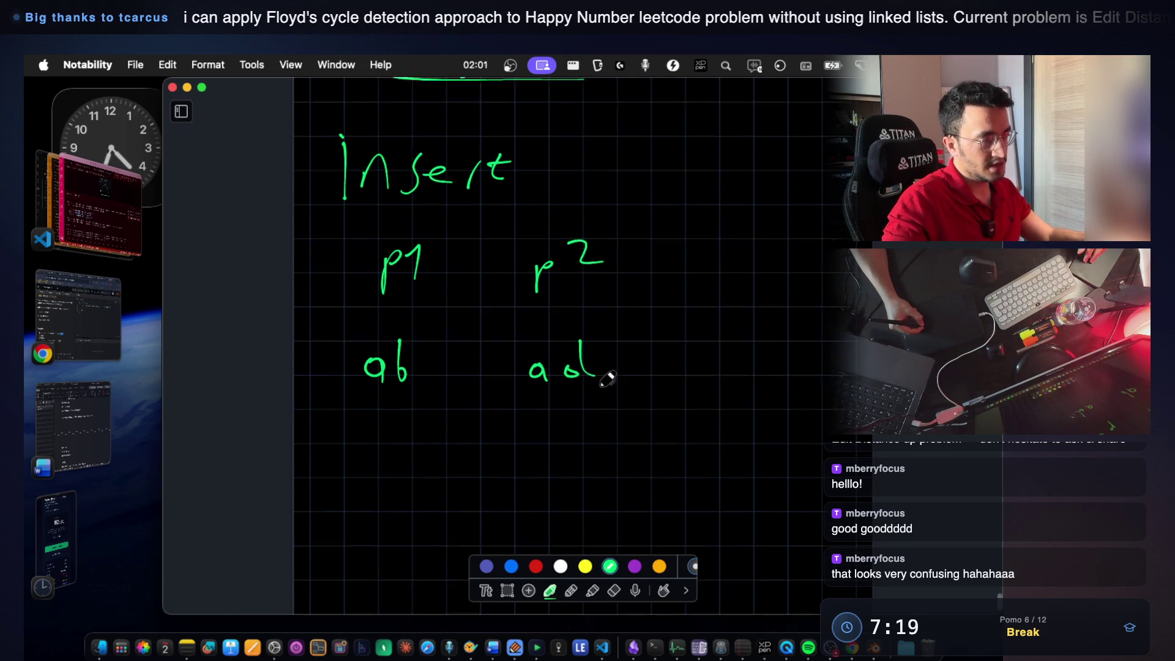
scroll(587, 376, down, 2)
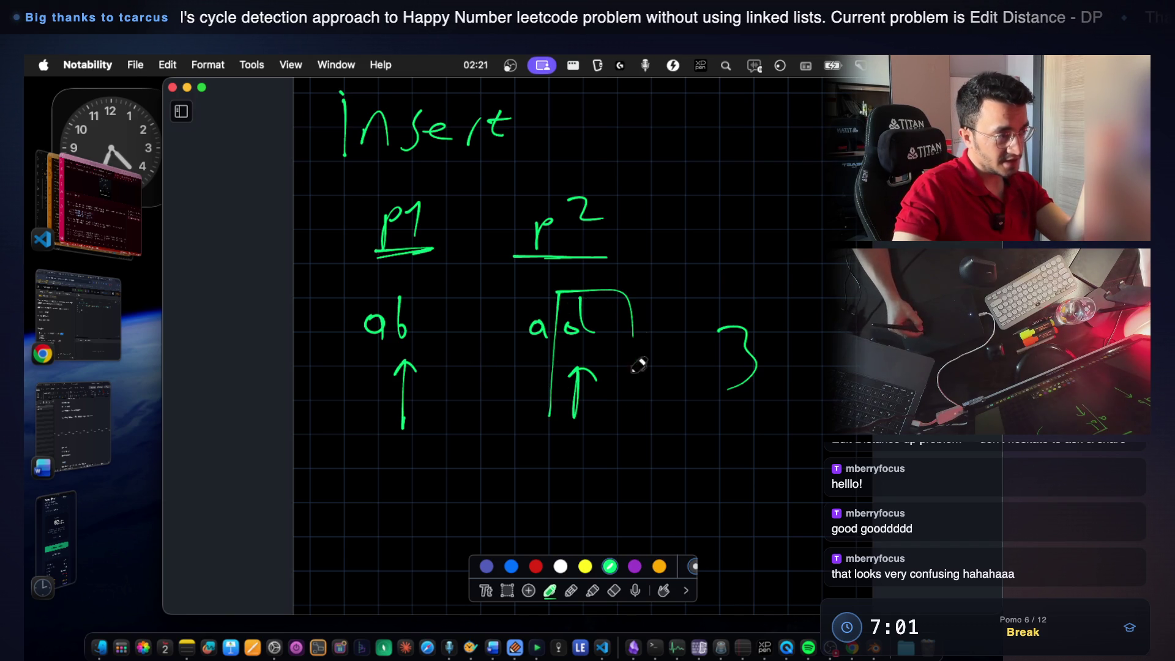
mouse_move(569, 442)
mouse_down()
mouse_move(401, 442)
mouse_move(410, 448)
mouse_up()
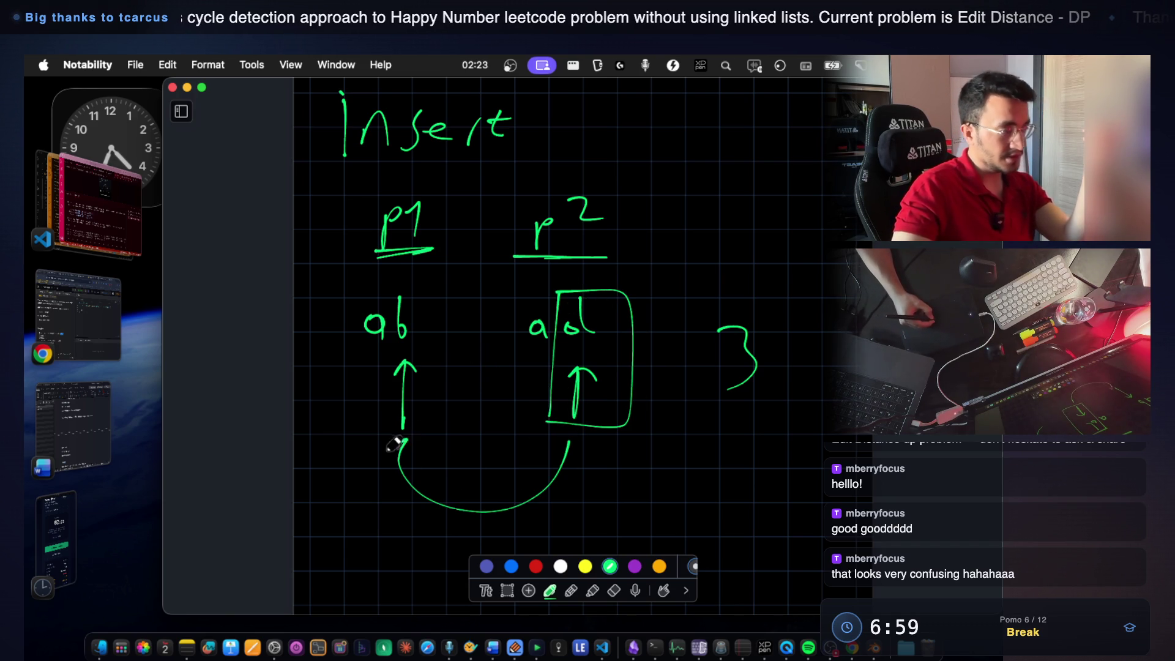
scroll(437, 400, down, 3)
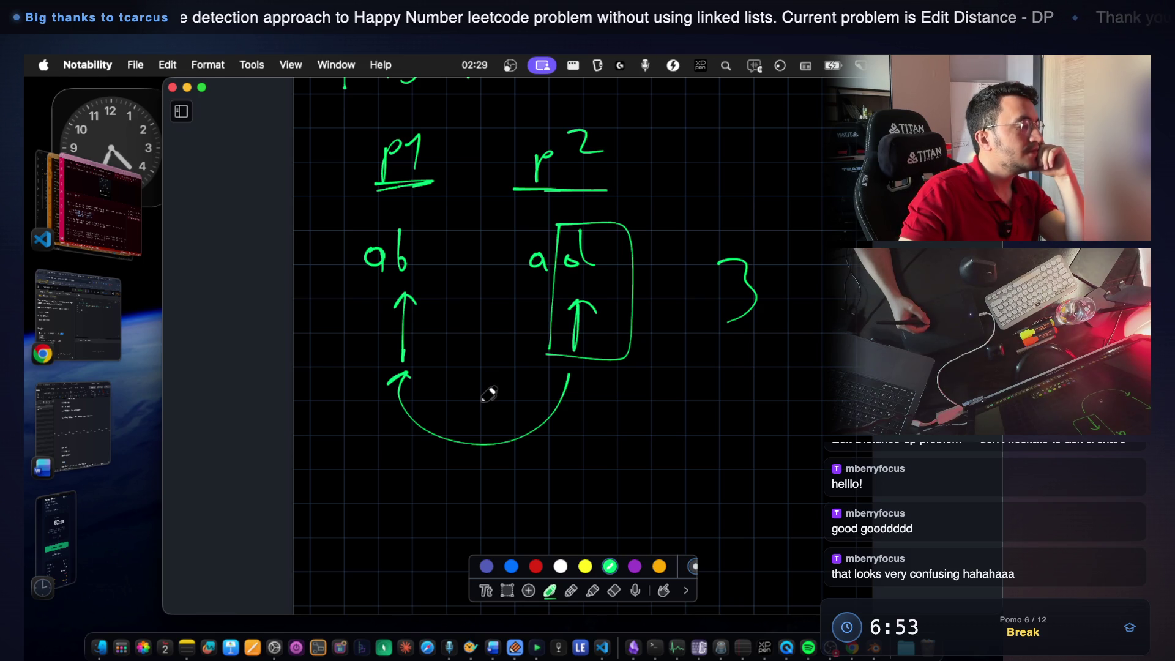
Add downward arrows to the result adb, write 'p1++ p2++ ?', then bring QuickRun forward.
drag(395, 430, 393, 501)
mouse_move(378, 492)
mouse_down()
mouse_move(407, 494)
mouse_move(381, 516)
mouse_up()
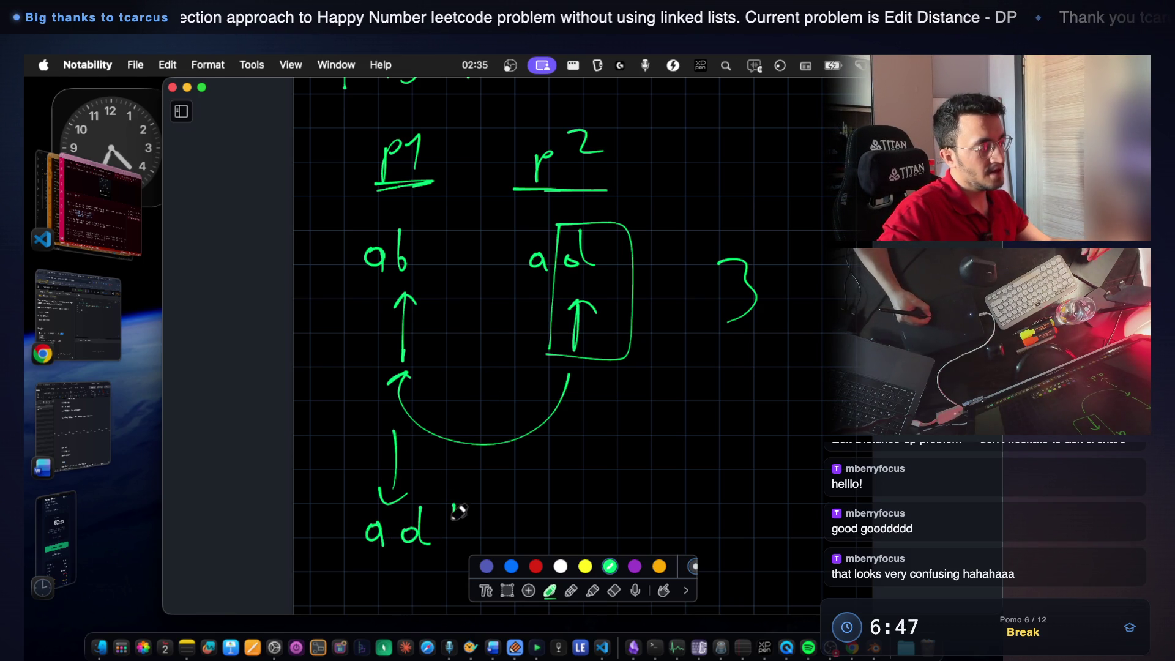
scroll(462, 516, down, 2)
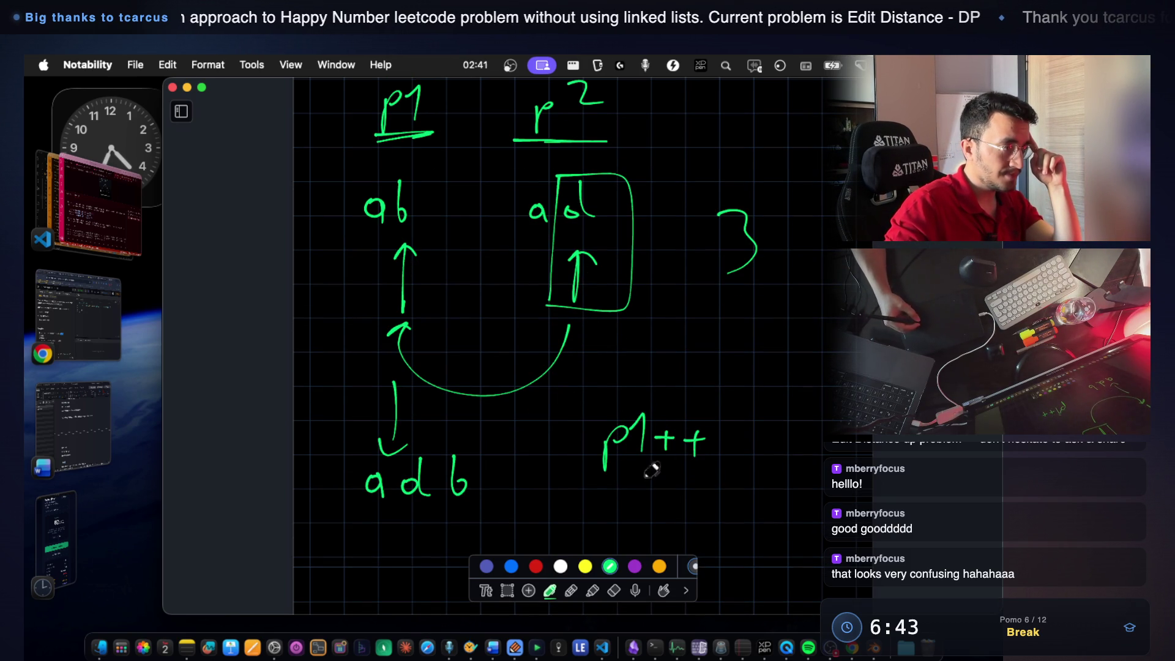
drag(690, 491, 695, 511)
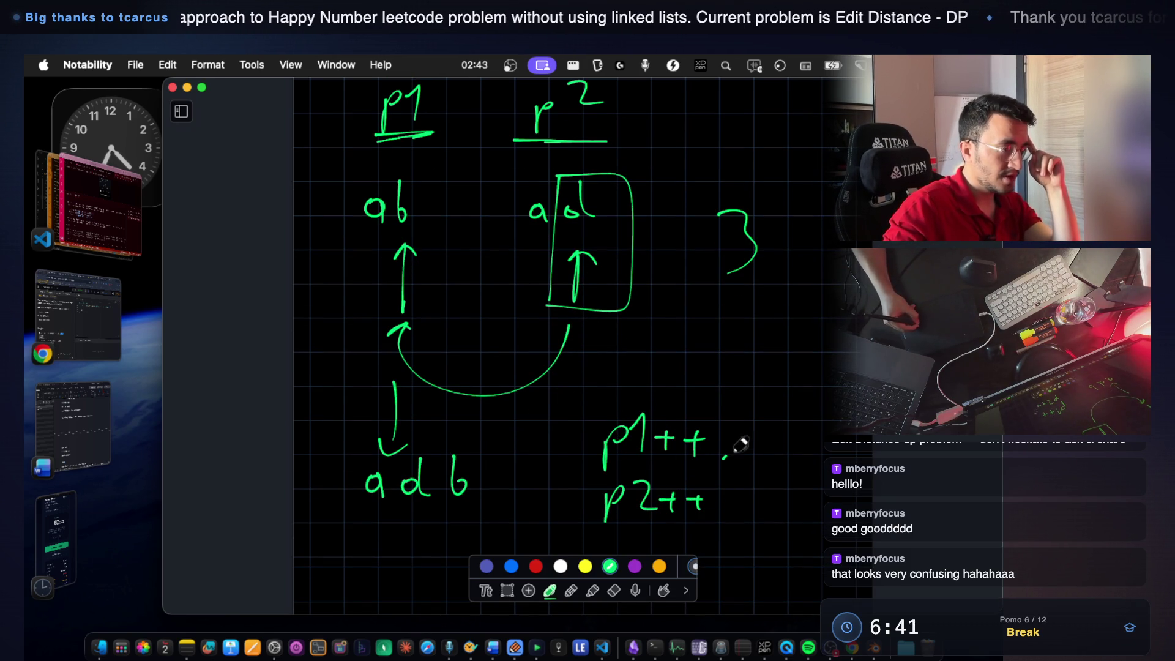
click(733, 528)
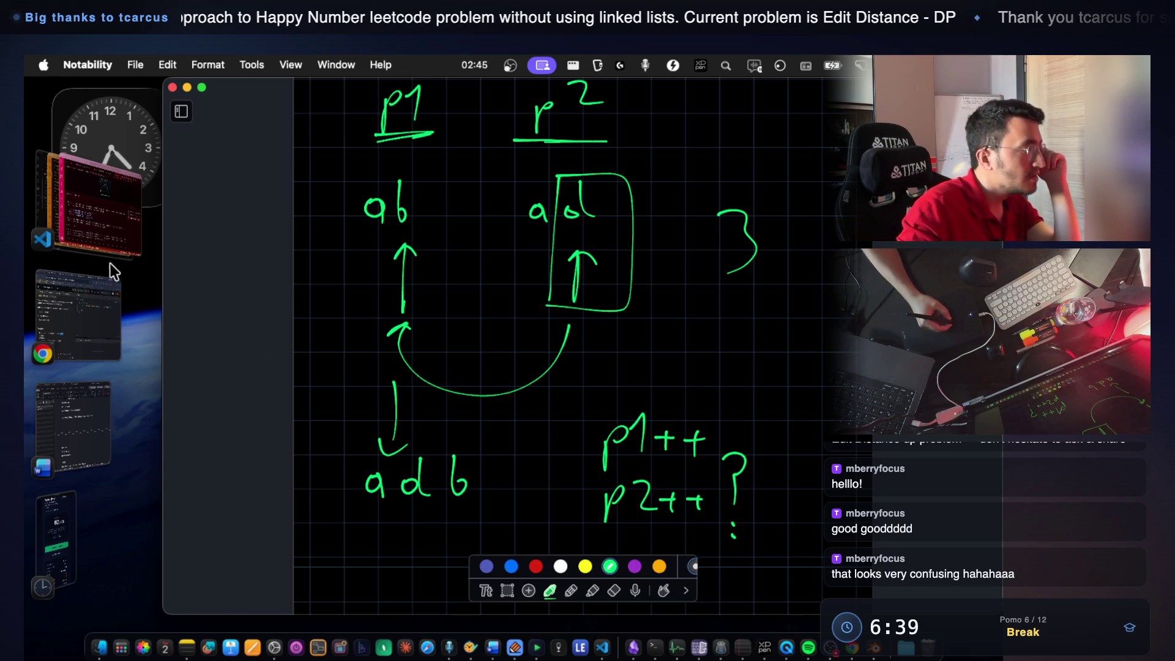
click(515, 647)
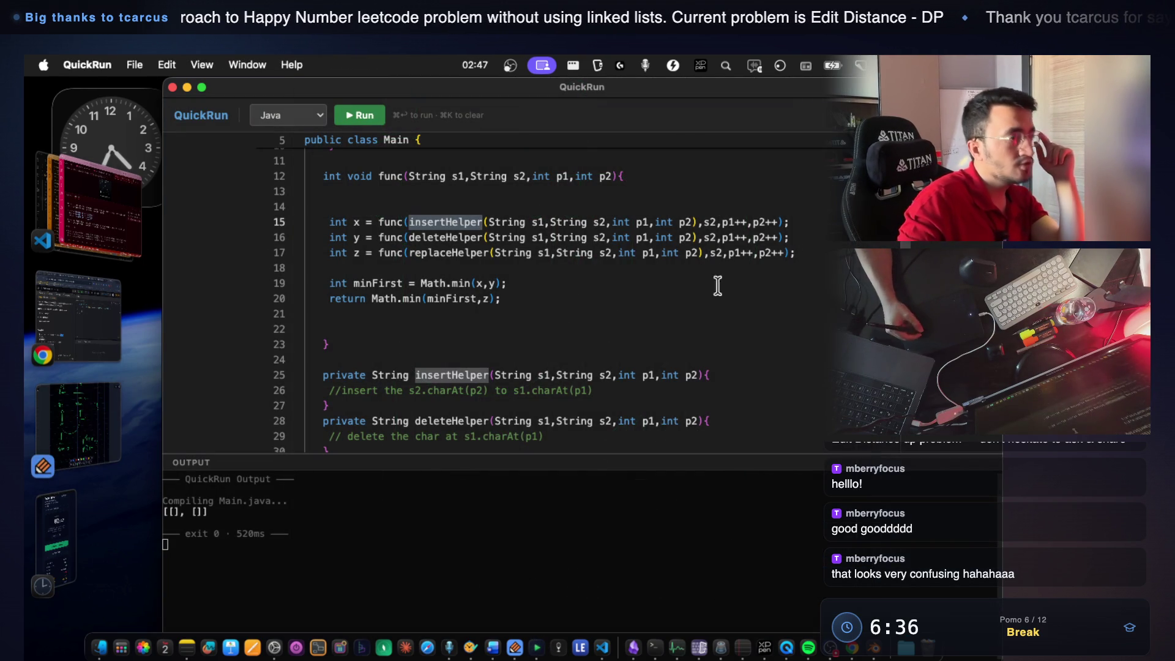
Check the p1++, p2++ placeholders on the insert and replace calls, view the terminal's fill-in prompt, then switch to Blender.
mouse_move(721, 221)
mouse_down()
mouse_move(773, 220)
mouse_move(756, 237)
mouse_move(776, 261)
mouse_up()
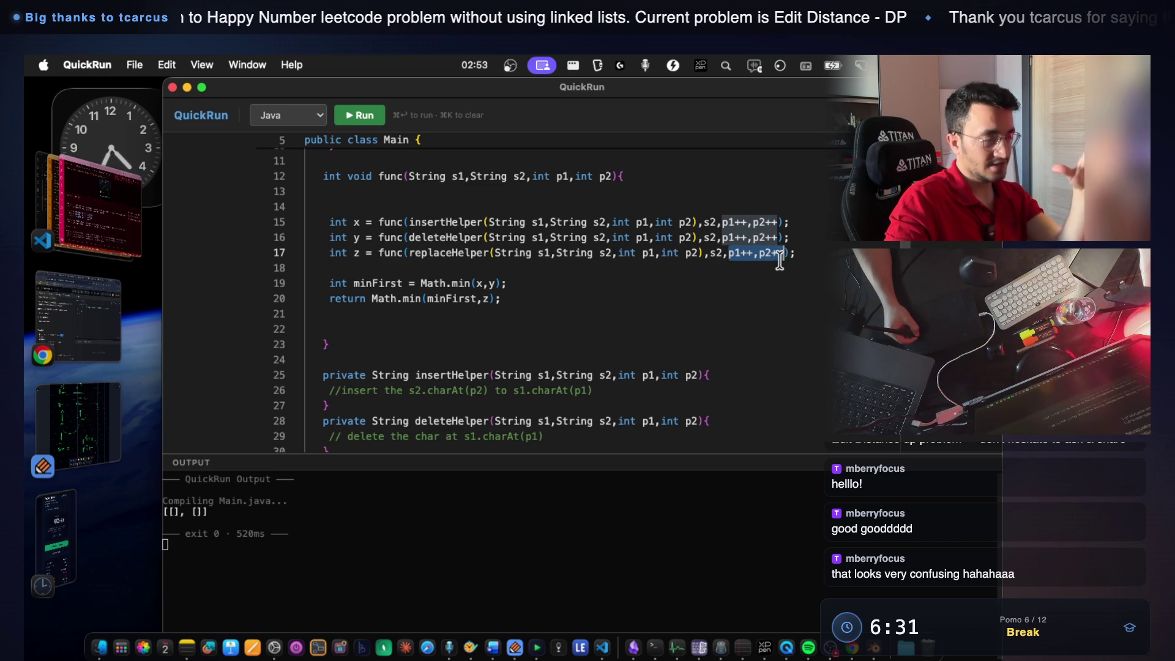
drag(796, 252, 746, 248)
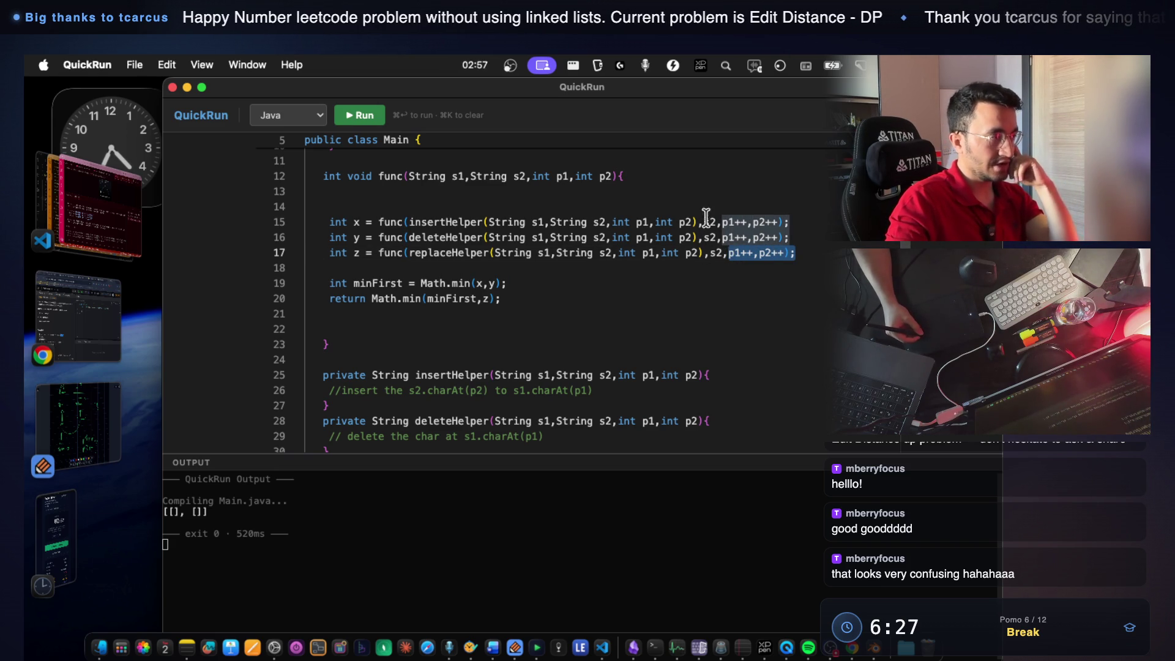
key(Right)
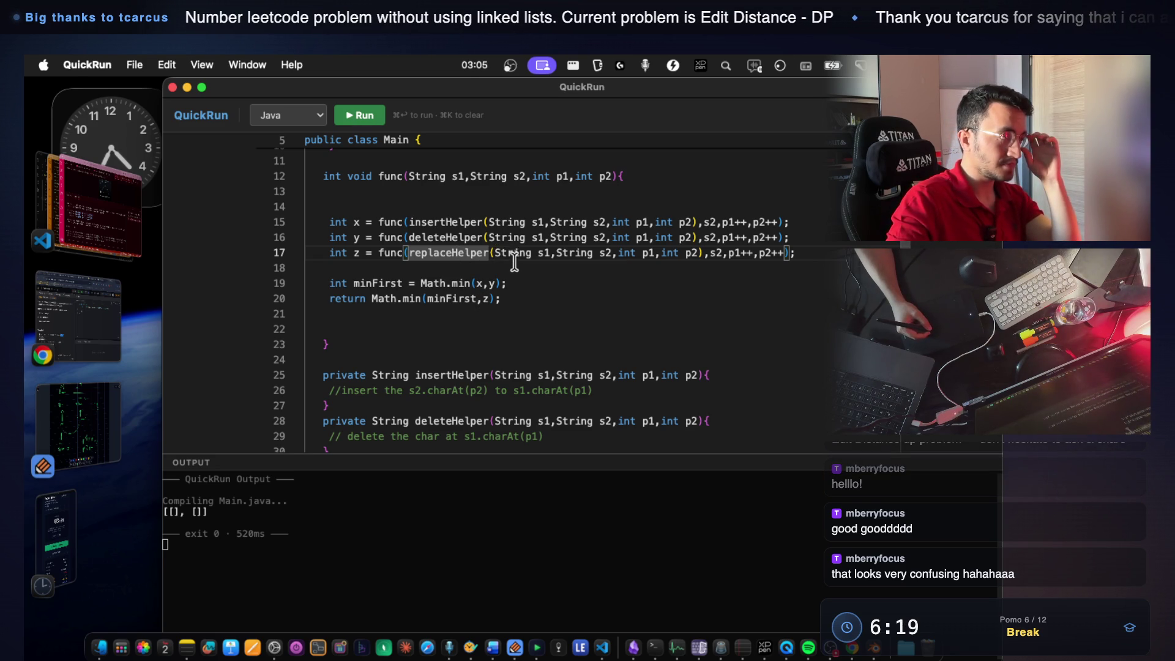
click(101, 211)
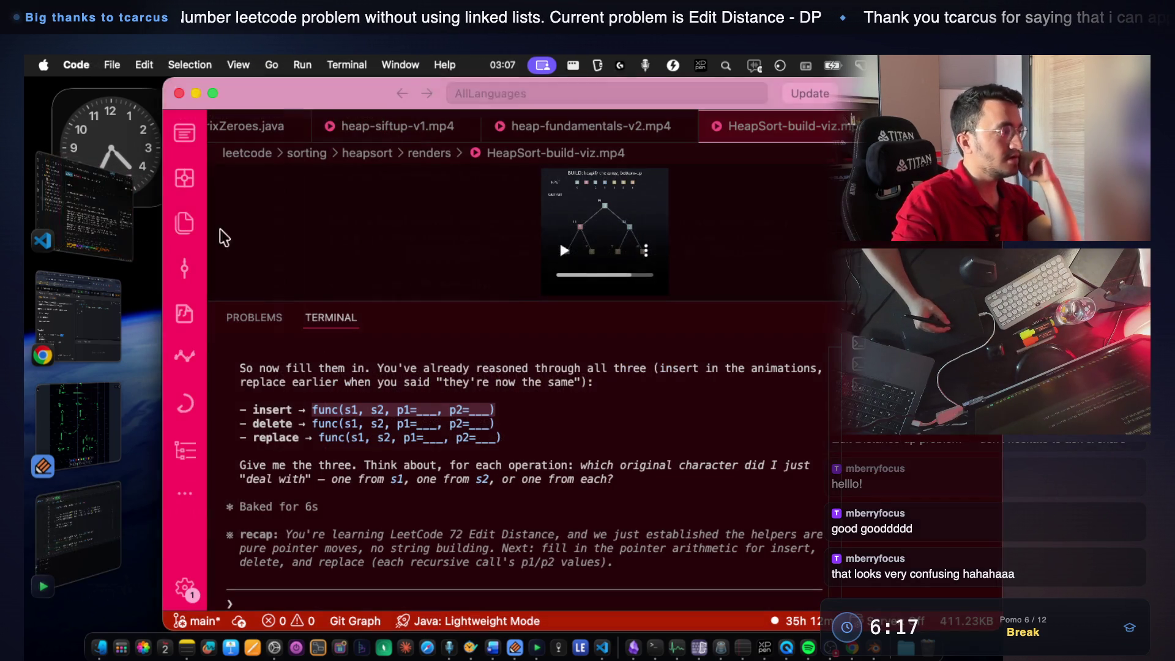
scroll(587, 422, up, 2)
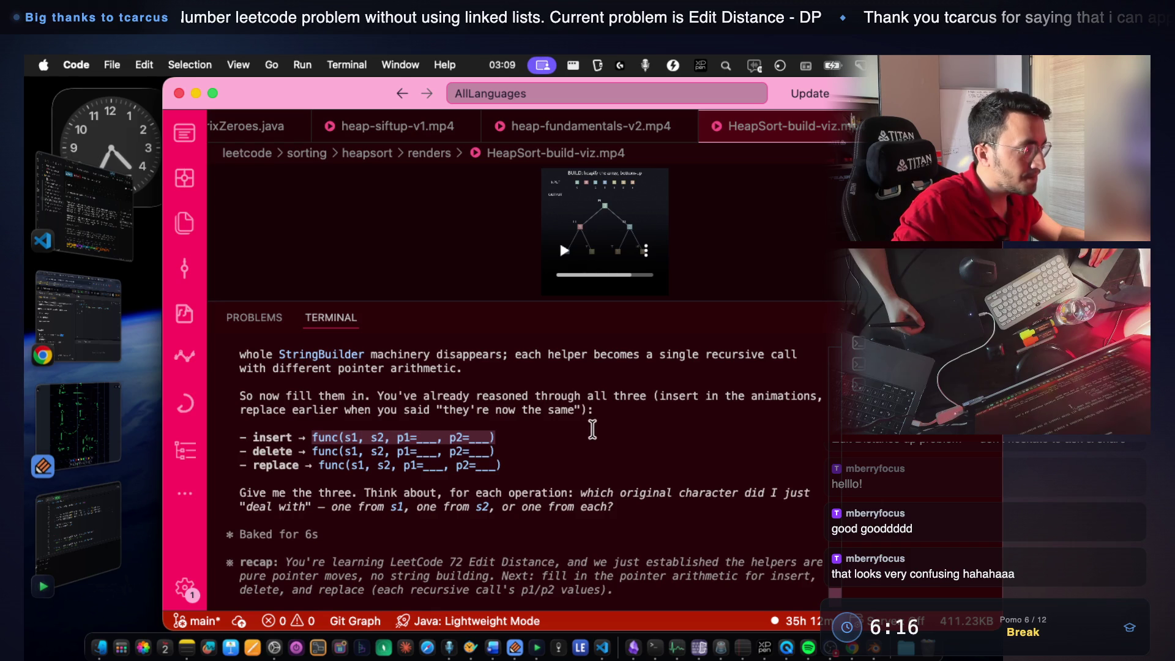
scroll(596, 429, down, 1)
key(super+Tab)
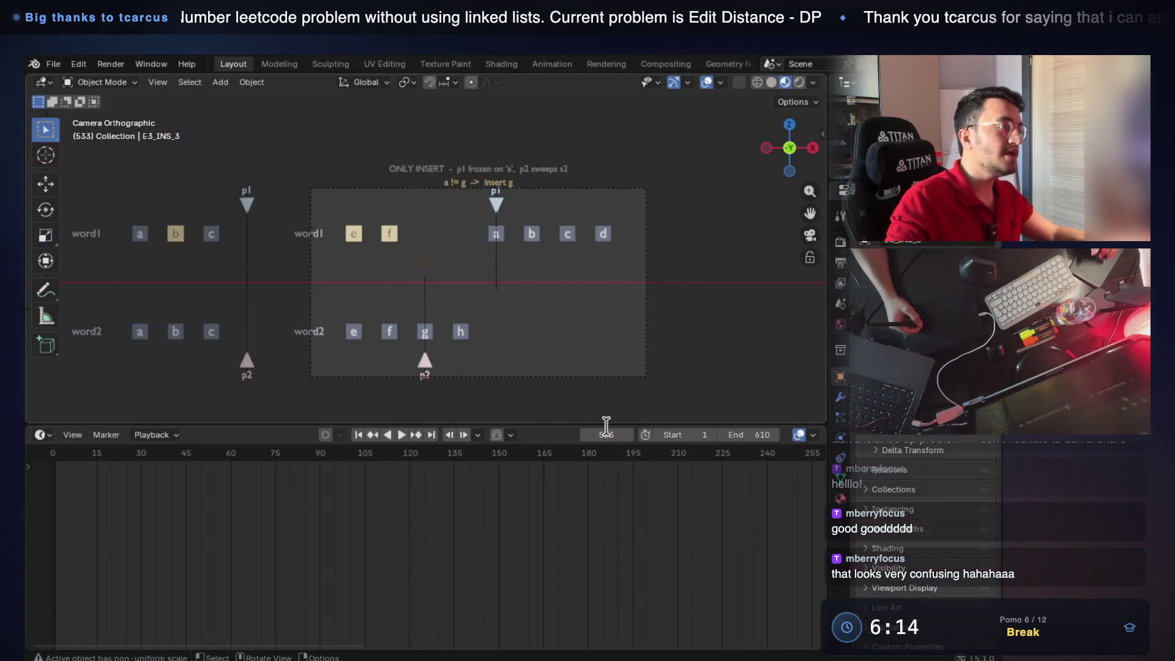
Scrub the insert animation from where c appears in word1 through to around frame 293.
mouse_move(628, 438)
mouse_down()
mouse_move(296, 430)
mouse_move(322, 432)
mouse_up()
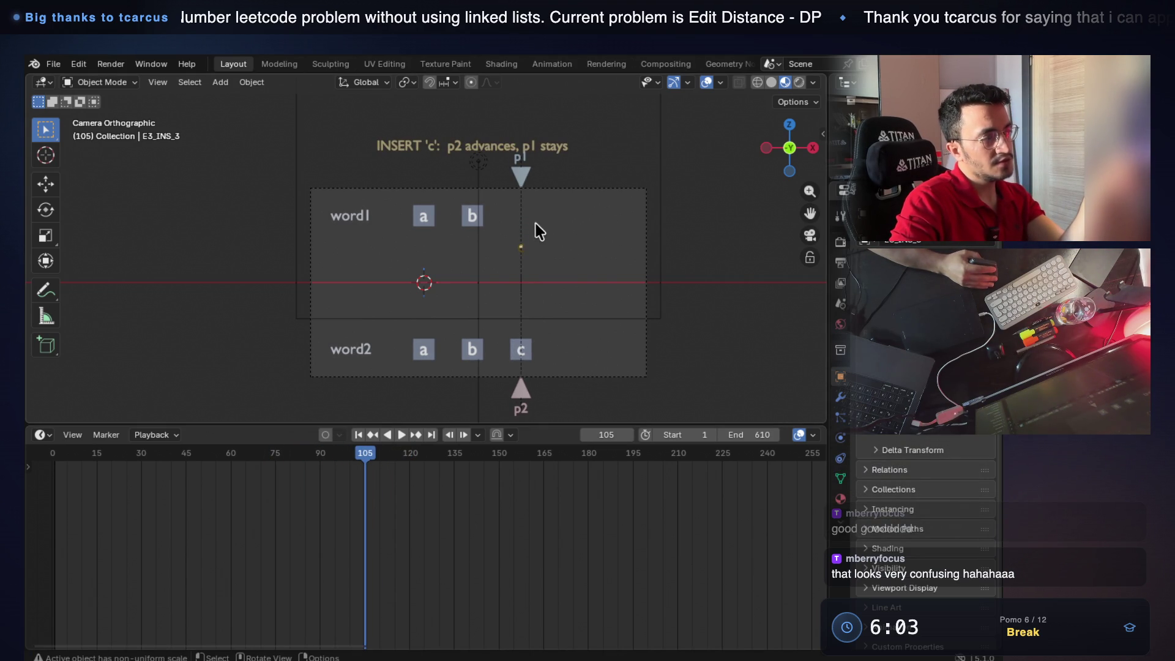
drag(370, 457, 405, 458)
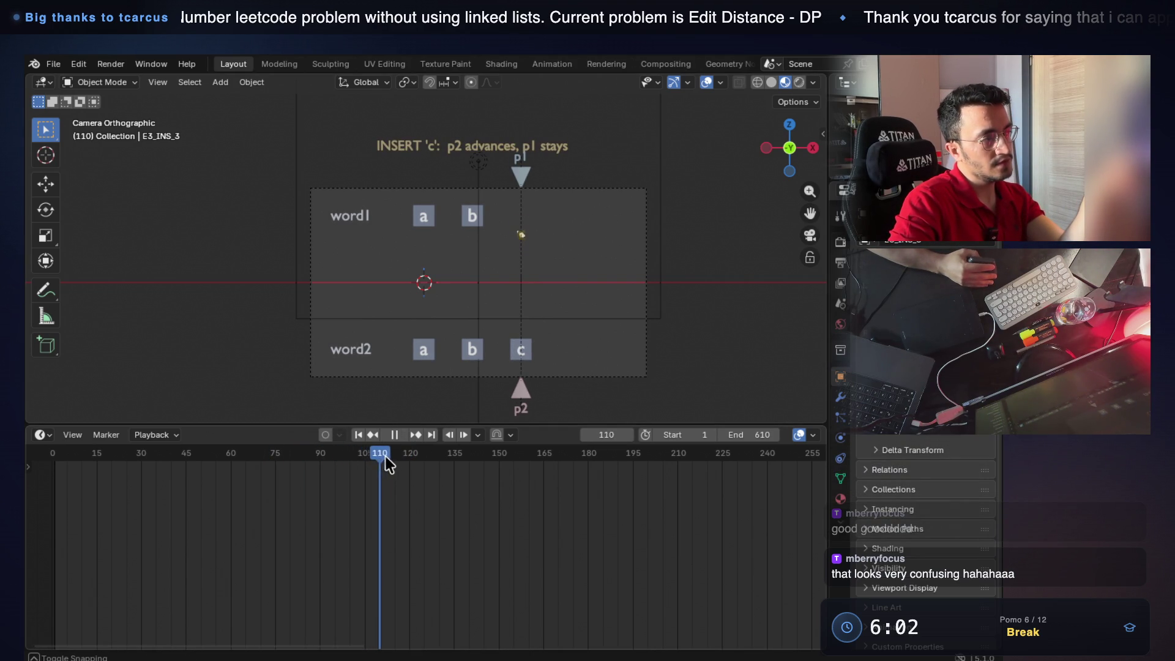
mouse_move(406, 457)
mouse_down()
mouse_move(549, 470)
mouse_move(744, 461)
mouse_up()
drag(606, 435, 661, 435)
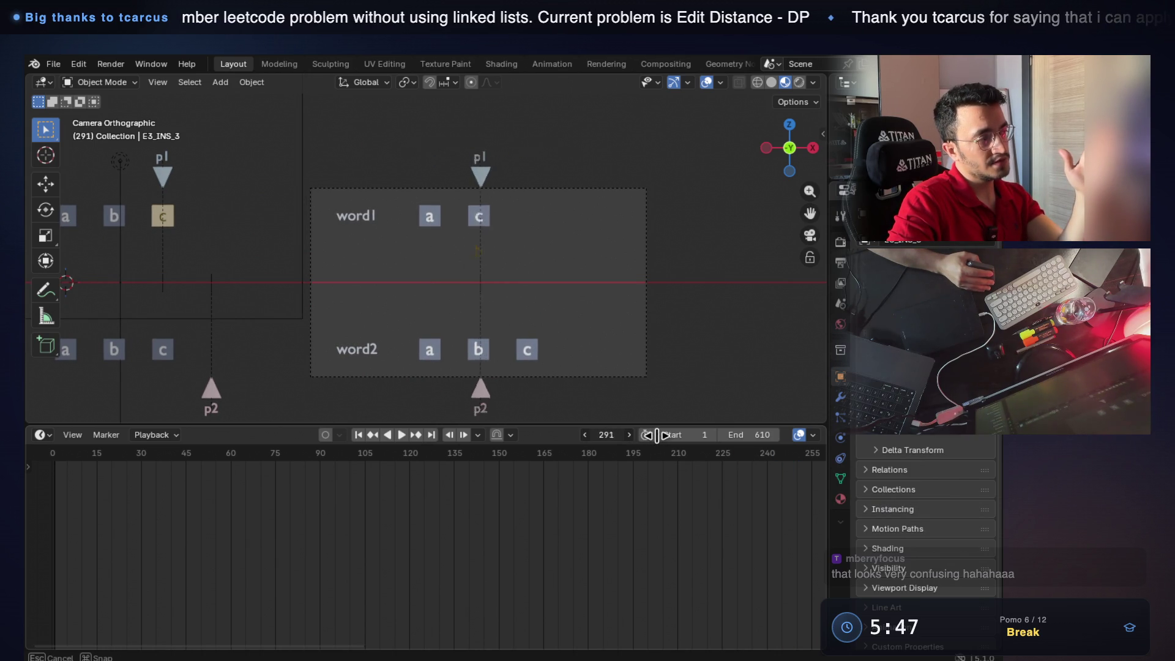
drag(662, 434, 667, 435)
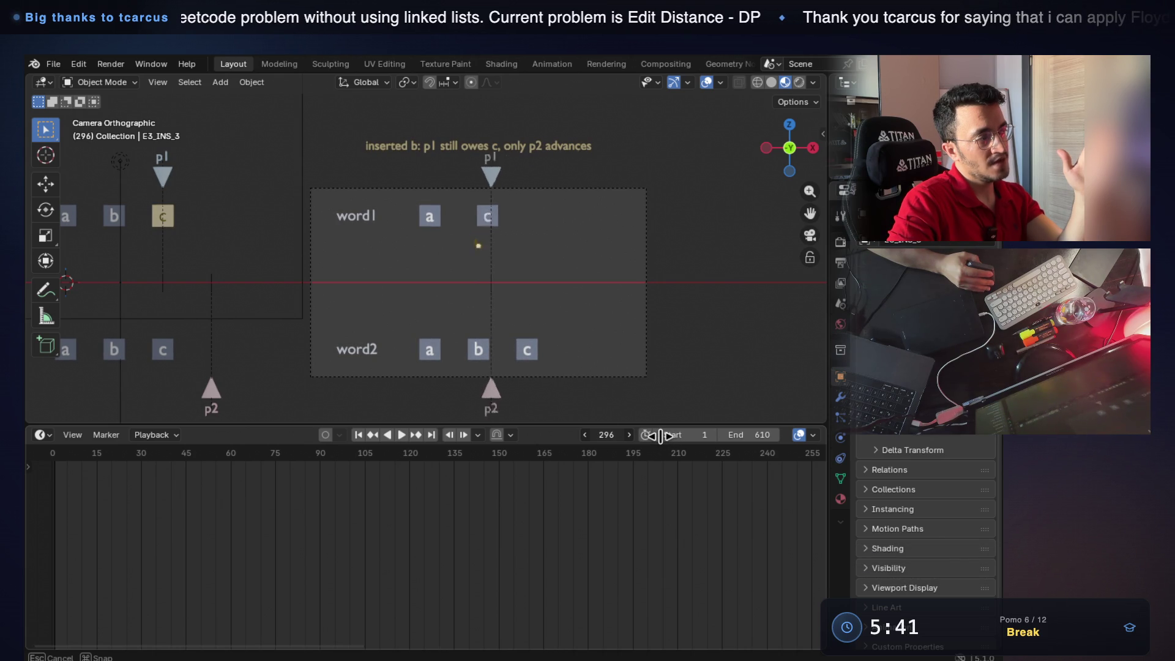
drag(668, 436, 657, 436)
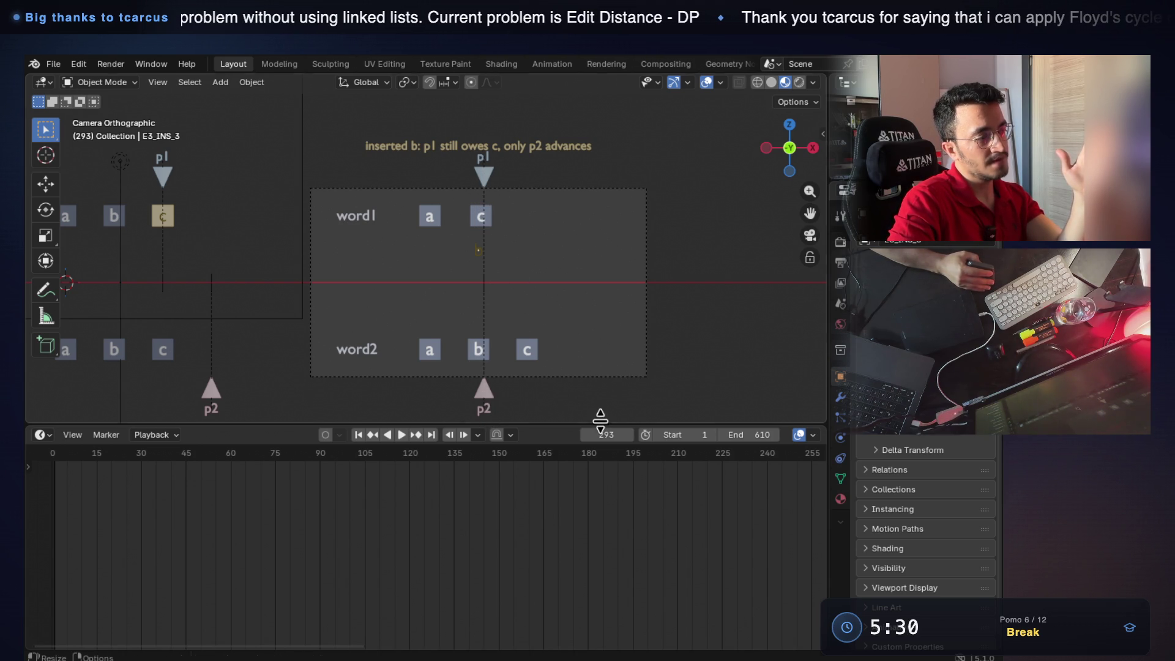
Scrub ahead to the c == c match ending, rewind toward frame 396, glancing at the terminal in between.
drag(610, 435, 631, 435)
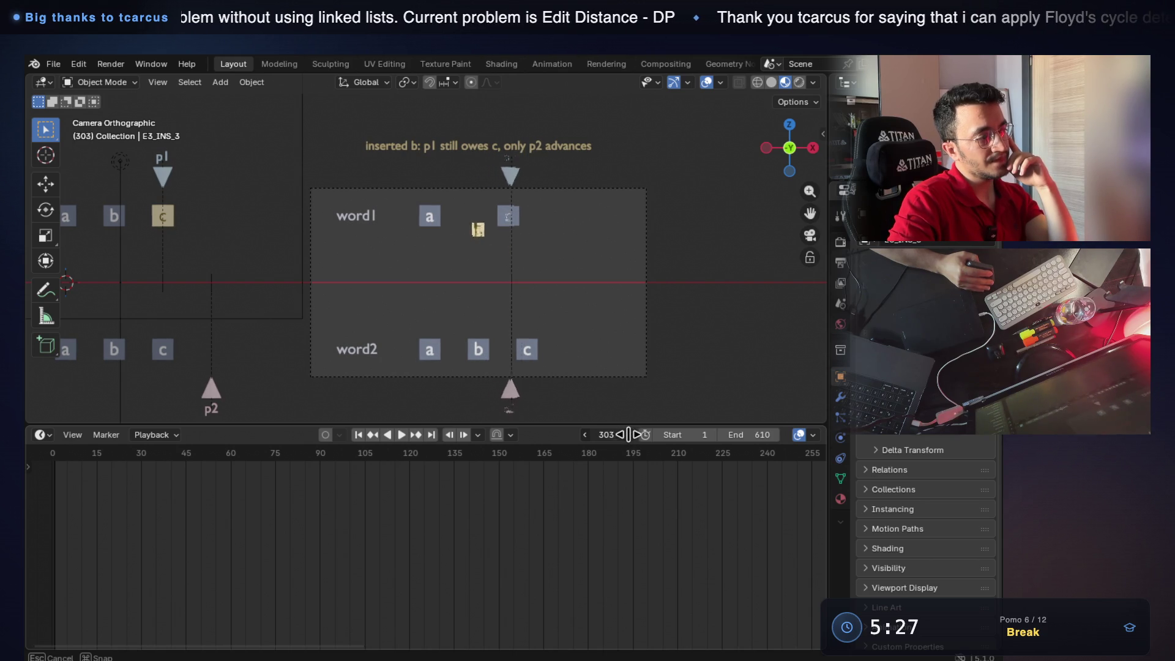
drag(632, 436, 748, 446)
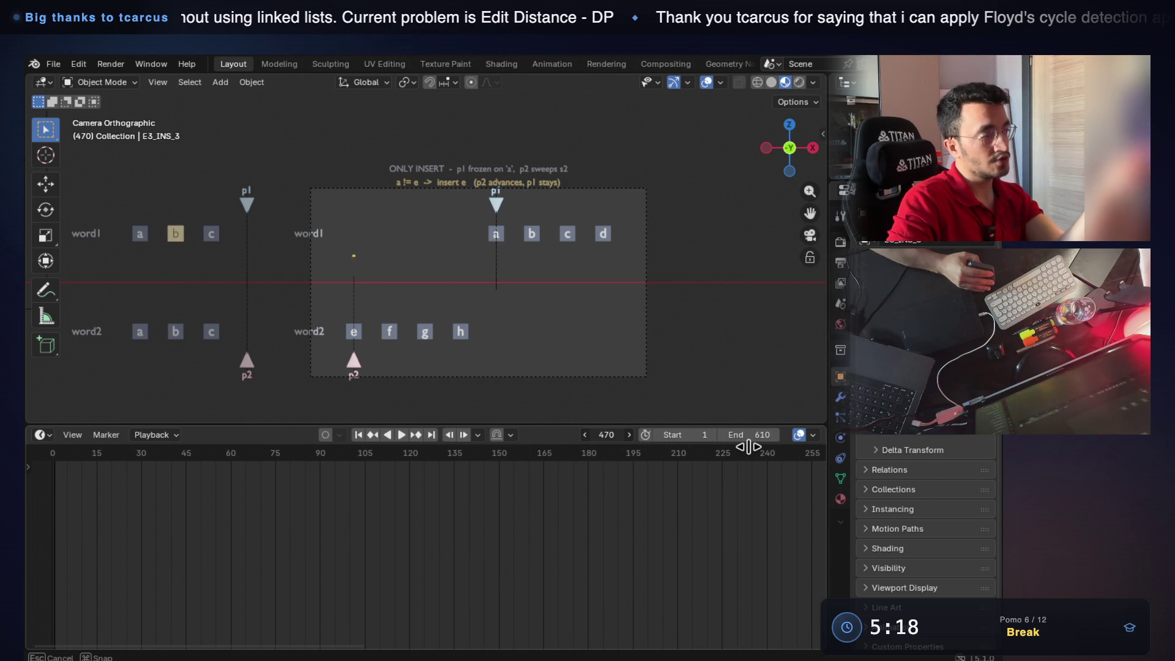
mouse_move(761, 444)
mouse_down()
mouse_move(519, 445)
mouse_move(493, 387)
mouse_up()
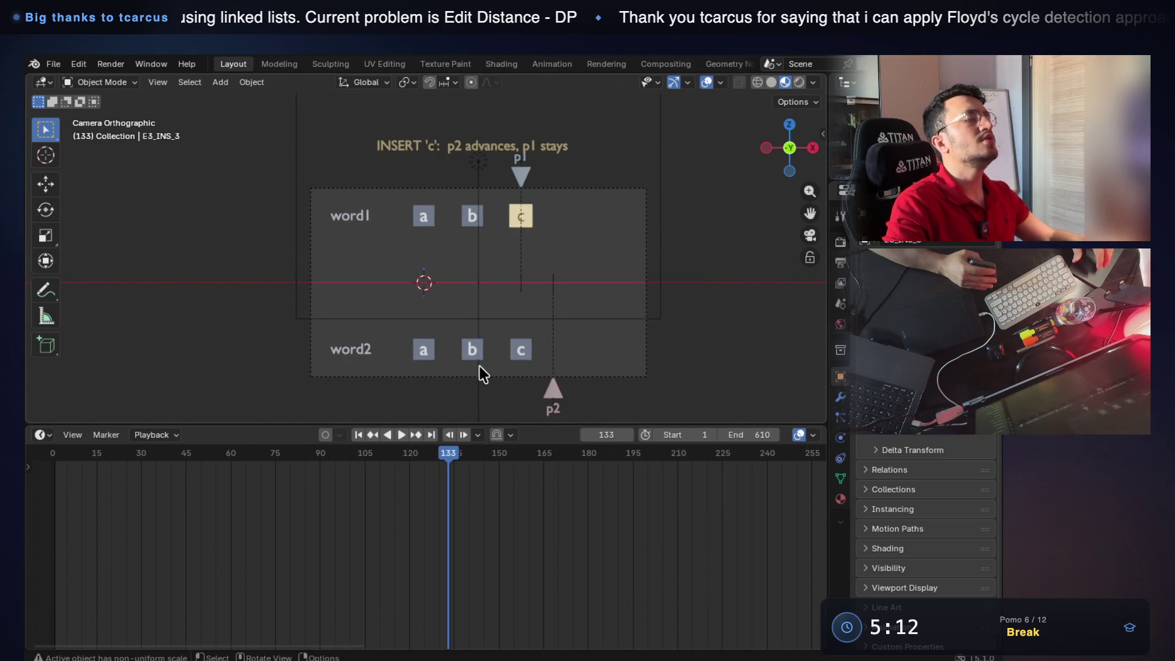
key(super+Tab)
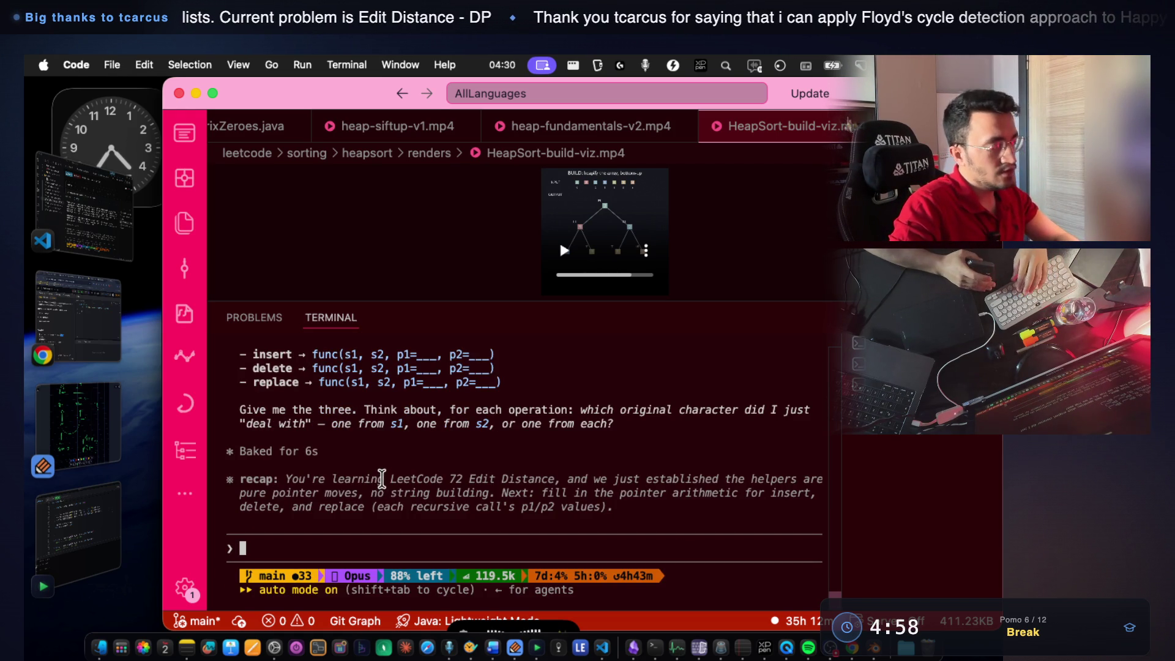
key(super+Tab)
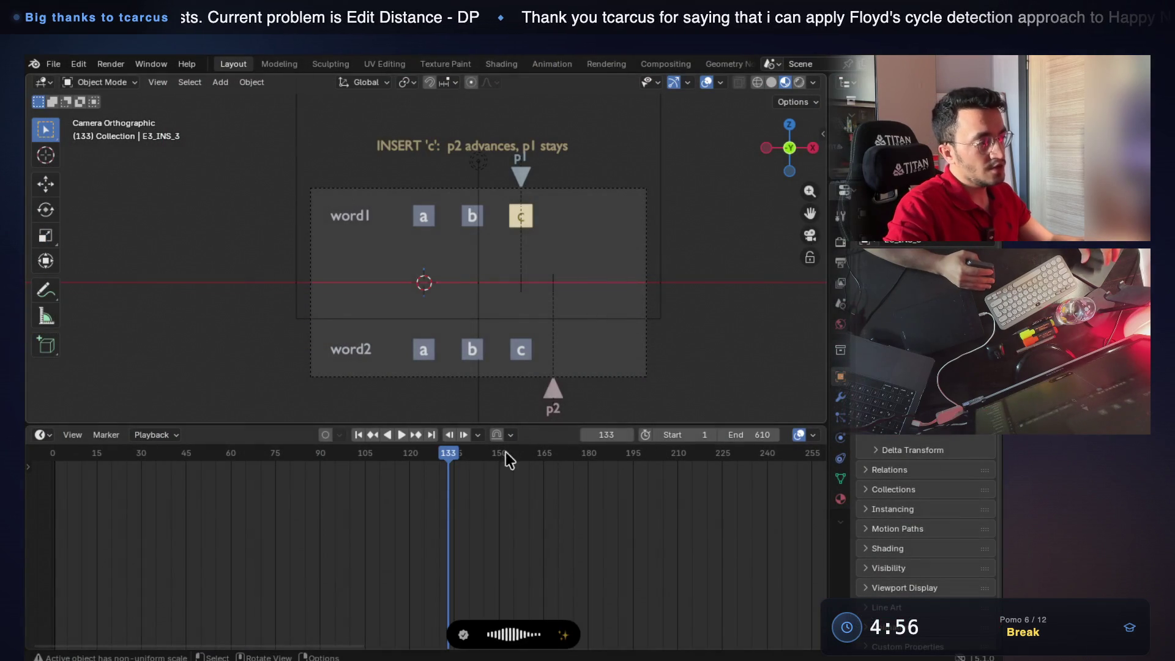
Play the animation through to the only-insert scene at frame 475, then return to the VS Code terminal.
key(space)
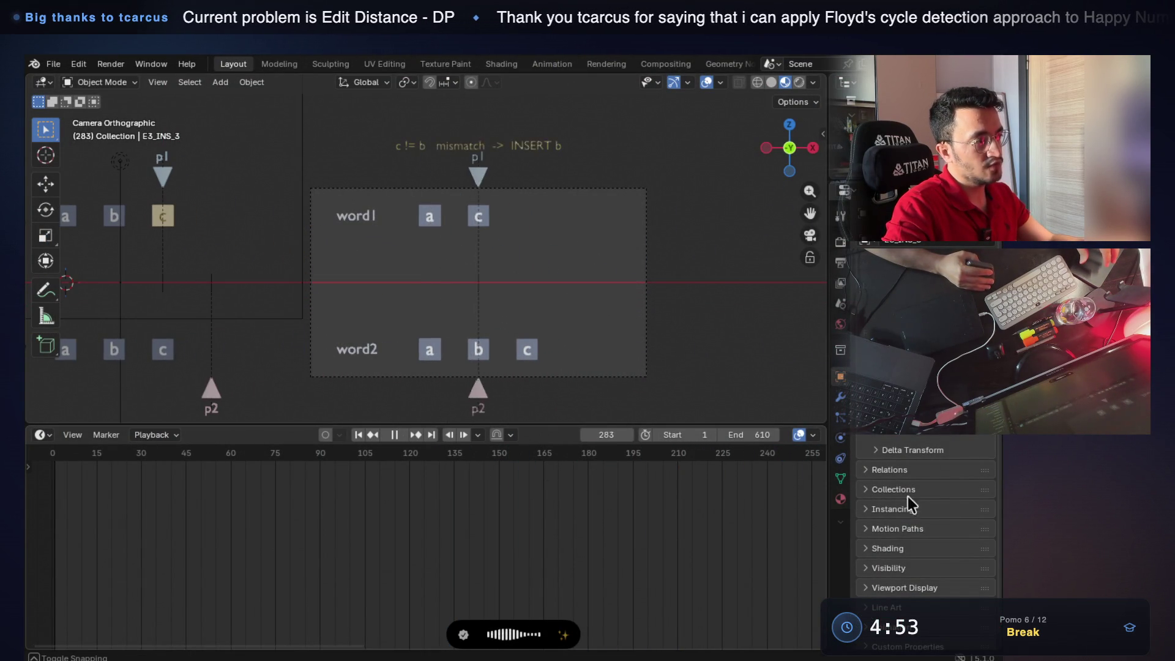
key(space)
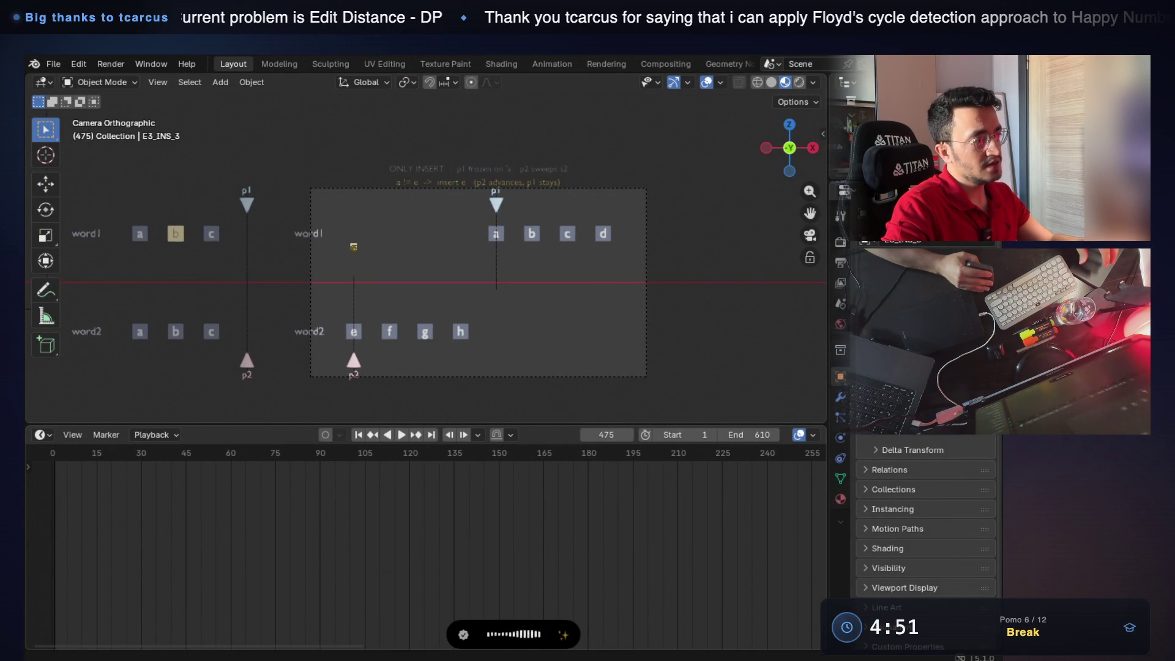
key(super+Tab)
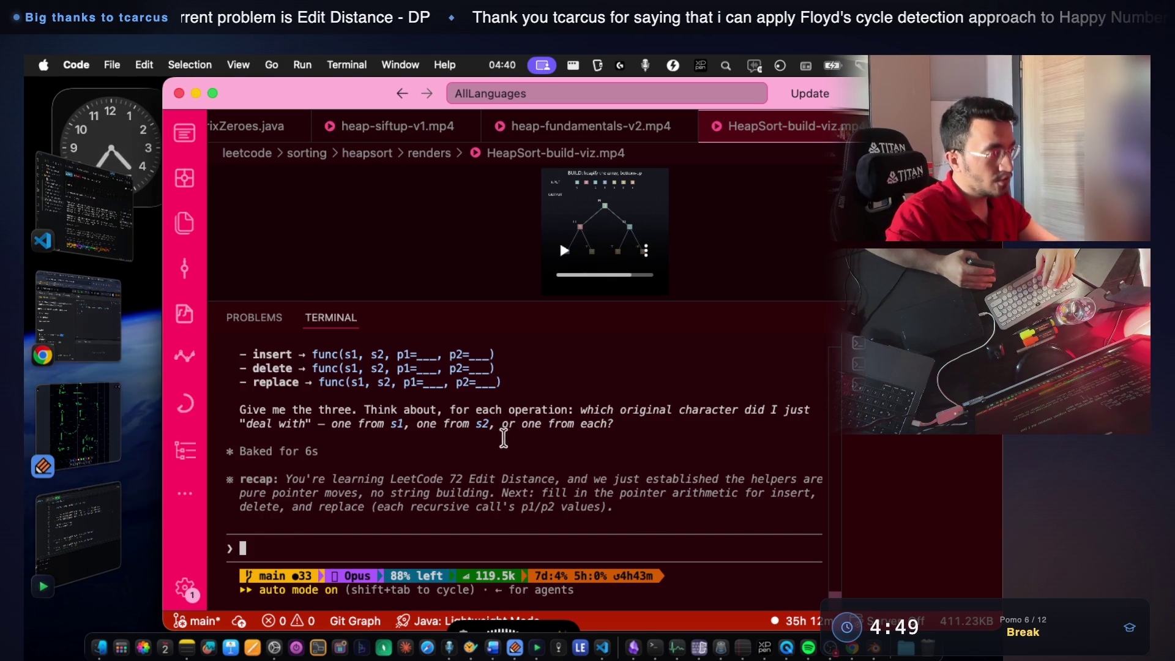
Request a new insert pointer-arithmetic animation reusing the camera movement, then switch back to Blender.
double_click(270, 396)
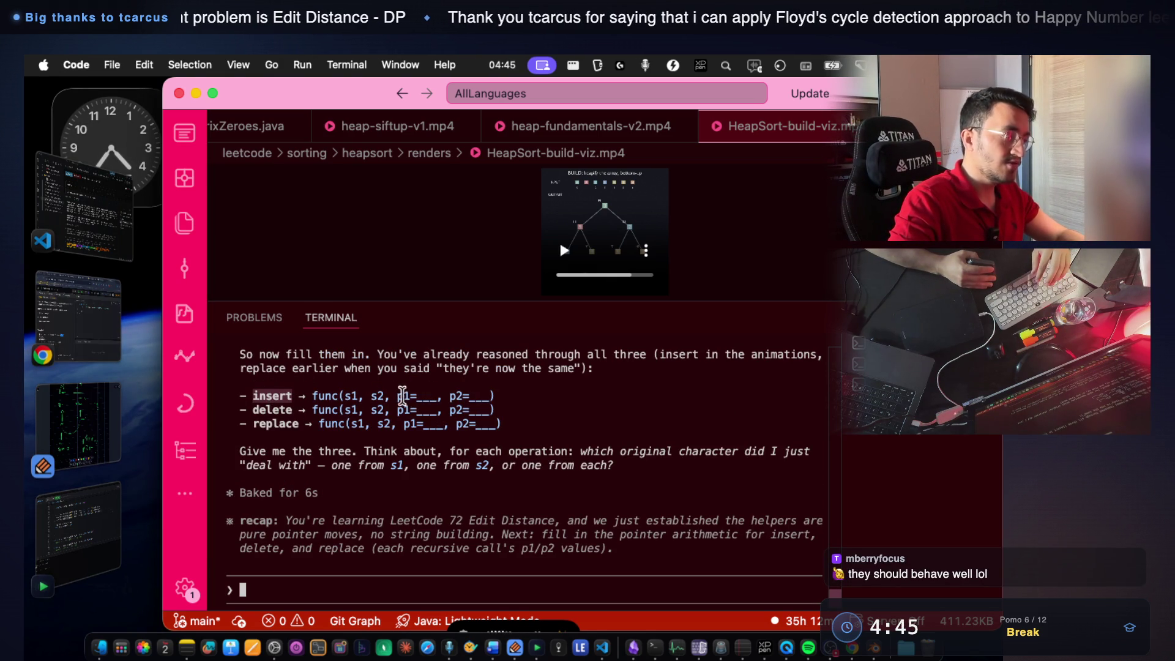
drag(402, 396, 478, 398)
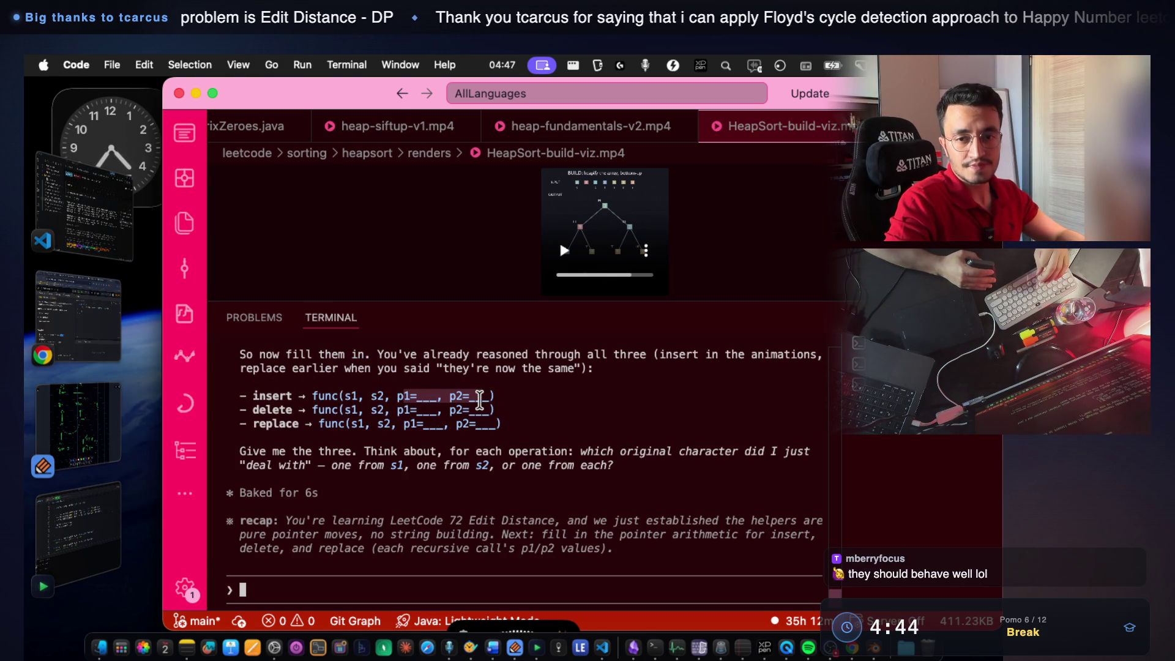
click(462, 502)
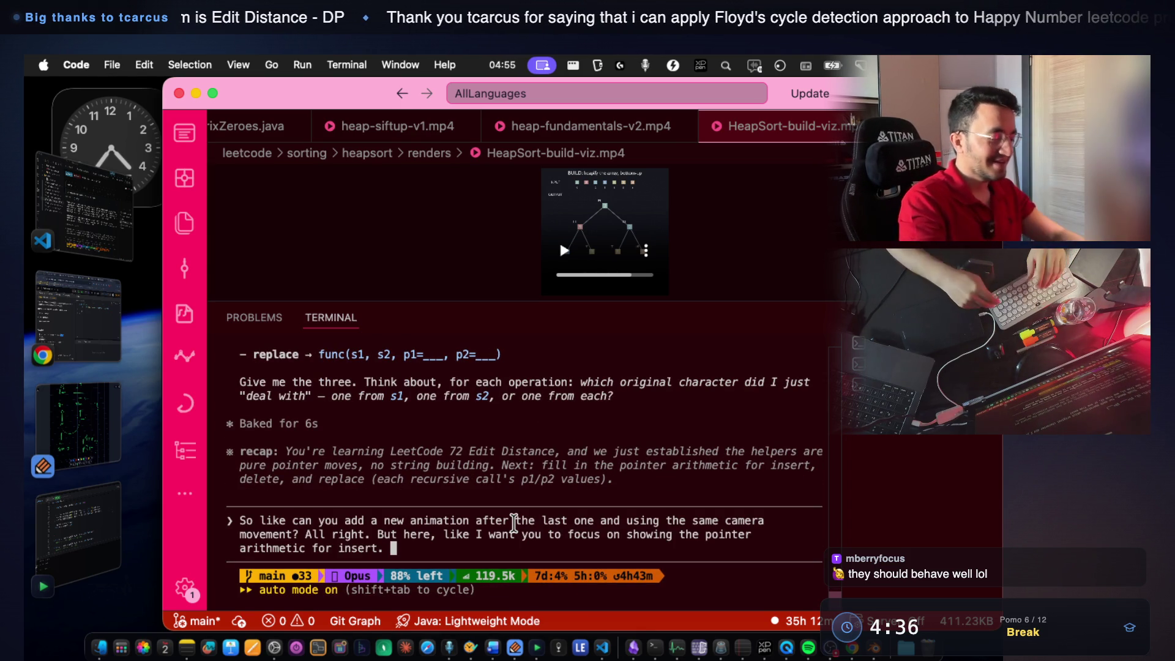
key(Return)
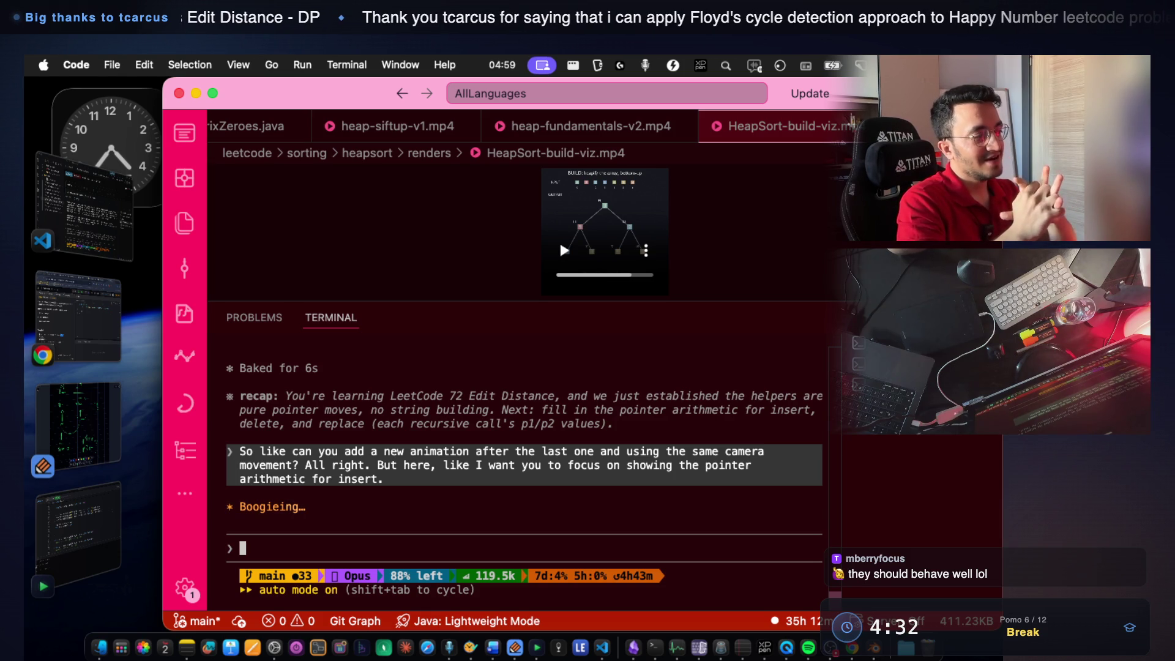
key(super+Tab)
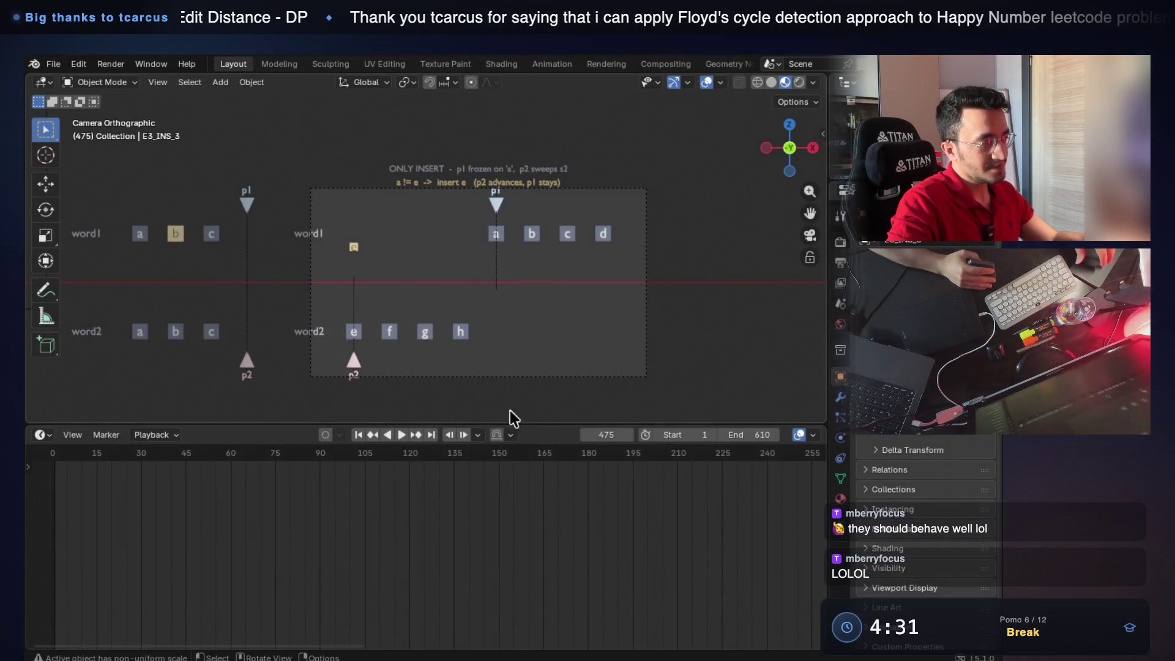
Rewind the animation to its opening frames and step forward through the early insert steps around frame 40.
drag(606, 433, 435, 435)
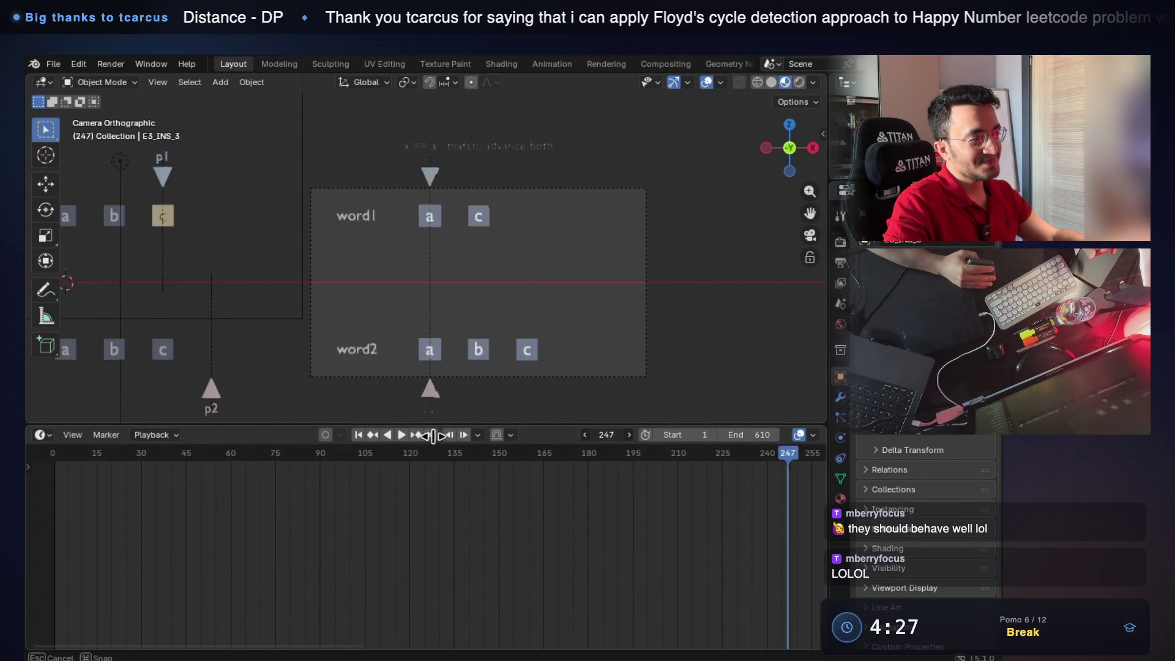
drag(437, 435, 249, 398)
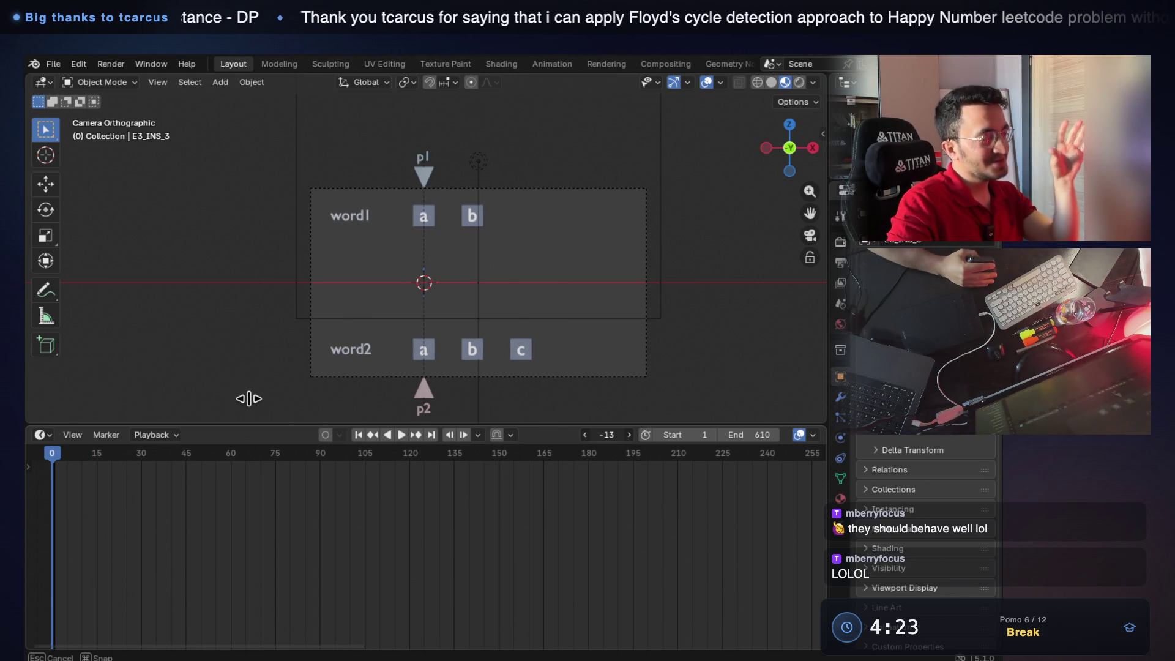
drag(264, 395, 291, 405)
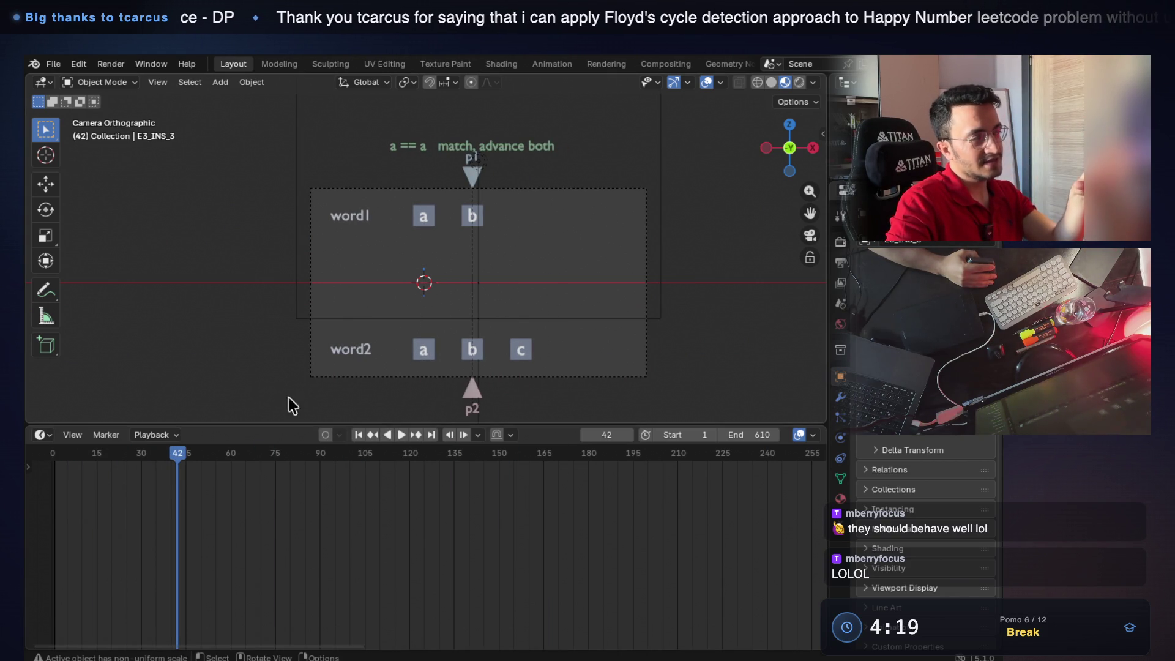
key(Right)
key(Right)
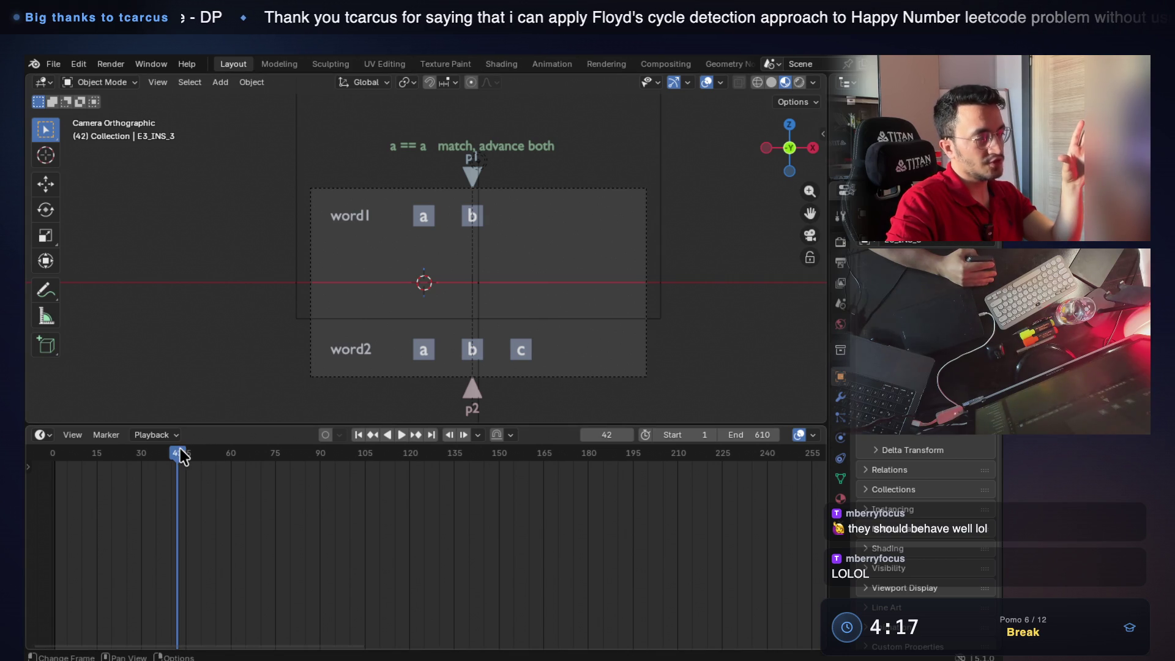
key(Right)
key(Right)
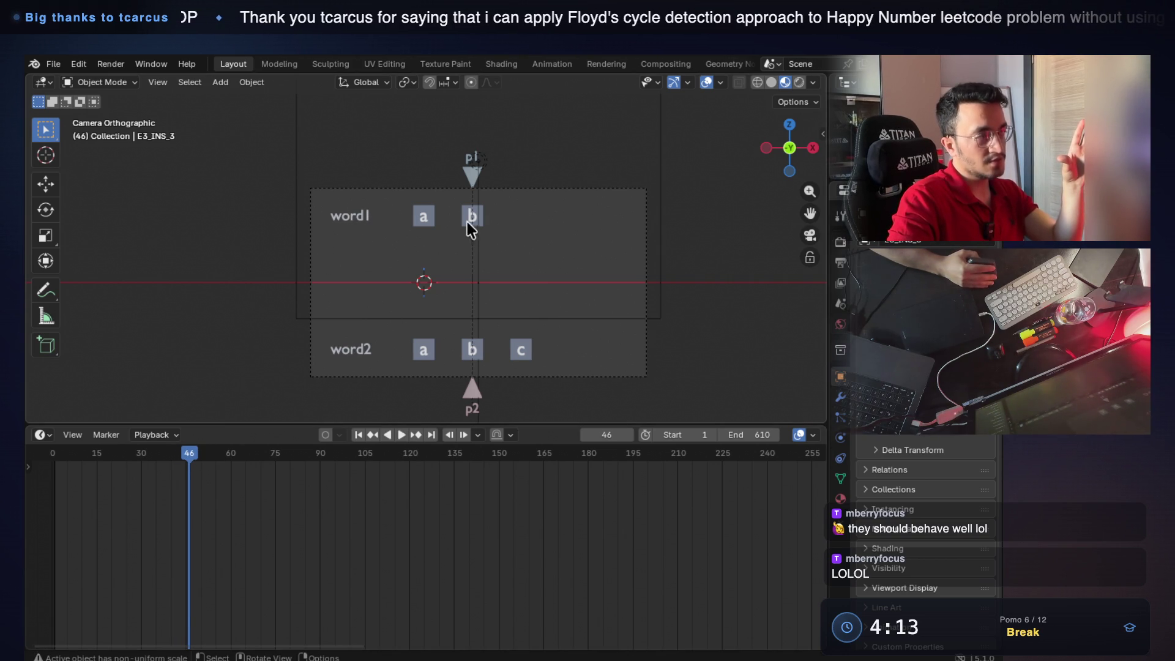
drag(196, 457, 130, 460)
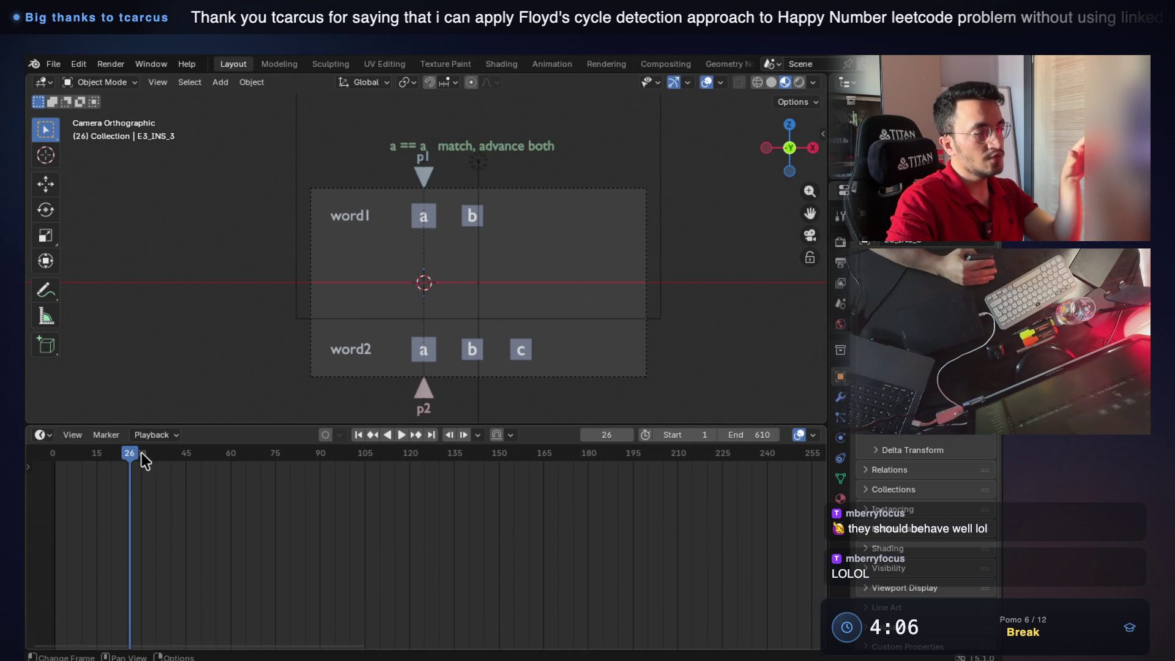
drag(134, 454, 262, 447)
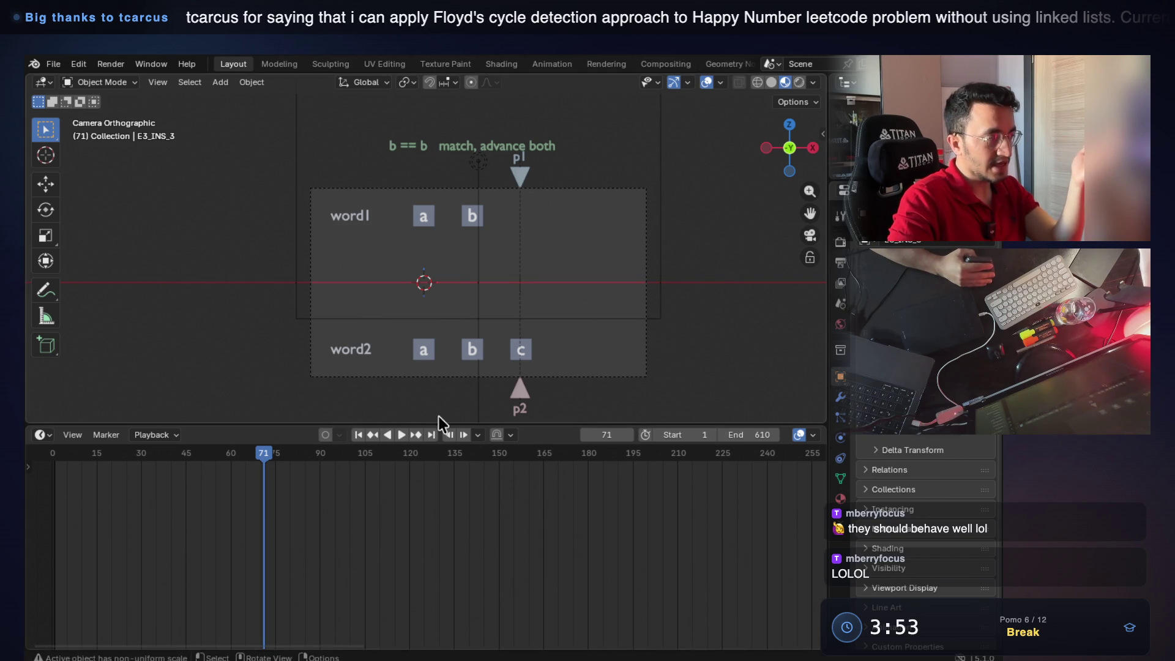
Play the animation from frame 71 until 'c' appears in word1, pause, and make E4_P2 the active object.
key(space)
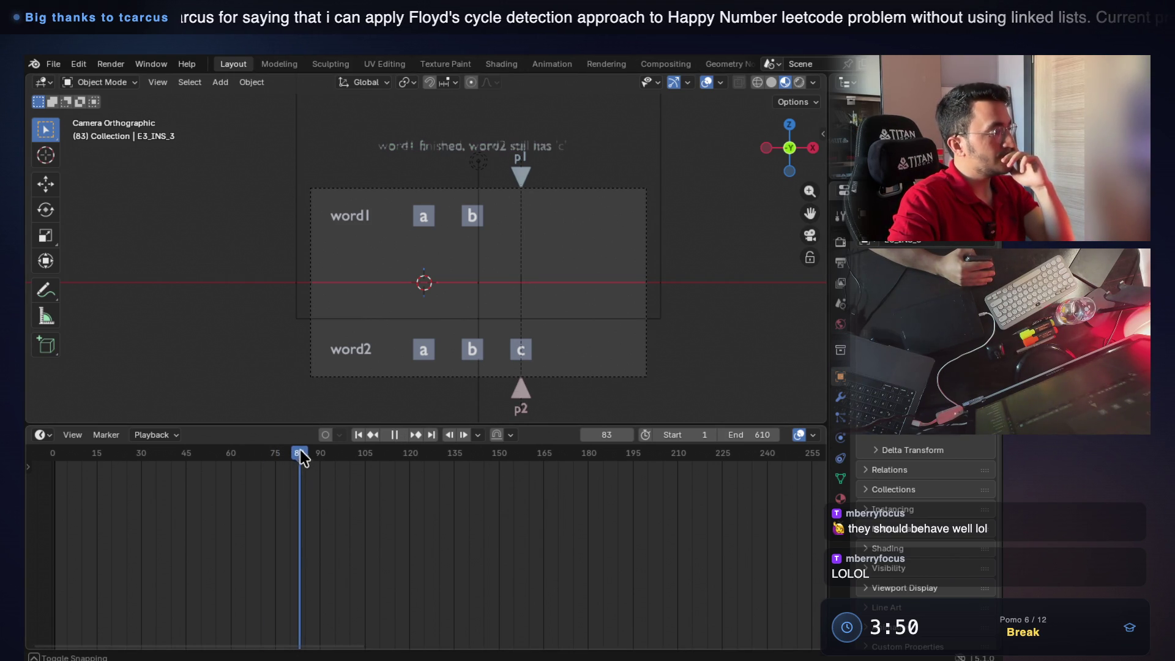
drag(347, 448, 424, 445)
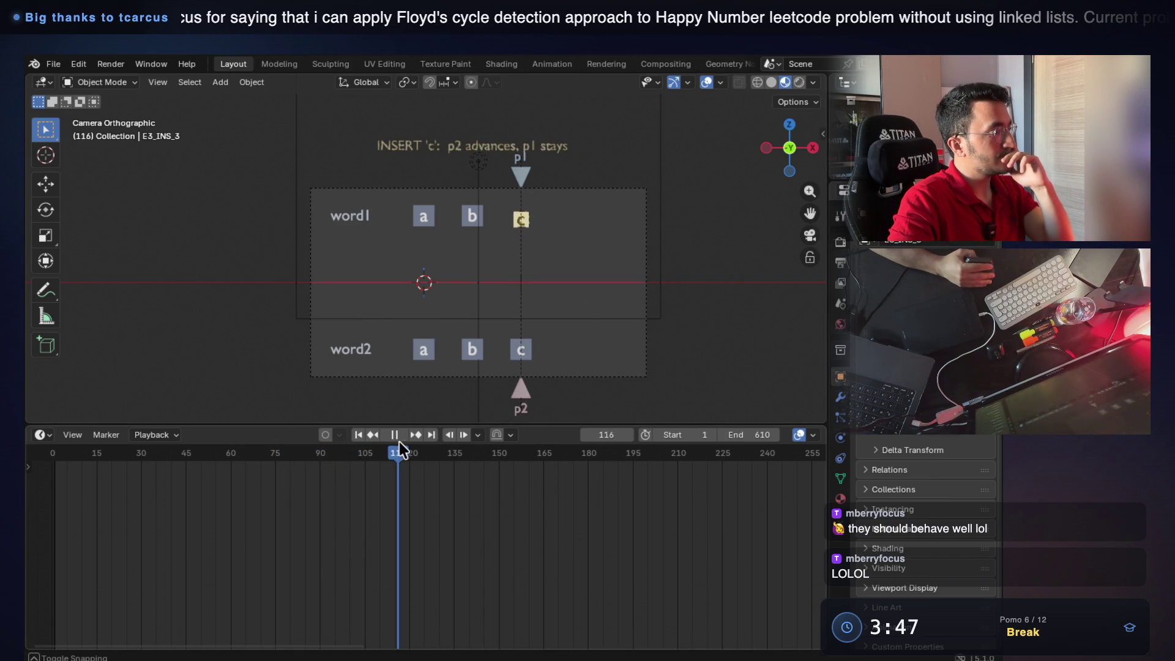
key(space)
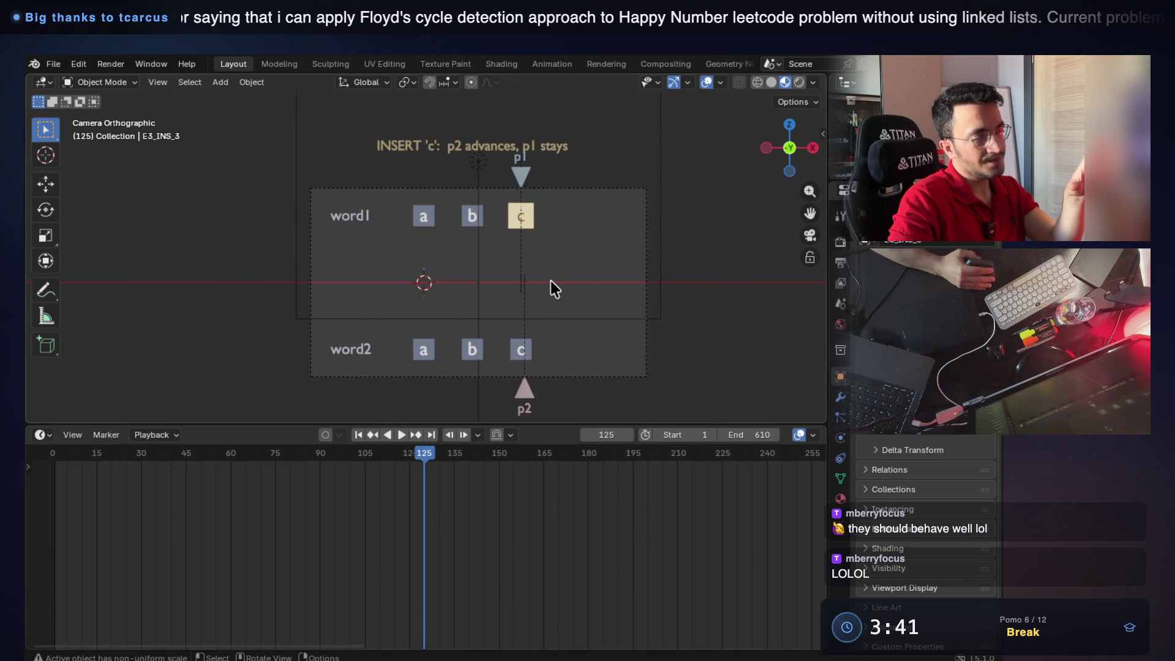
click(528, 258)
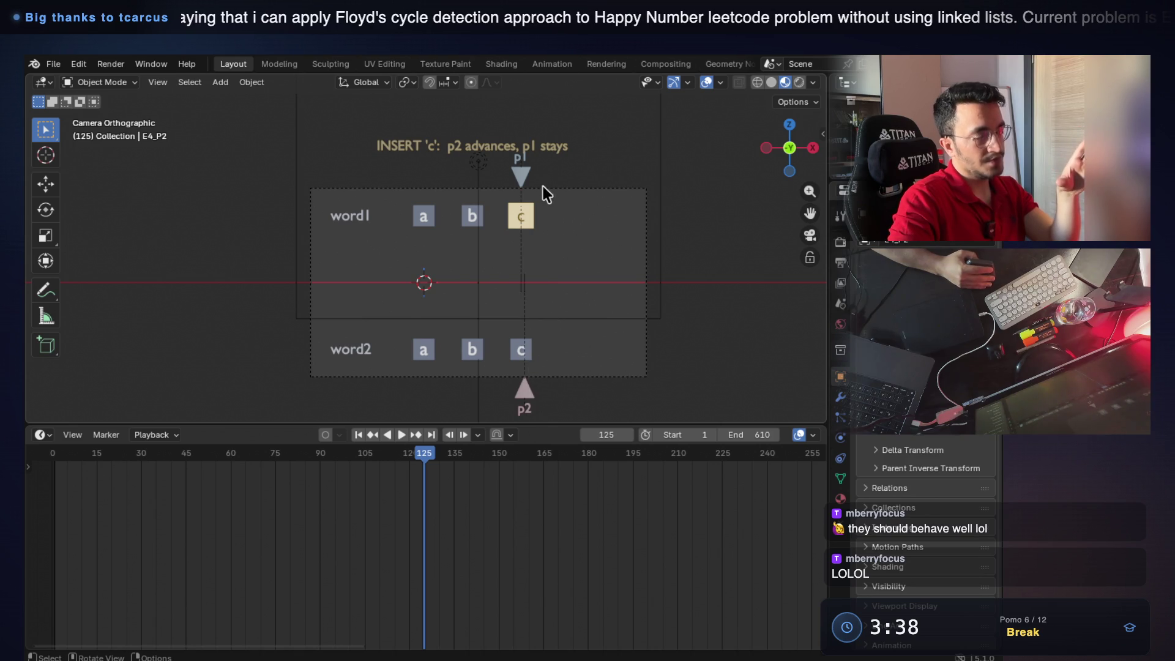
drag(423, 455, 338, 455)
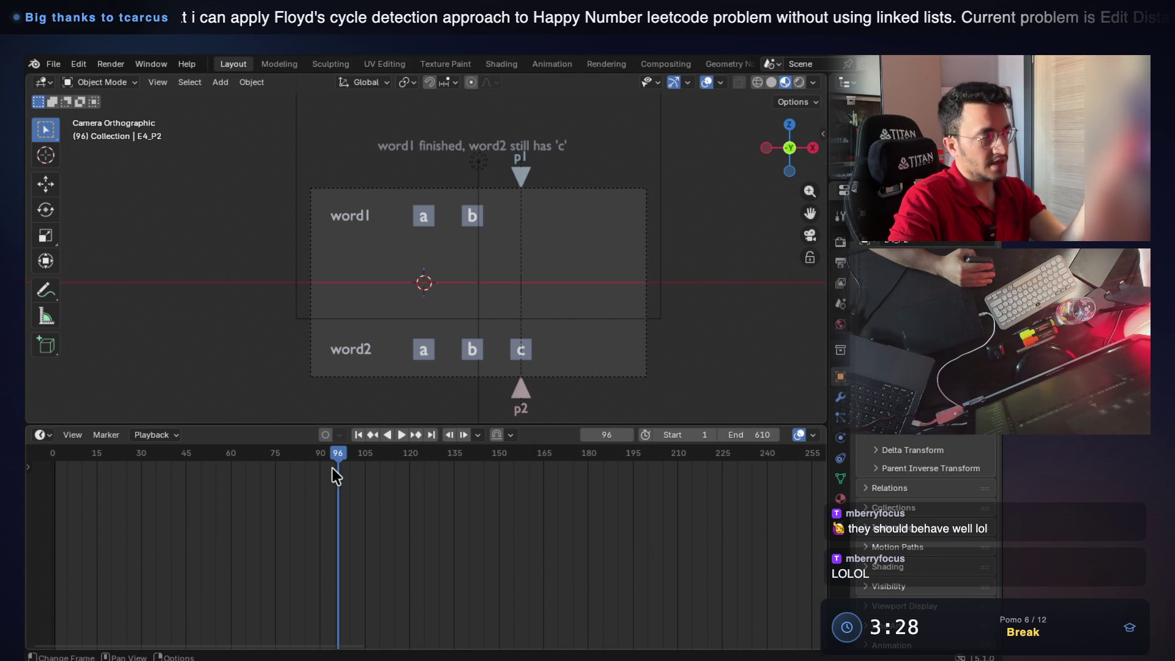
Scrub forward to Example 4's INSERT b and INSERT 'c' steps, then switch over to Visual Studio Code.
drag(340, 459, 700, 473)
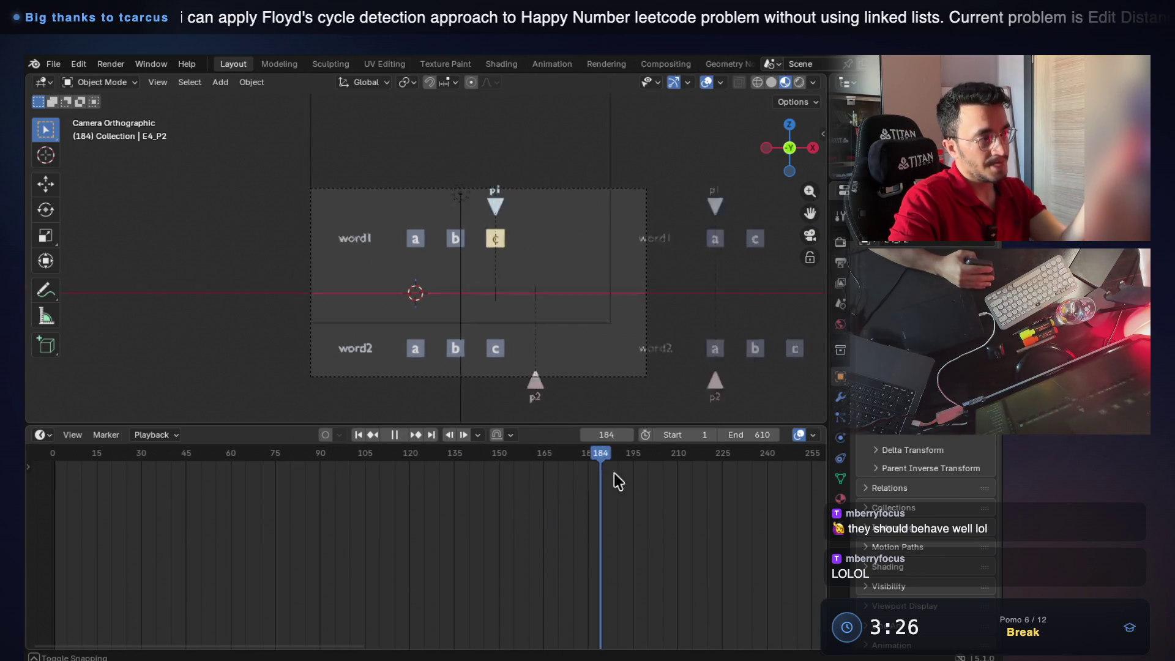
drag(700, 467, 872, 467)
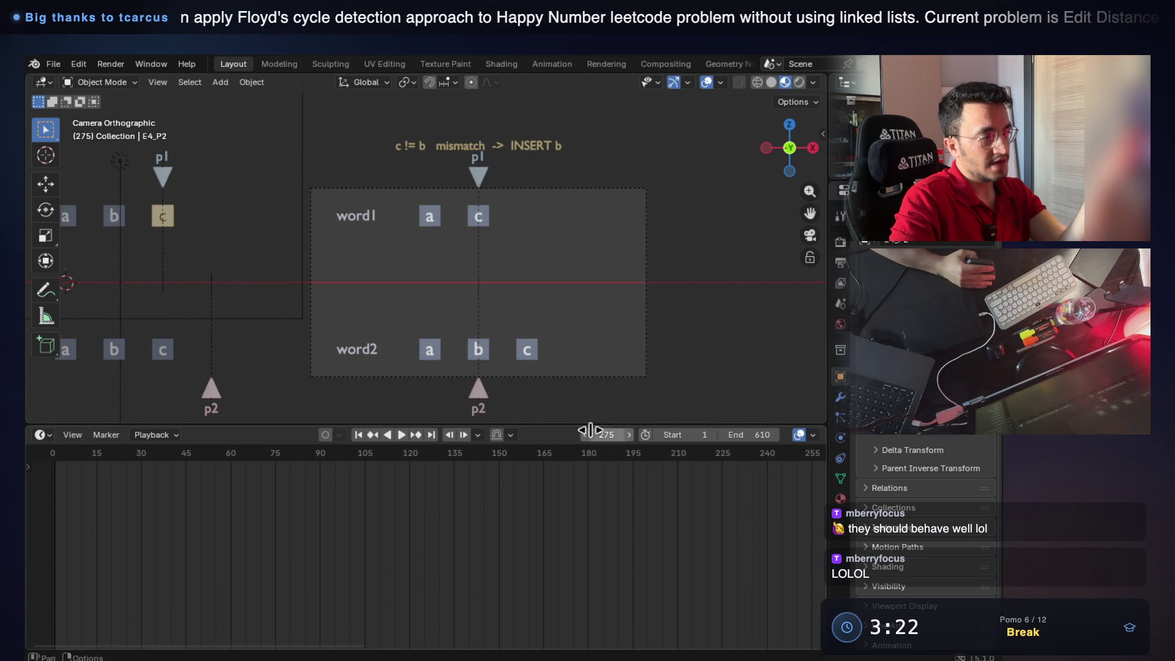
drag(606, 435, 610, 435)
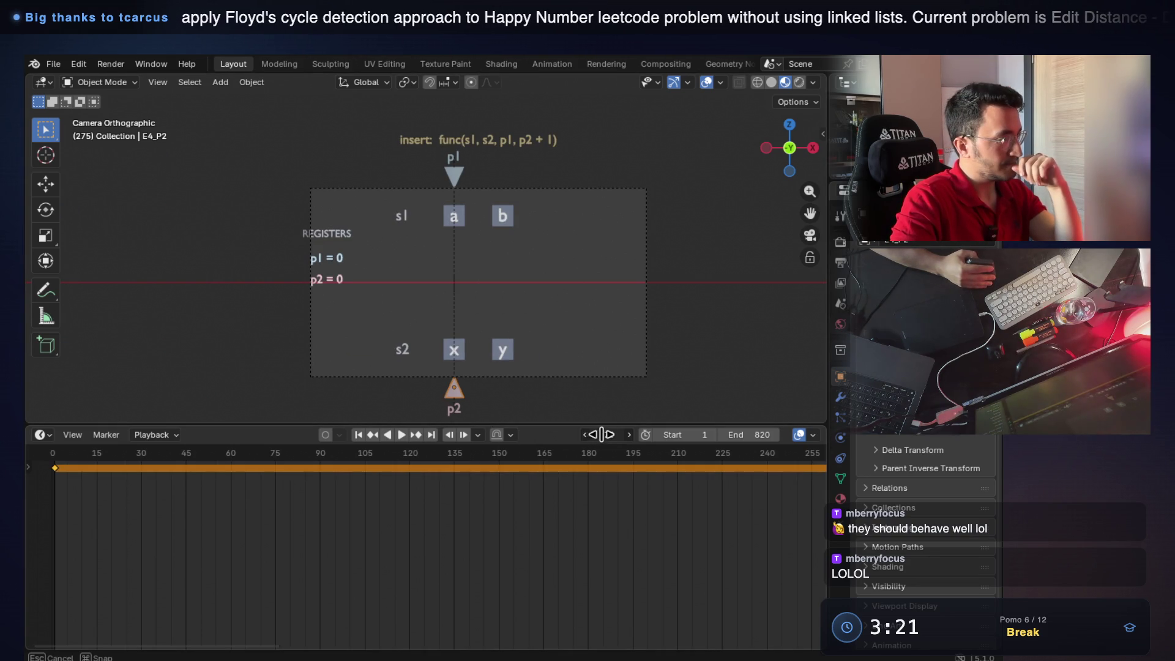
mouse_move(611, 435)
mouse_down()
mouse_move(620, 439)
mouse_move(484, 433)
mouse_move(502, 431)
mouse_up()
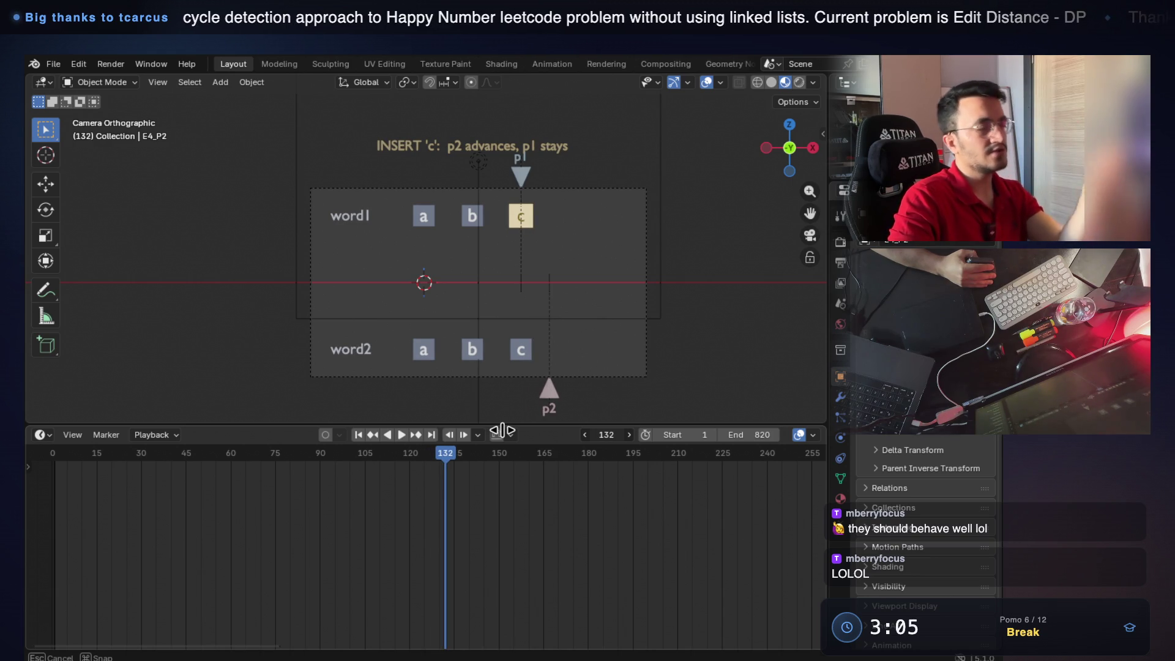
drag(502, 431, 502, 430)
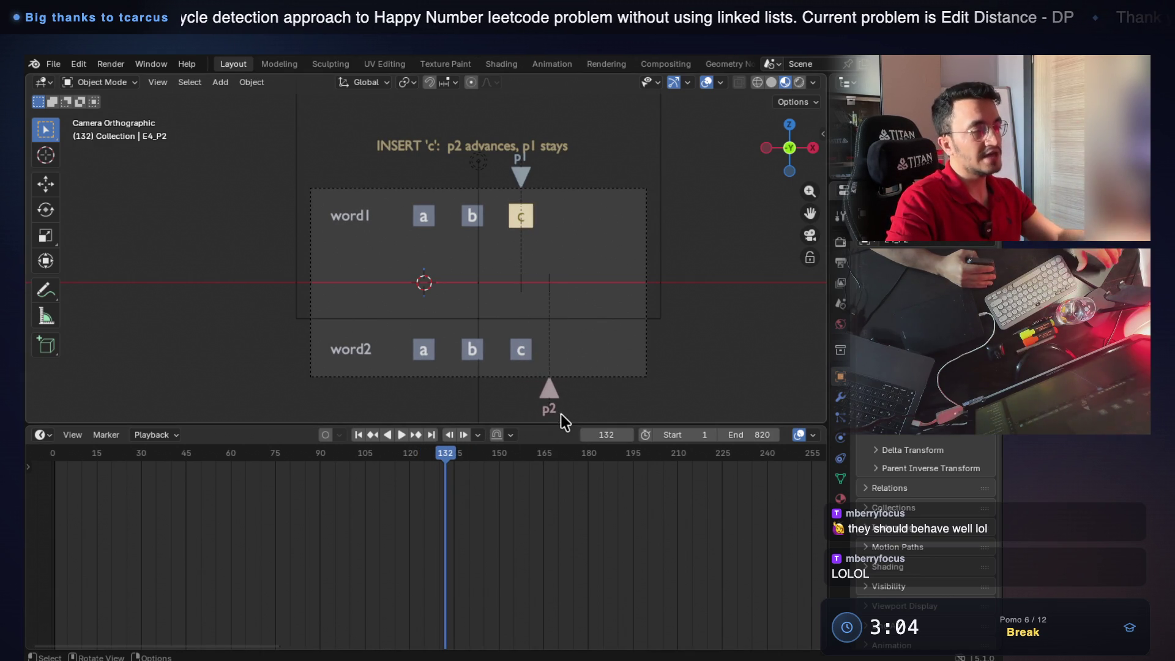
key(super+Tab)
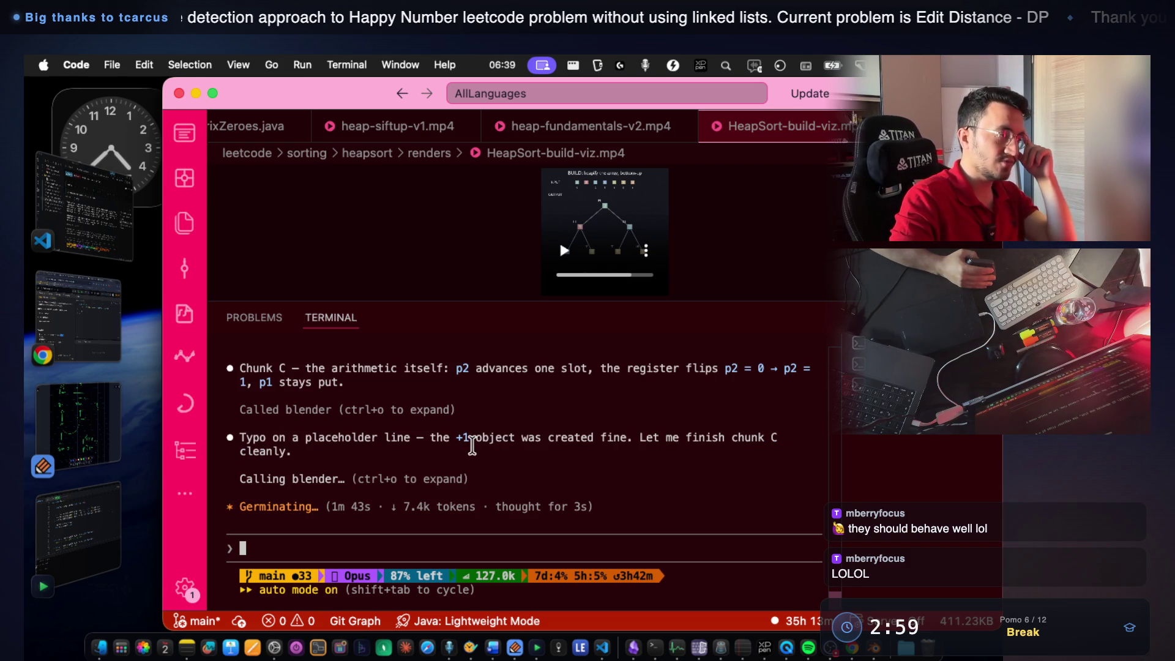
scroll(472, 445, up, 1)
scroll(470, 444, up, 3)
scroll(467, 443, up, 2)
scroll(462, 443, up, 1)
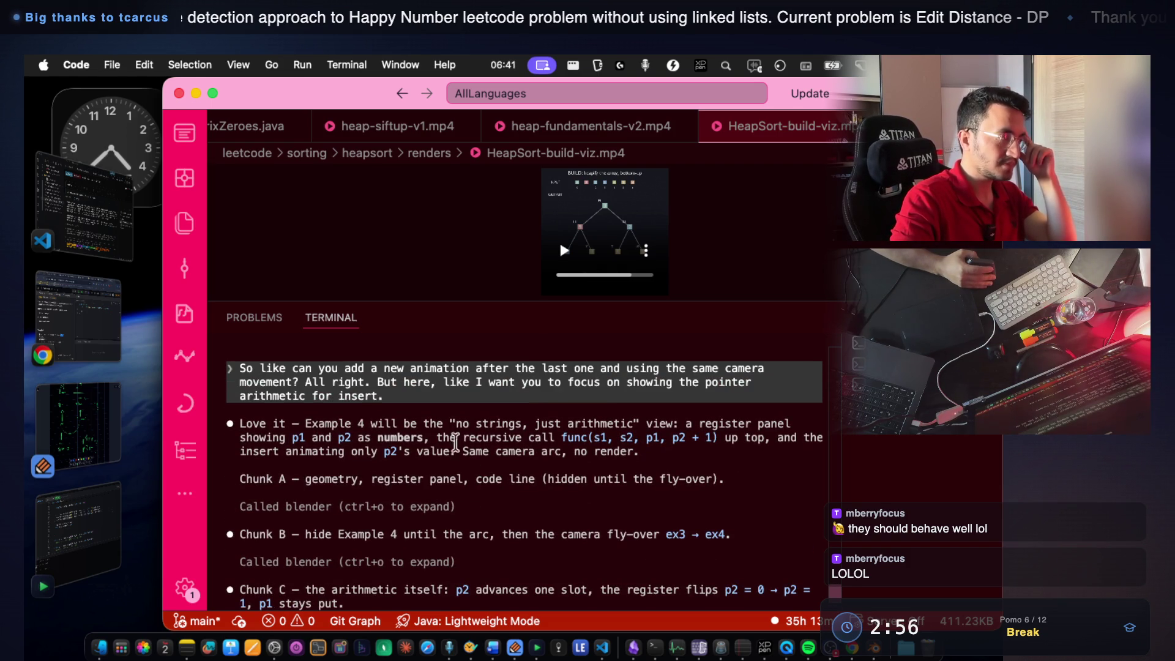
Highlight the Example 4 plan's arithmetic wording, p1/p2 mention and func(s1, s2, p1, p2 + 1) call, then return to Blender.
drag(305, 423, 524, 423)
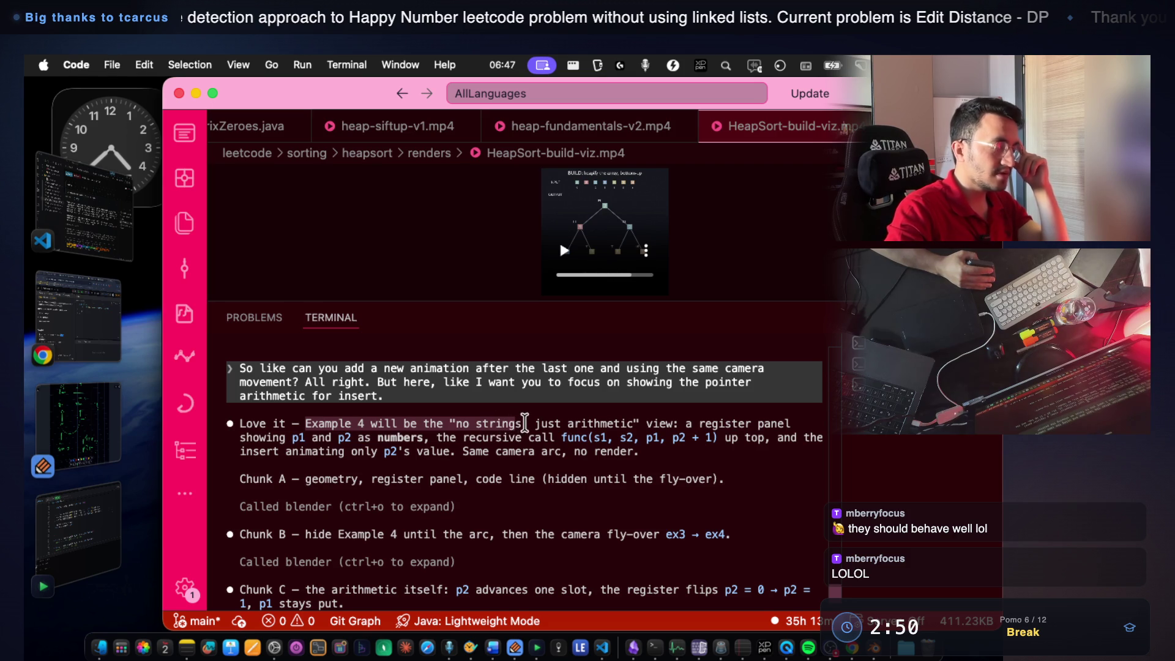
drag(534, 423, 790, 423)
drag(294, 437, 372, 438)
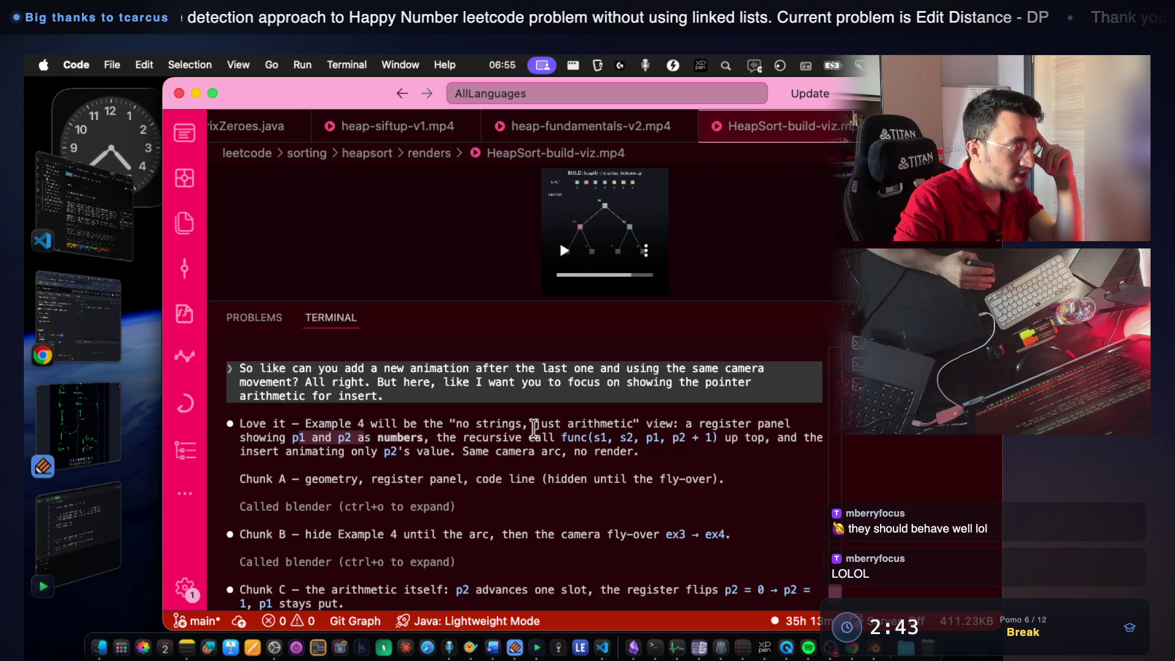
drag(645, 440, 719, 441)
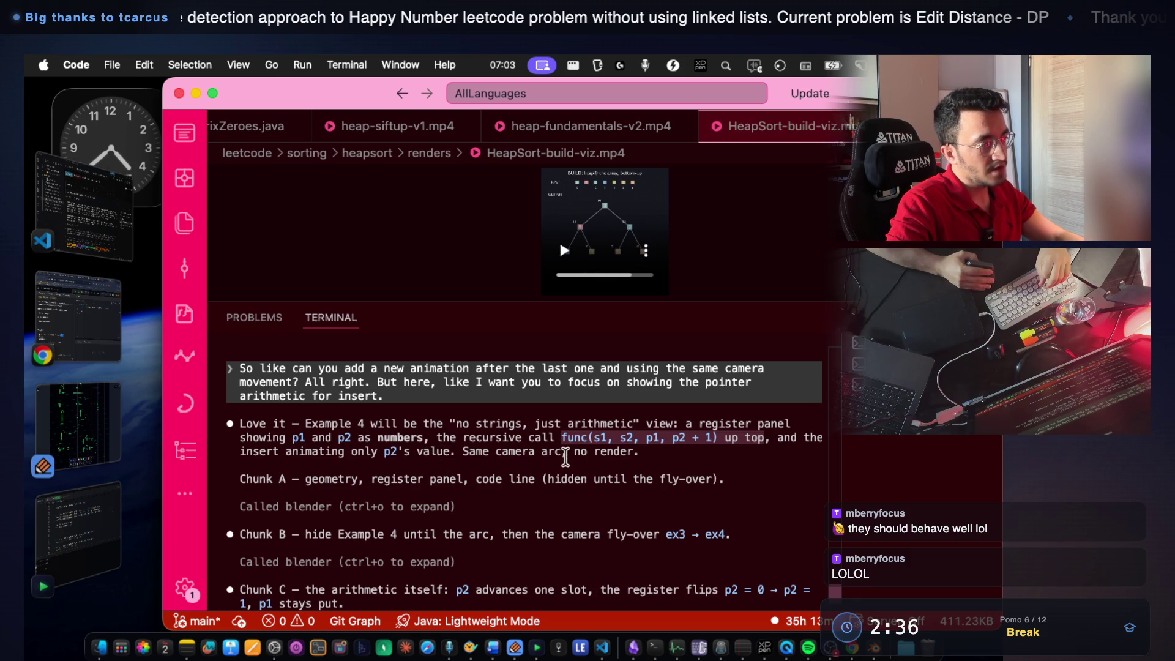
scroll(581, 454, down, 2)
scroll(581, 454, down, 2)
scroll(582, 456, down, 2)
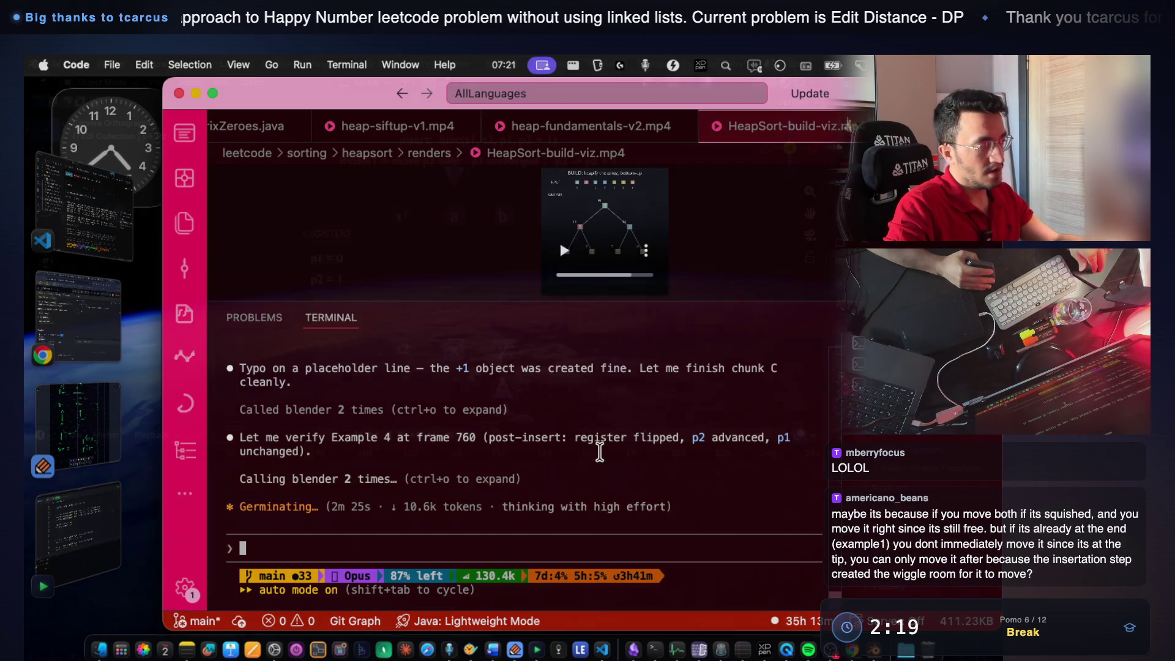
key(super+Tab)
drag(597, 435, 134, 434)
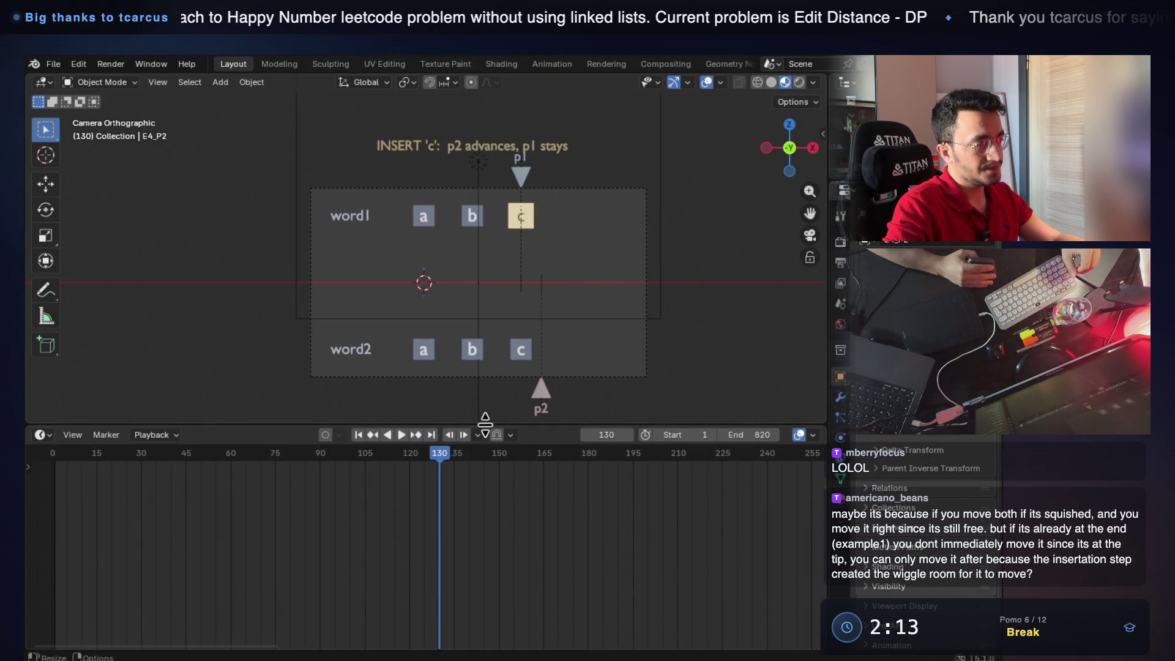
Scrub through the match steps to the word1-finished step, then jump back to frame 1.
mouse_move(133, 434)
mouse_down()
mouse_move(554, 433)
mouse_move(545, 435)
mouse_up()
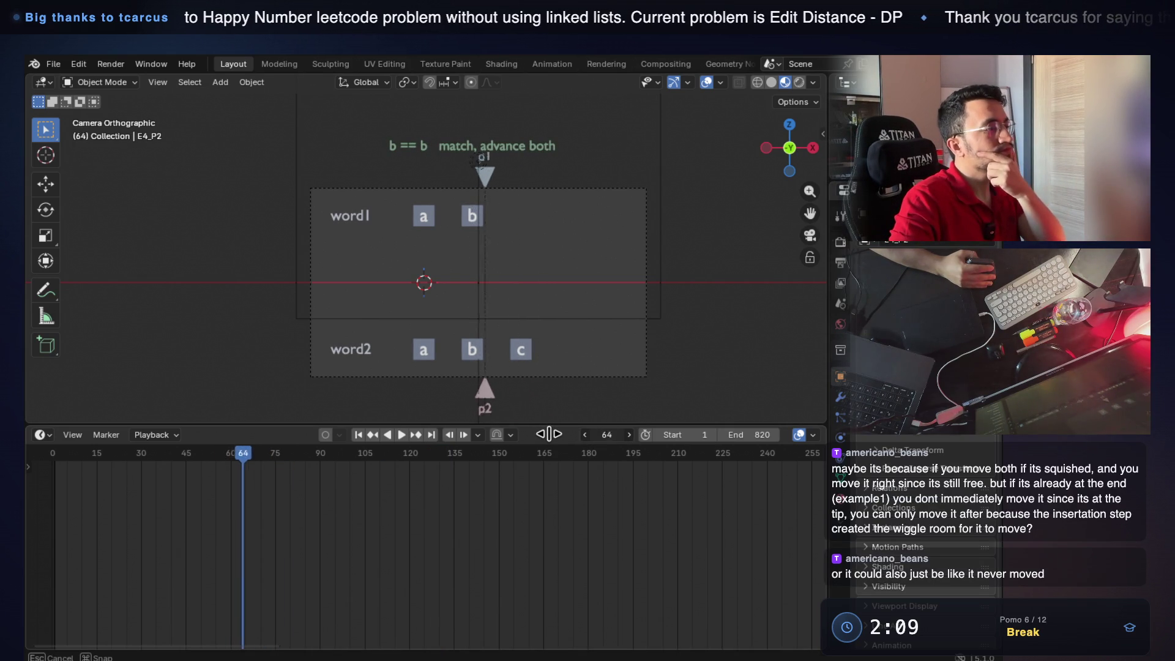
drag(544, 434, 557, 431)
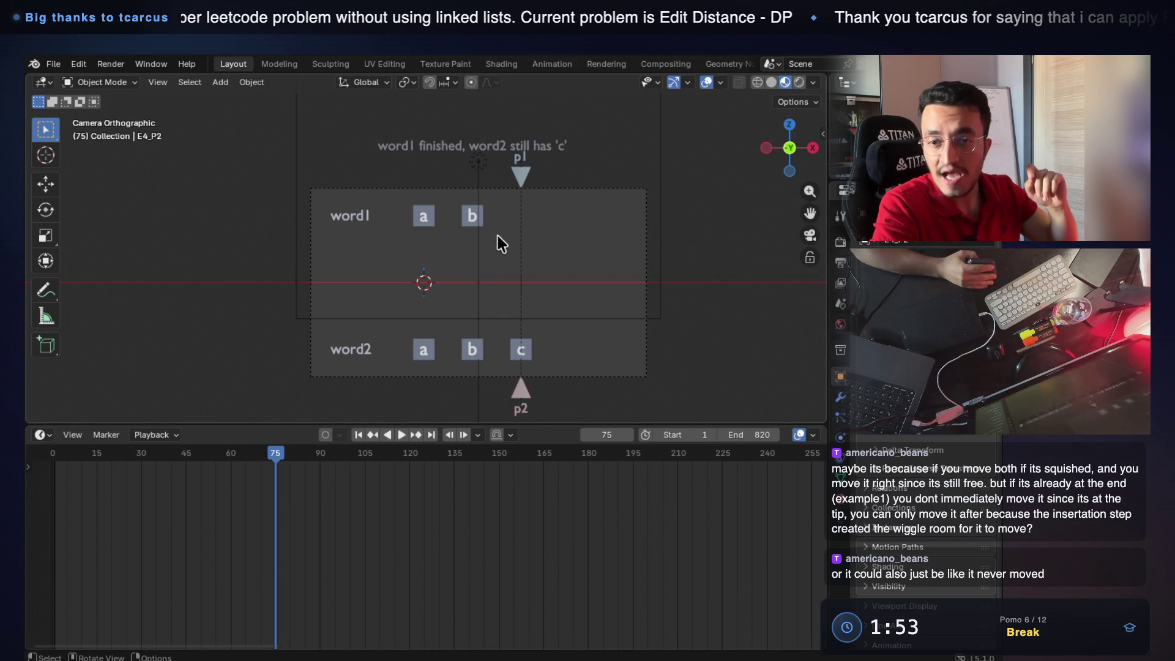
key(shift+Left)
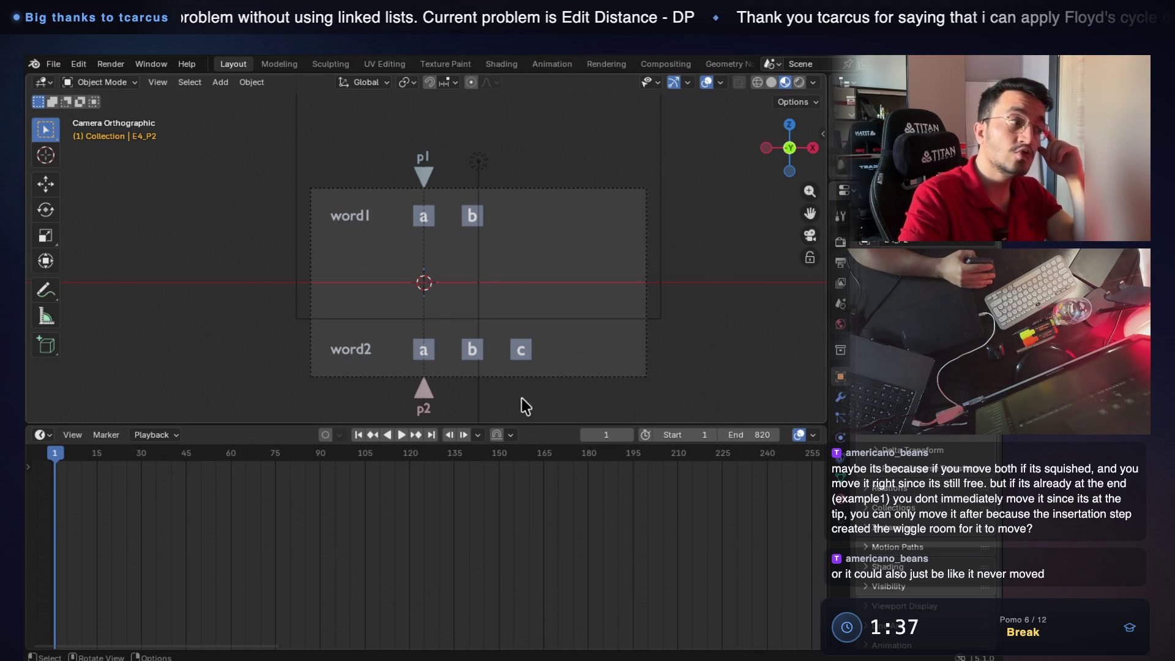
Scrub through the a == a and b == b matches and settle on the word1-finished step at frame 92.
drag(606, 434, 799, 432)
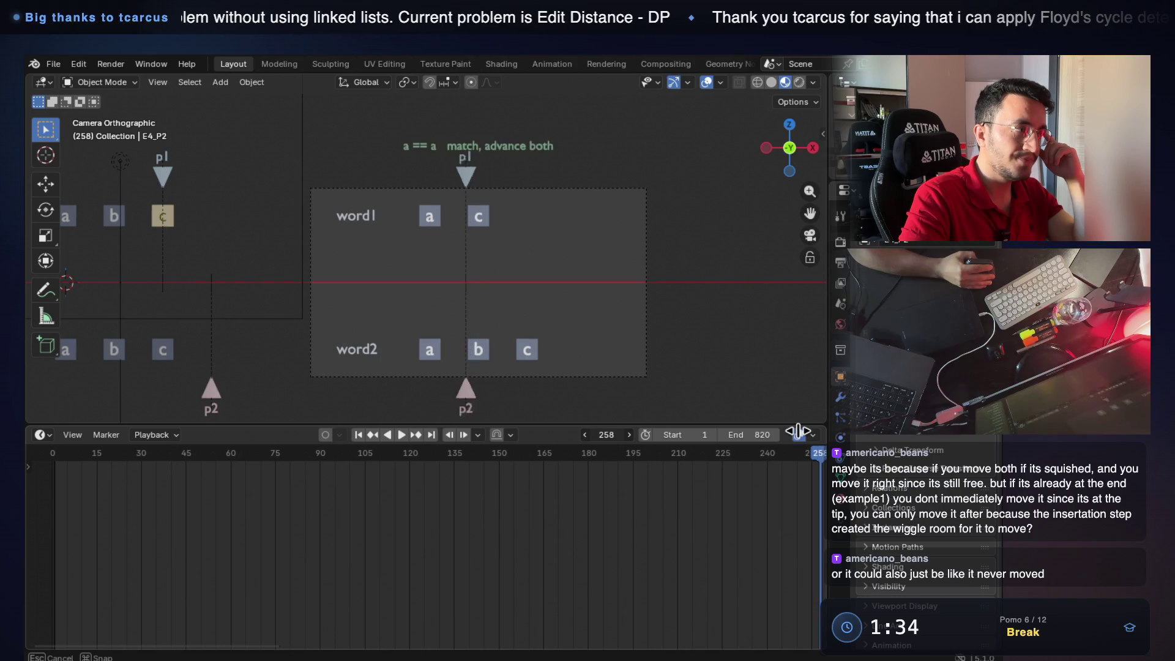
drag(799, 431, 826, 427)
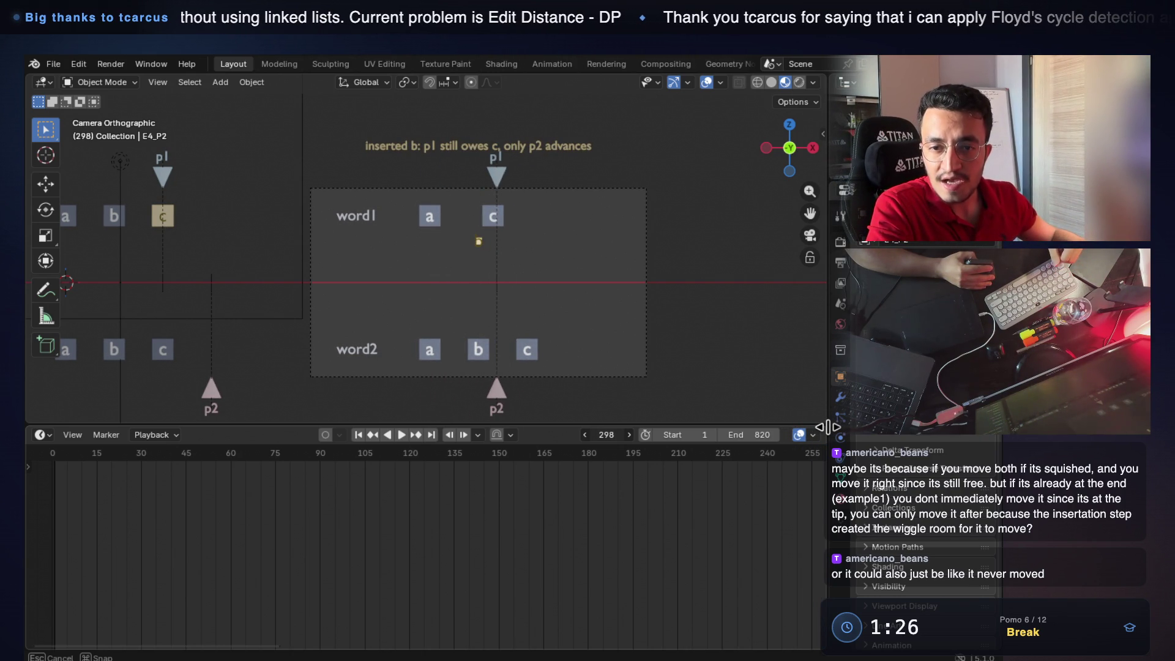
drag(826, 427, 629, 419)
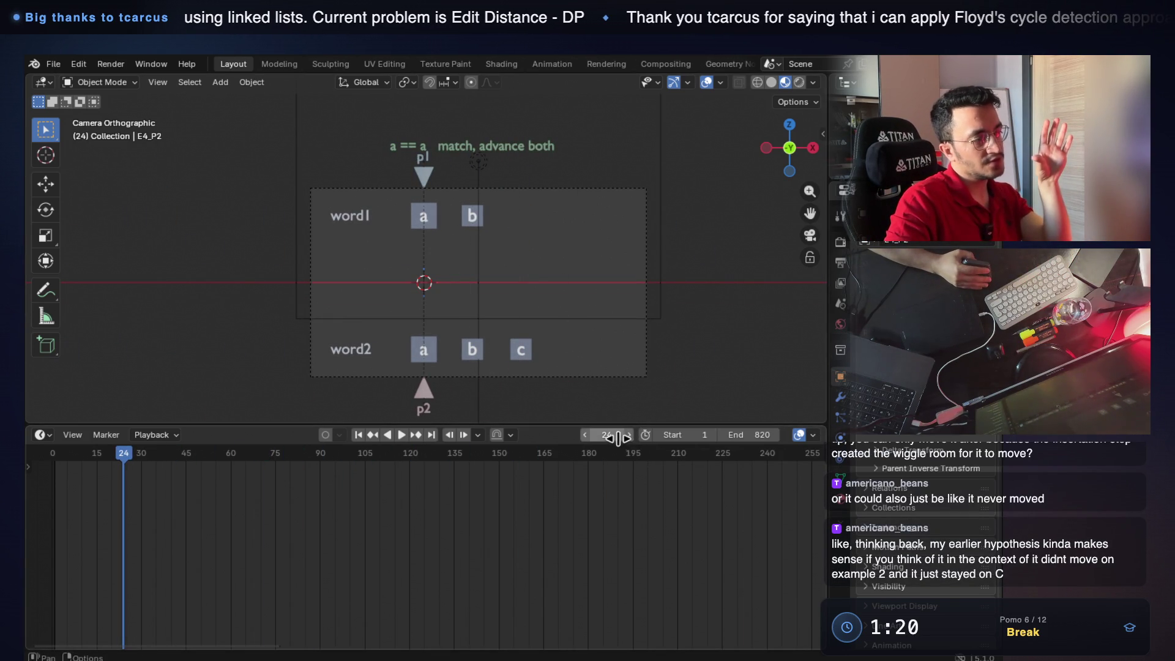
drag(611, 435, 624, 435)
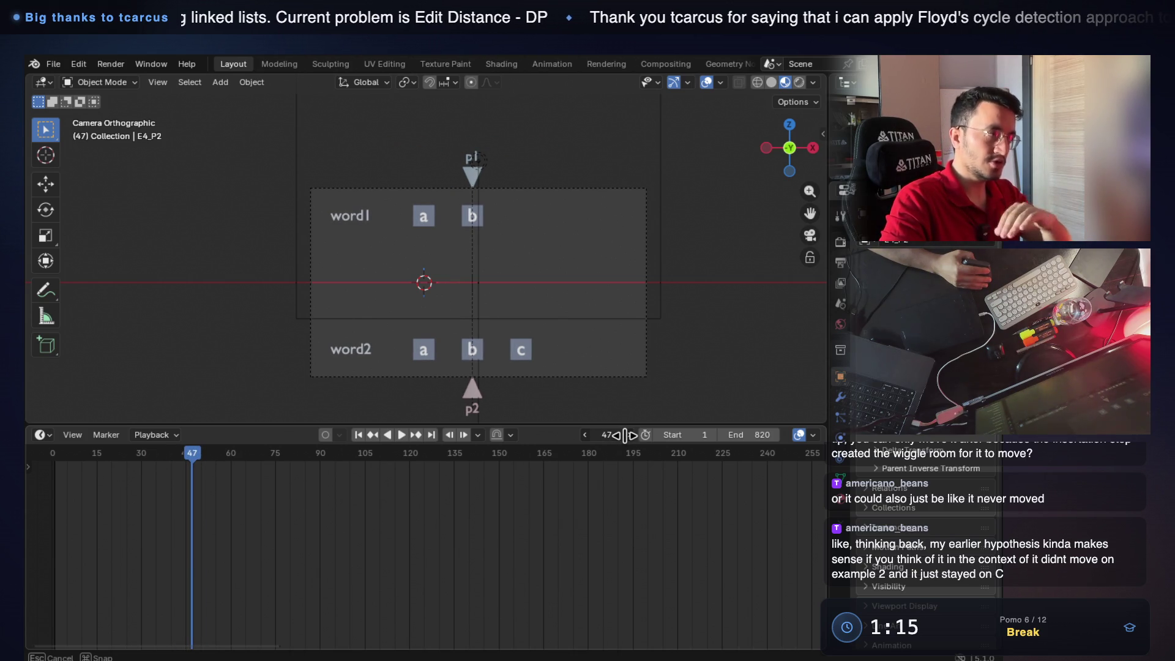
mouse_move(624, 436)
mouse_down()
mouse_move(649, 439)
mouse_move(634, 437)
mouse_up()
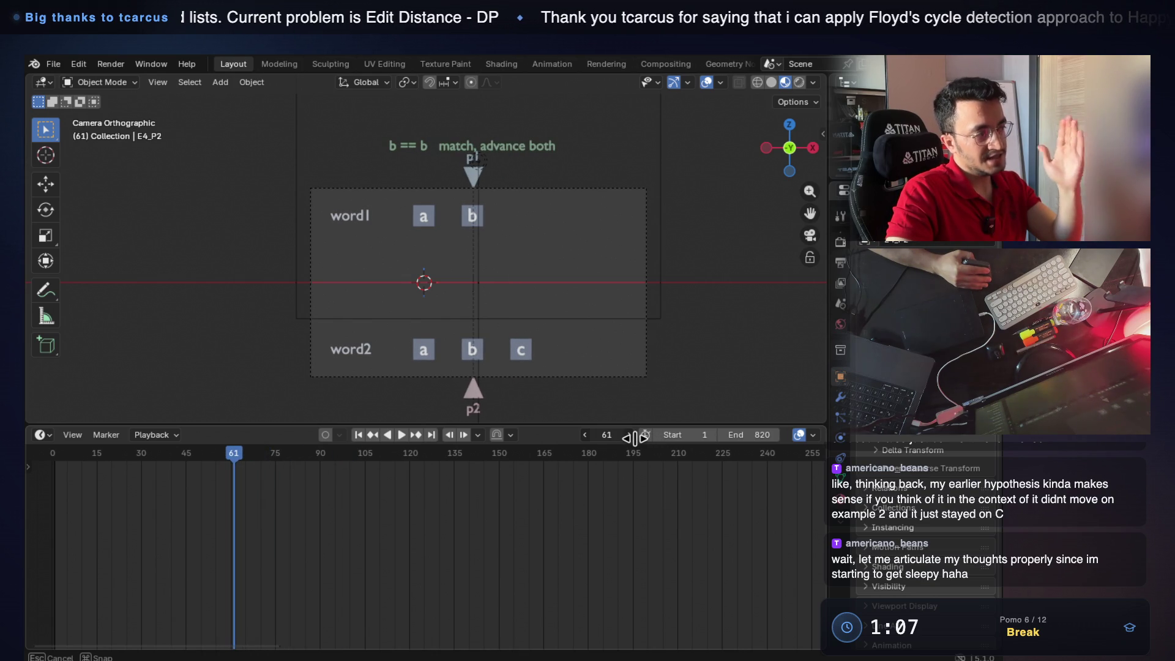
drag(634, 437, 657, 436)
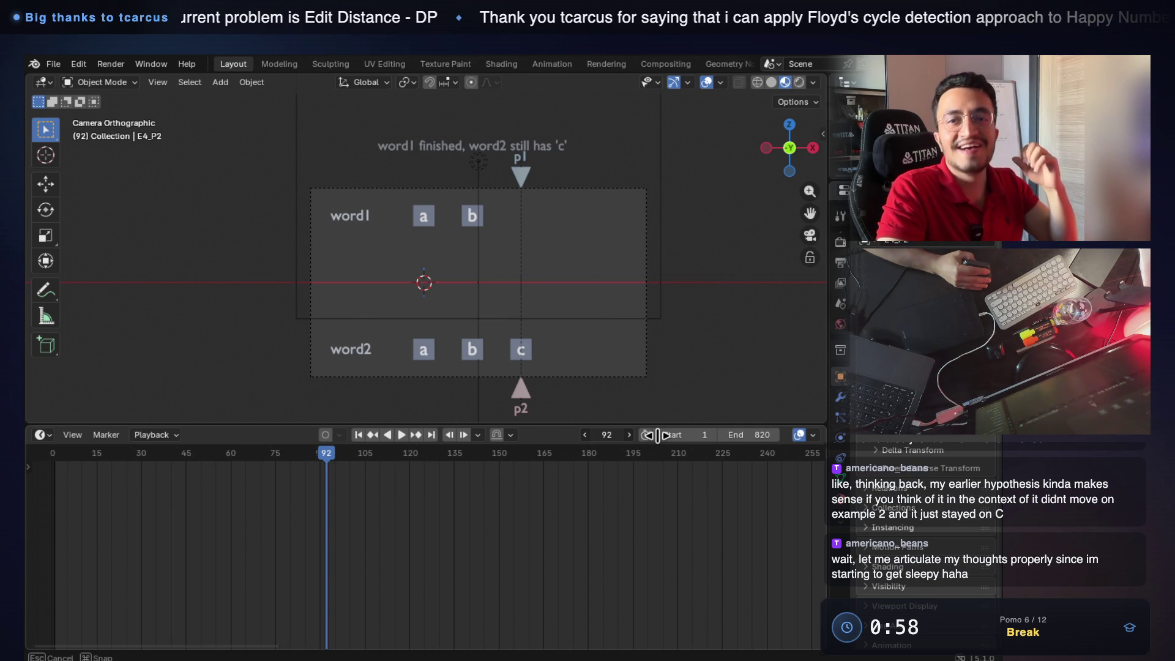
drag(658, 435, 658, 441)
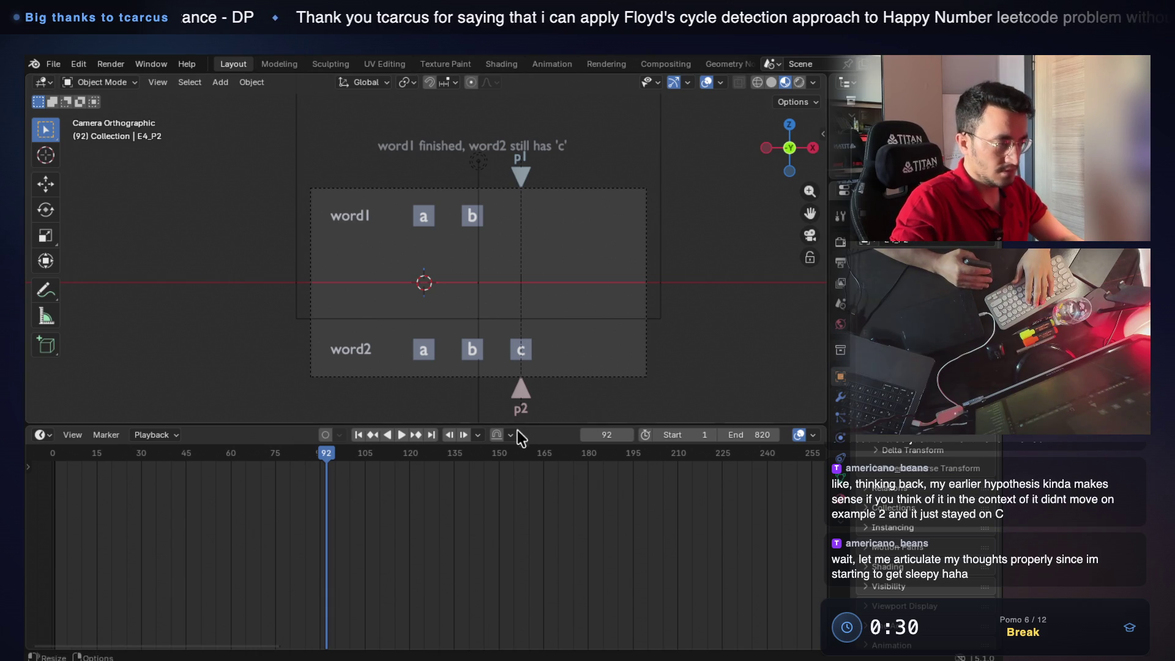
key(space)
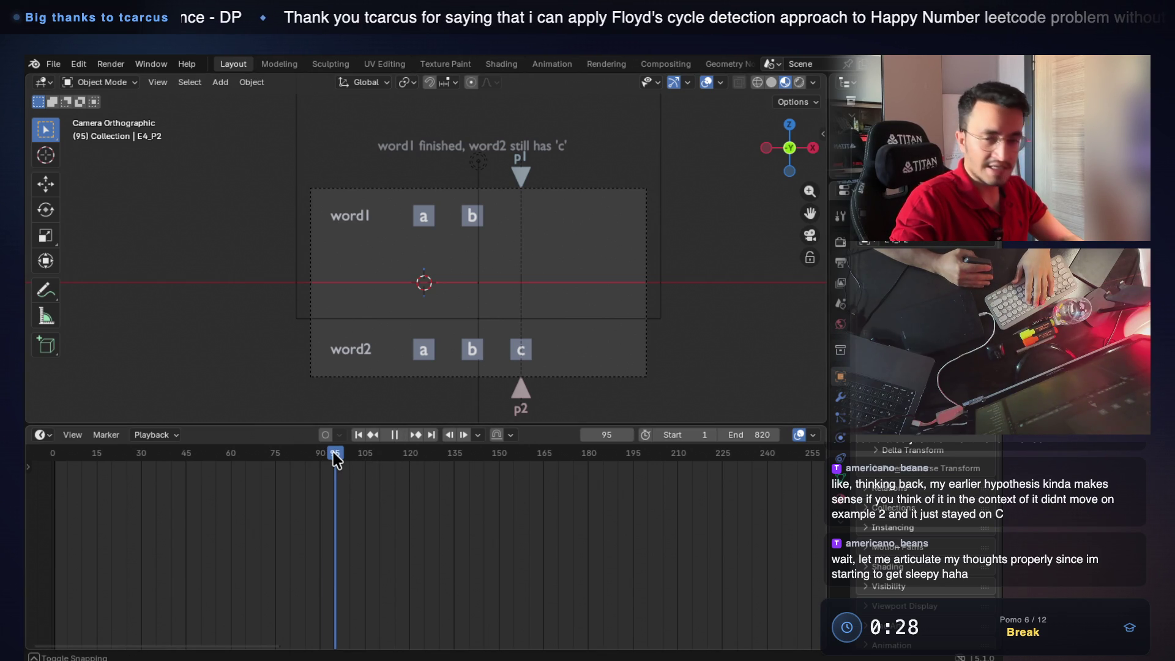
drag(334, 452, 373, 454)
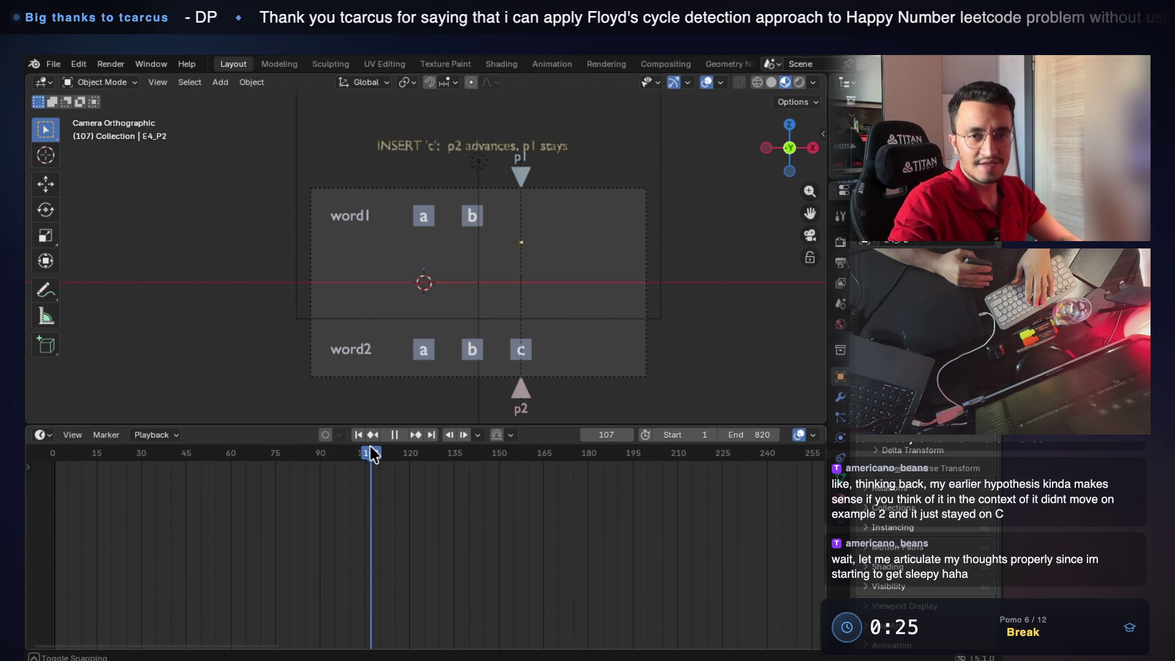
key(space)
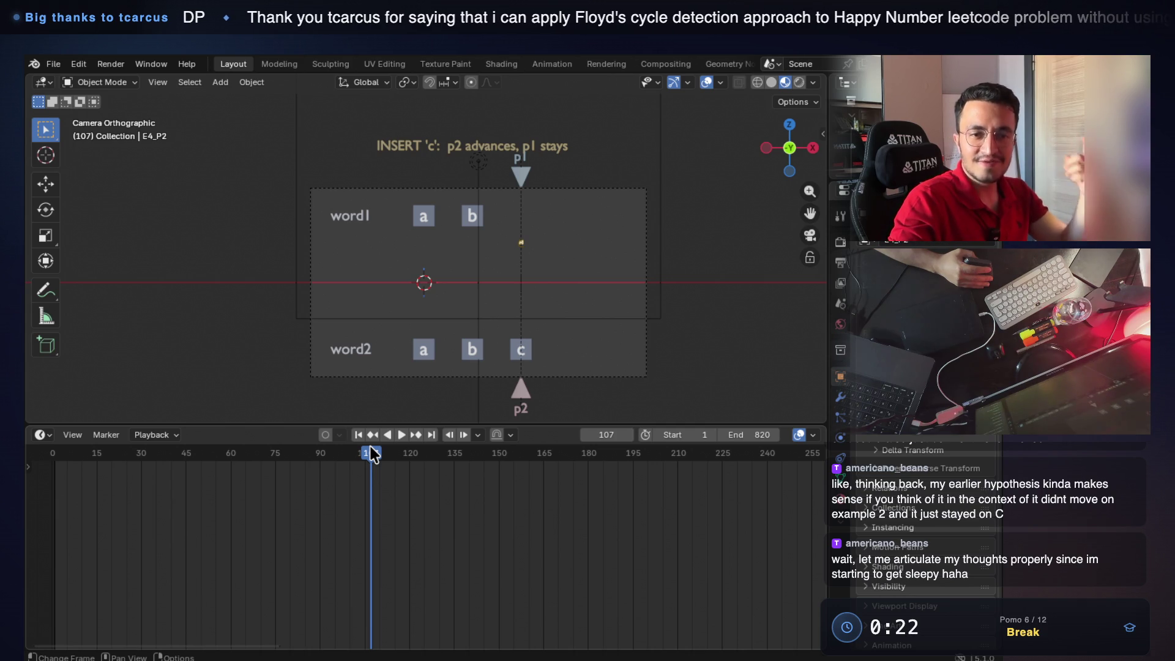
key(space)
drag(373, 454, 399, 453)
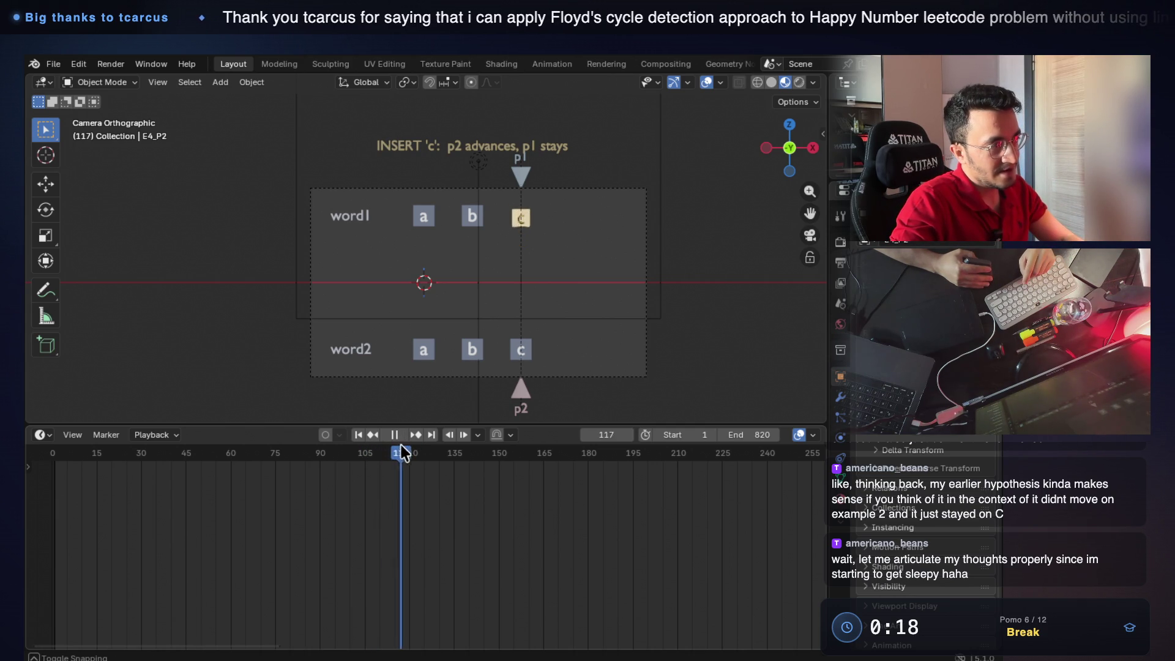
key(super+Tab)
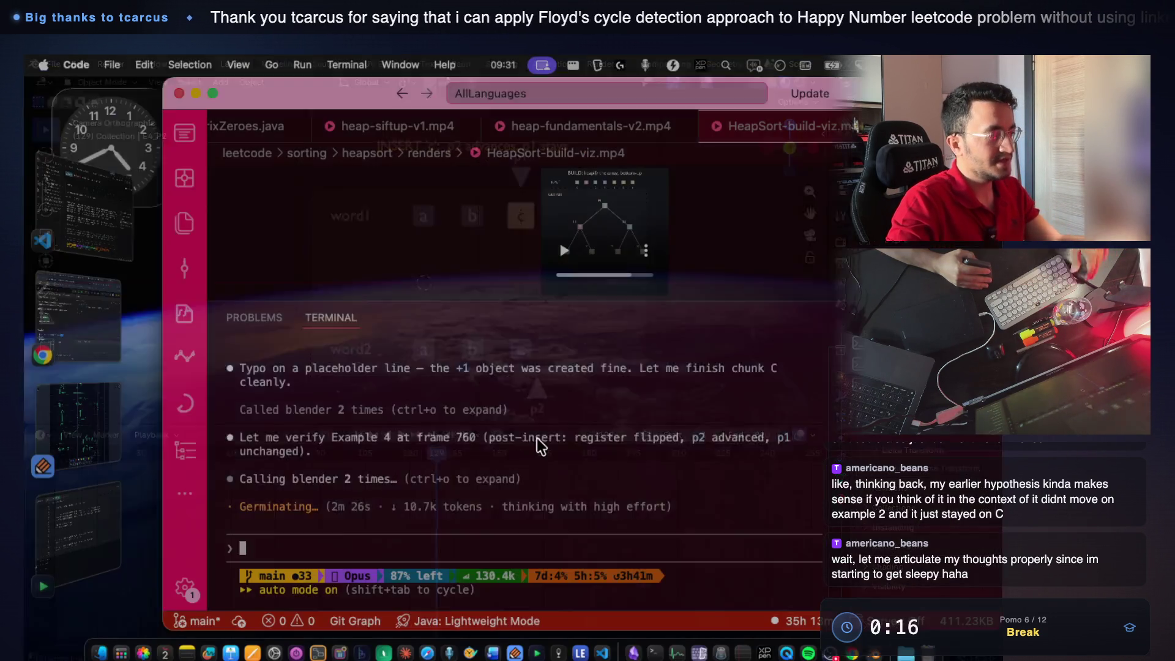
scroll(472, 456, up, 2)
scroll(473, 456, up, 5)
scroll(473, 457, up, 3)
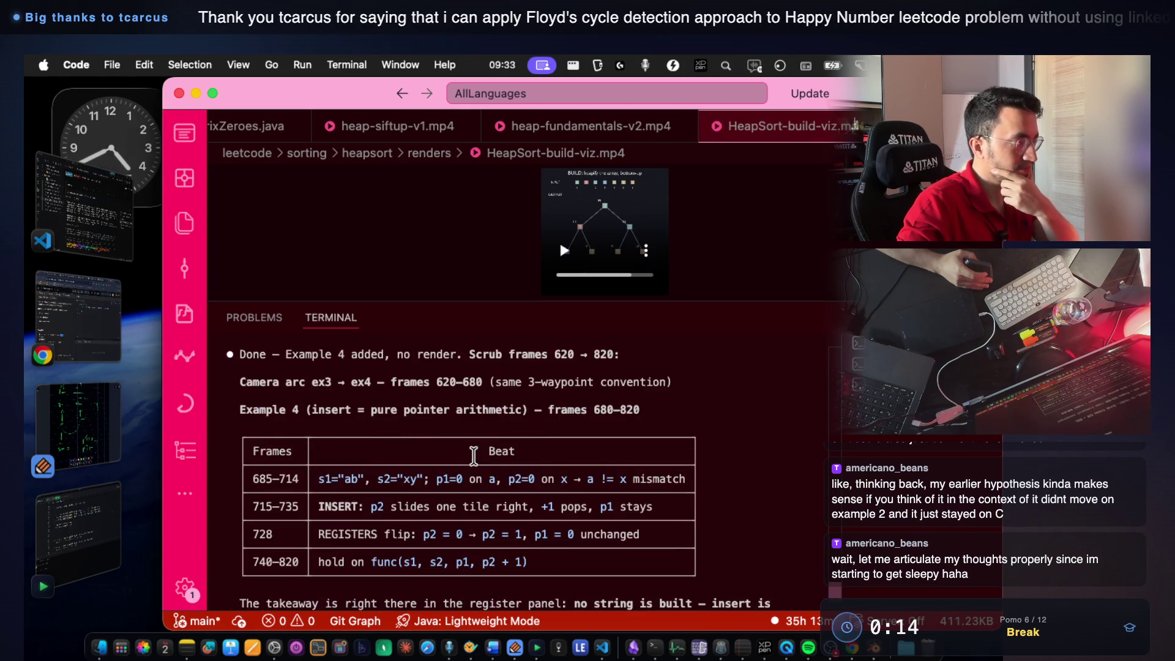
scroll(473, 457, up, 1)
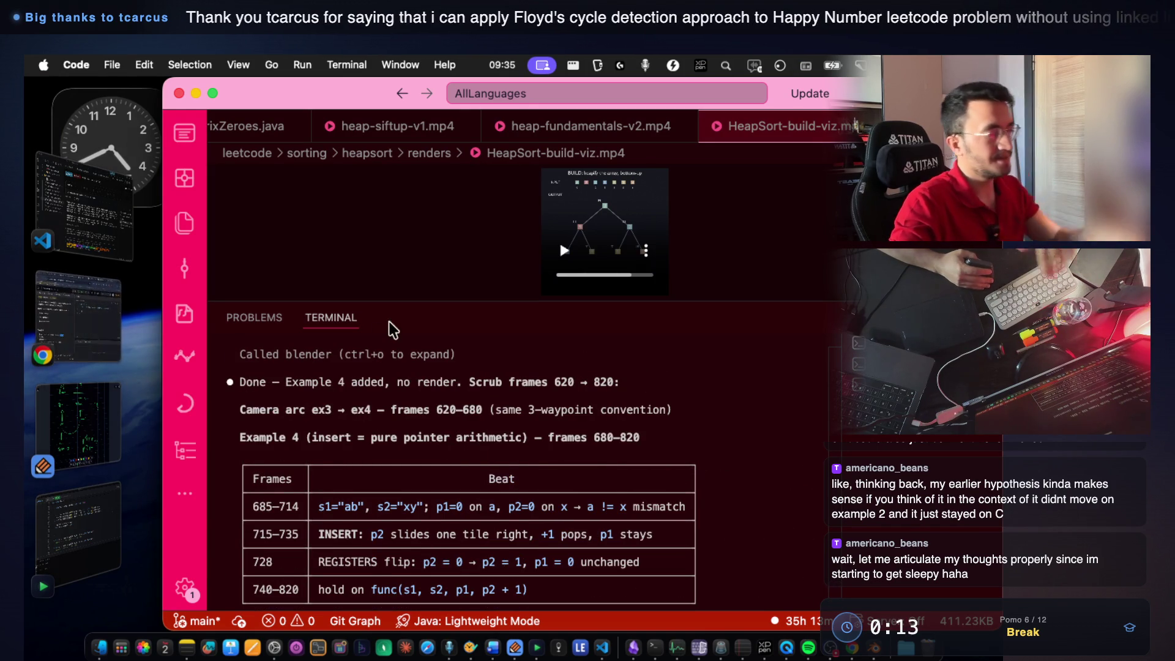
key(super+Tab)
drag(444, 456, 745, 463)
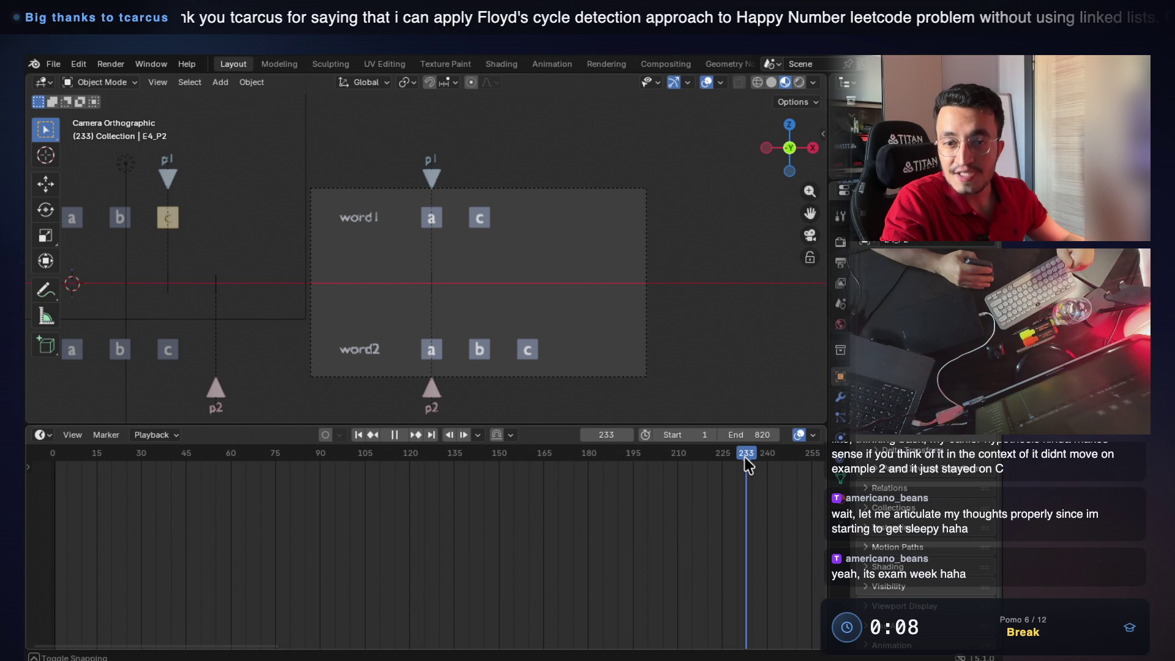
Advance past the insert b mismatch step to the Example 4 frames around frame 499.
drag(744, 457, 874, 459)
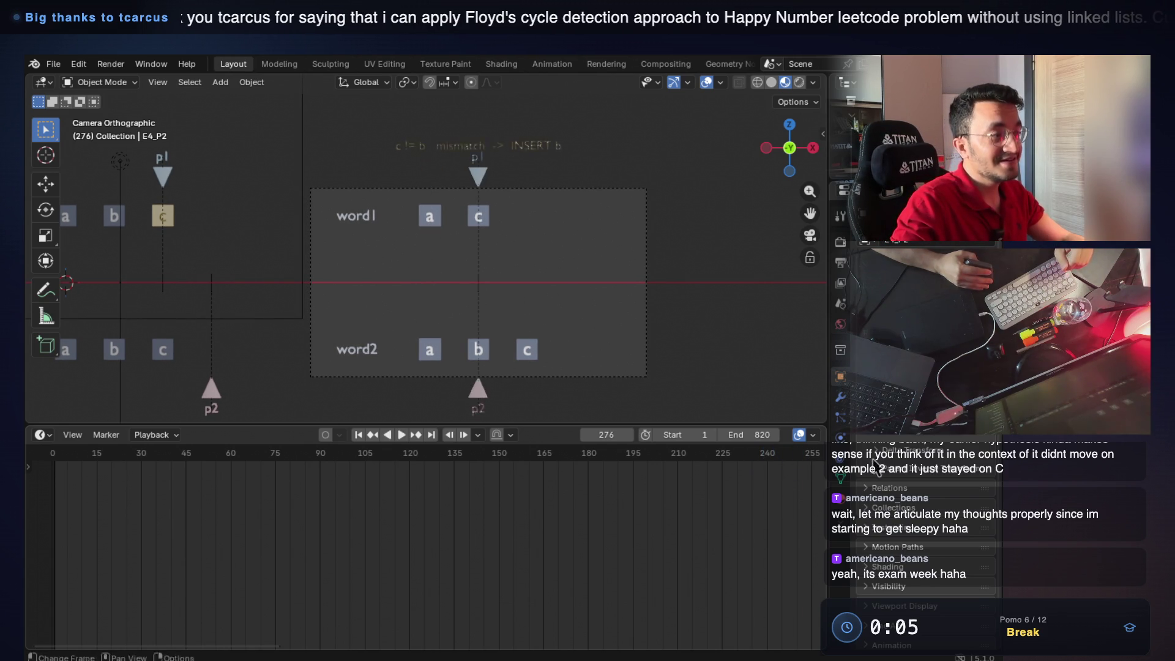
drag(606, 434, 716, 450)
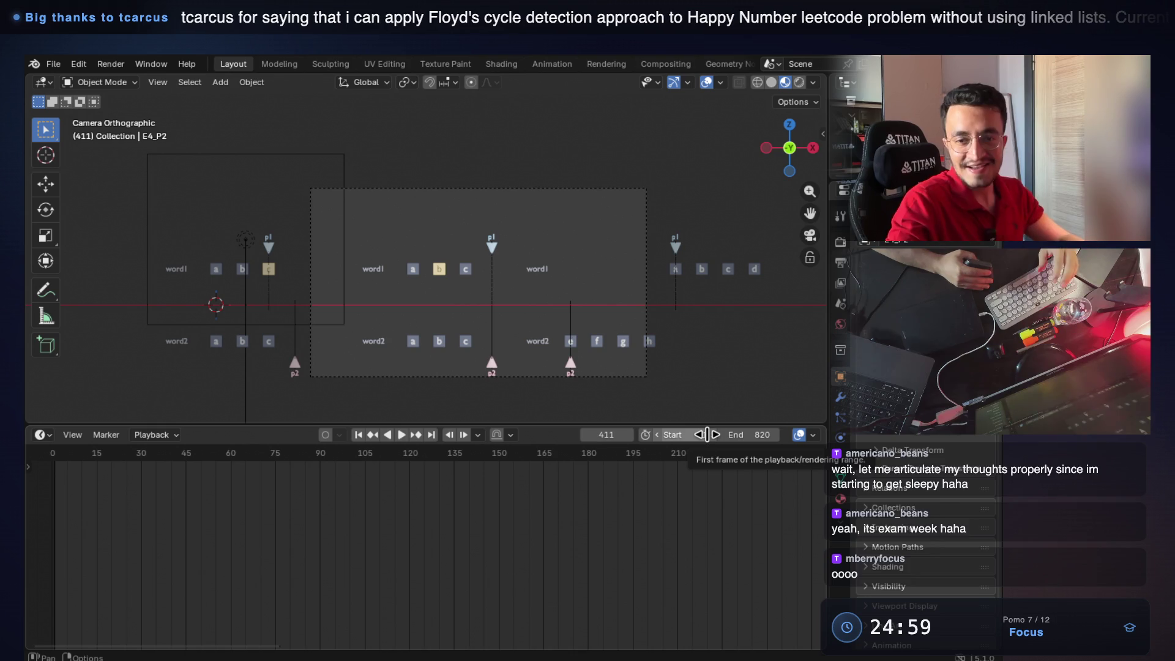
drag(611, 432, 692, 429)
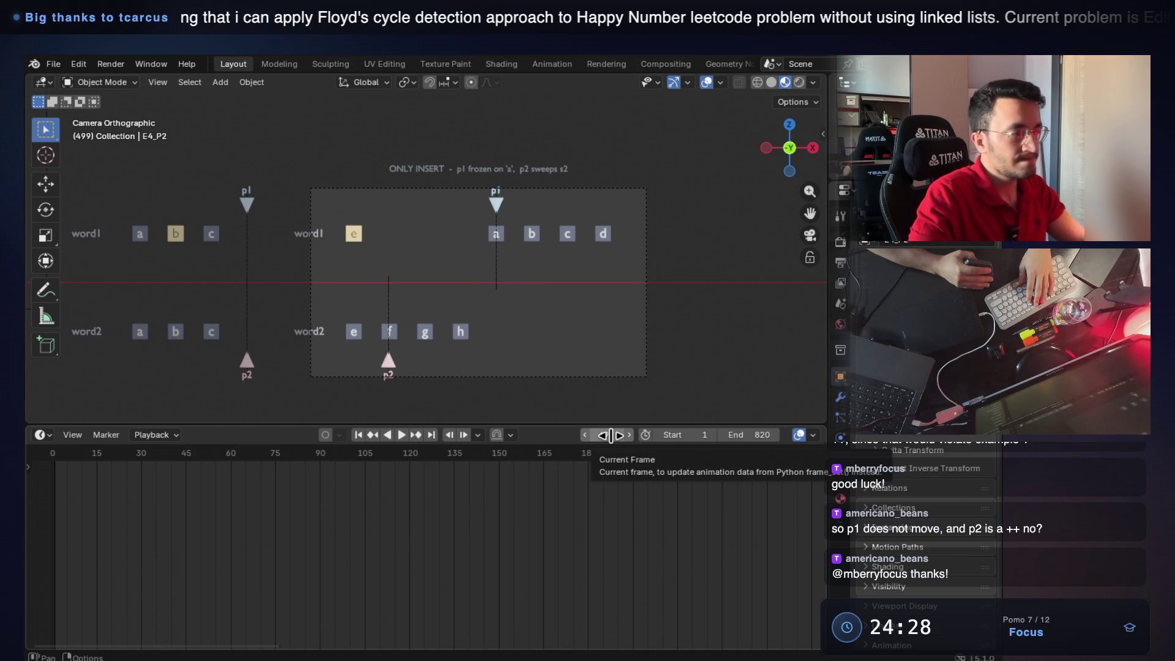
drag(611, 435, 792, 443)
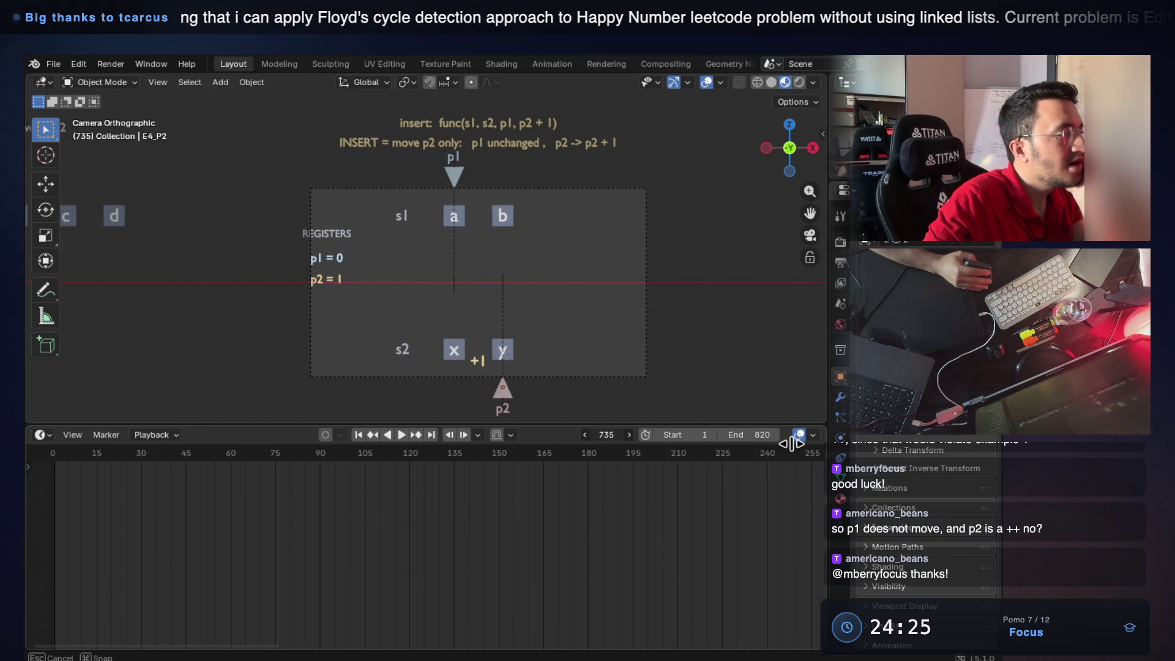
Step through Example 4's insert so p2 advances from x to under y while p1 stays on a.
drag(791, 442, 780, 433)
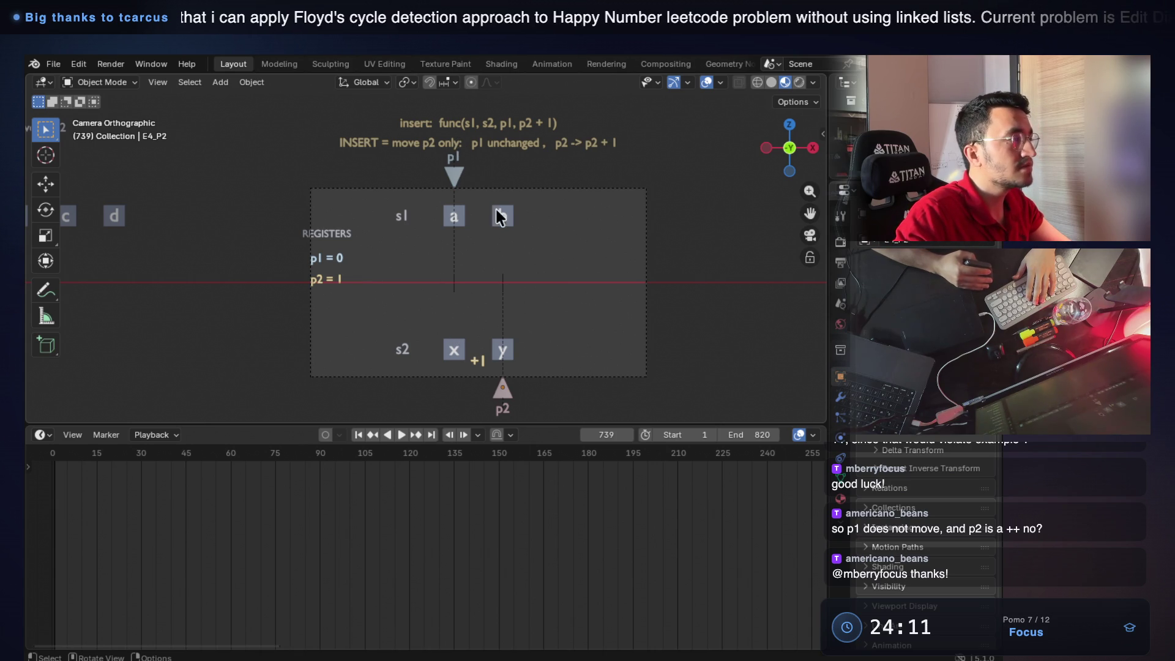
drag(597, 435, 640, 431)
mouse_move(737, 431)
mouse_down()
mouse_move(882, 439)
mouse_move(720, 453)
mouse_move(705, 470)
mouse_move(726, 467)
mouse_move(533, 472)
mouse_move(603, 475)
mouse_move(580, 474)
mouse_up()
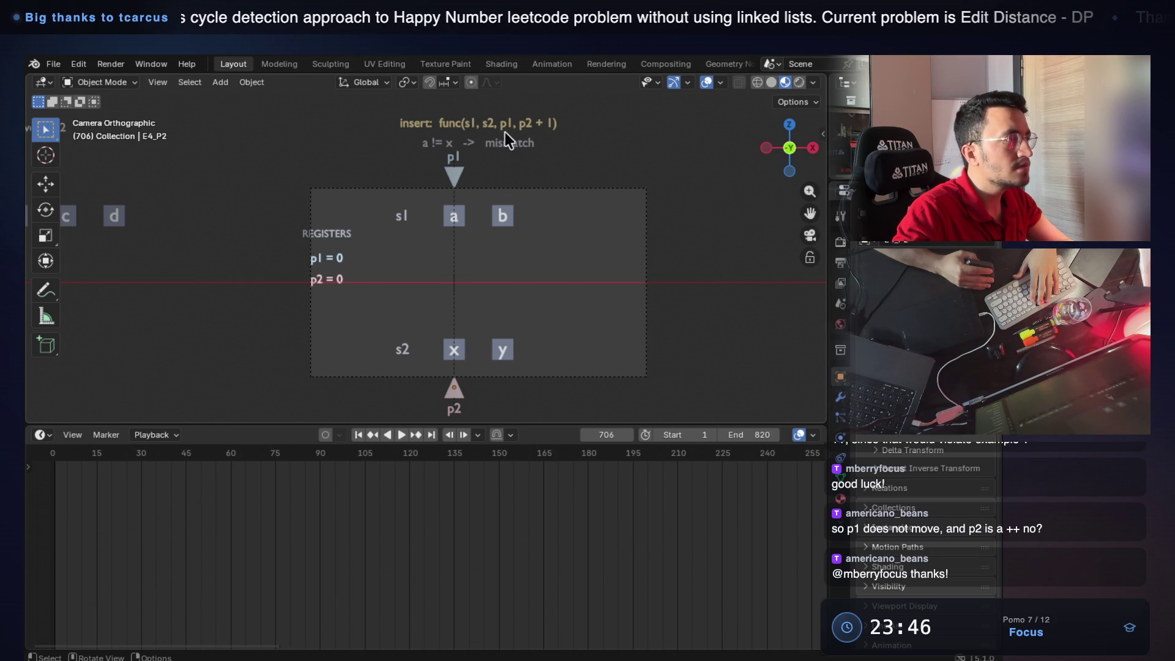
mouse_move(606, 434)
mouse_down()
mouse_move(632, 430)
mouse_move(620, 430)
mouse_up()
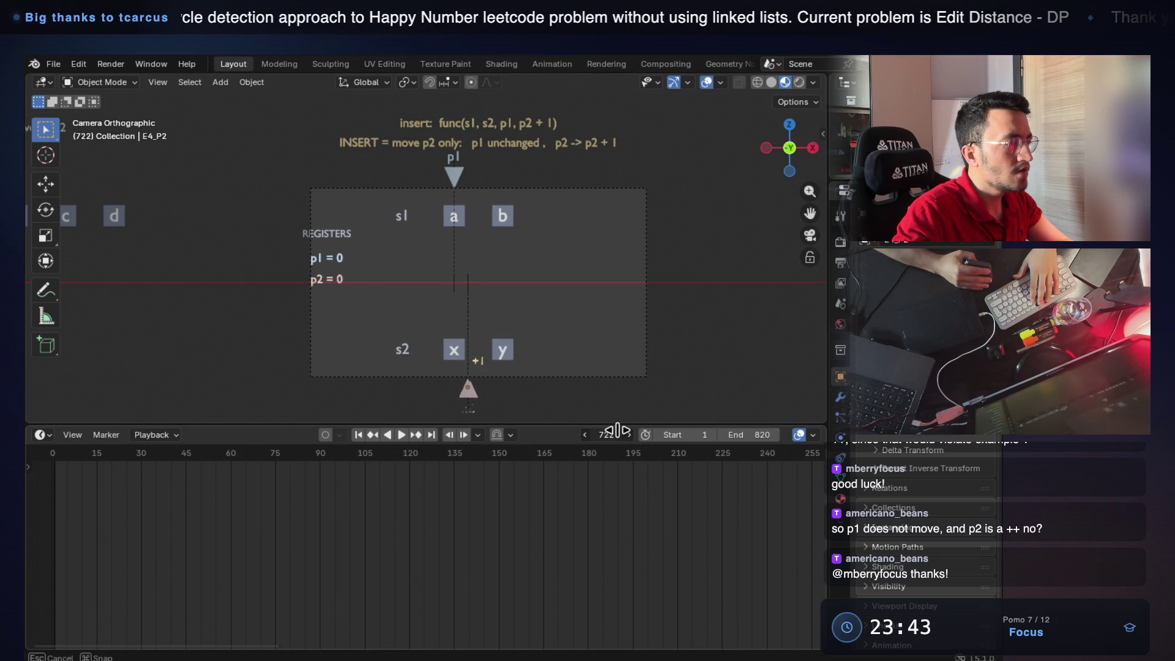
drag(620, 430, 627, 429)
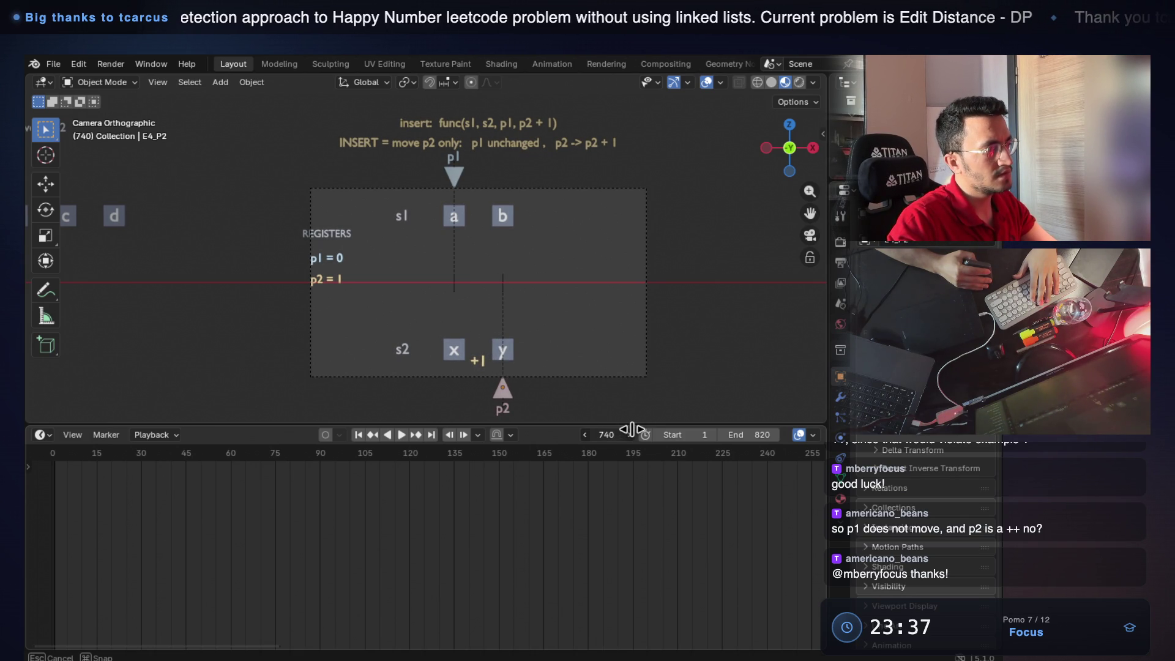
Return to the mismatch frame with both pointers at 0, then switch to the Notability notes.
drag(643, 429, 725, 429)
drag(854, 434, 769, 434)
drag(656, 439, 607, 438)
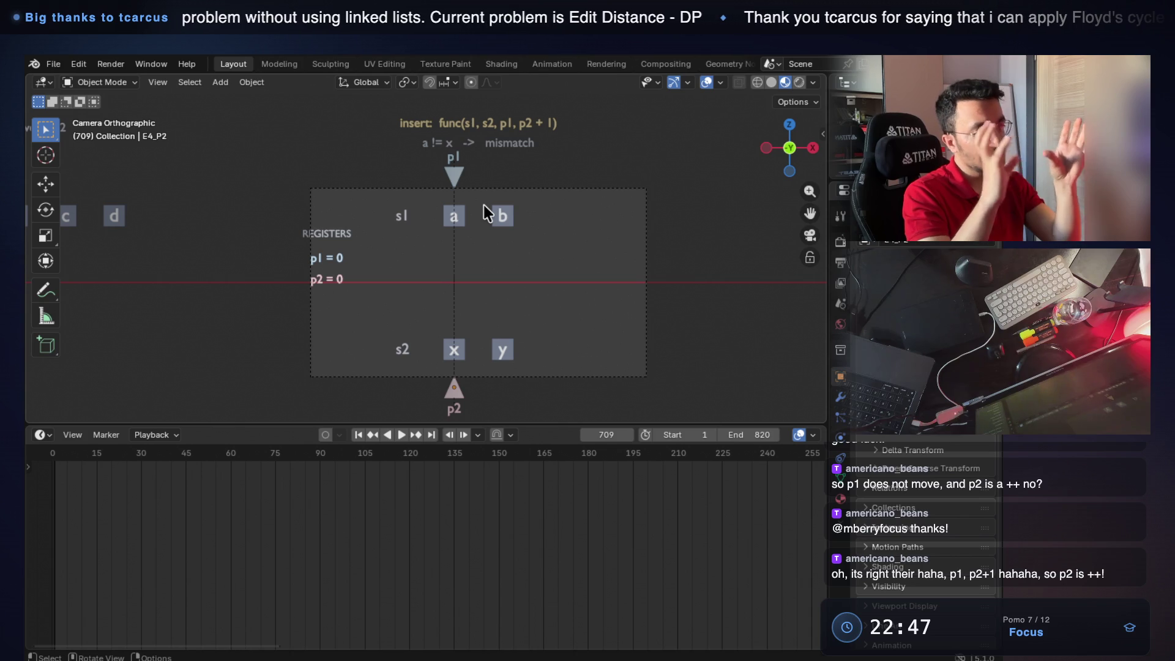
click(69, 435)
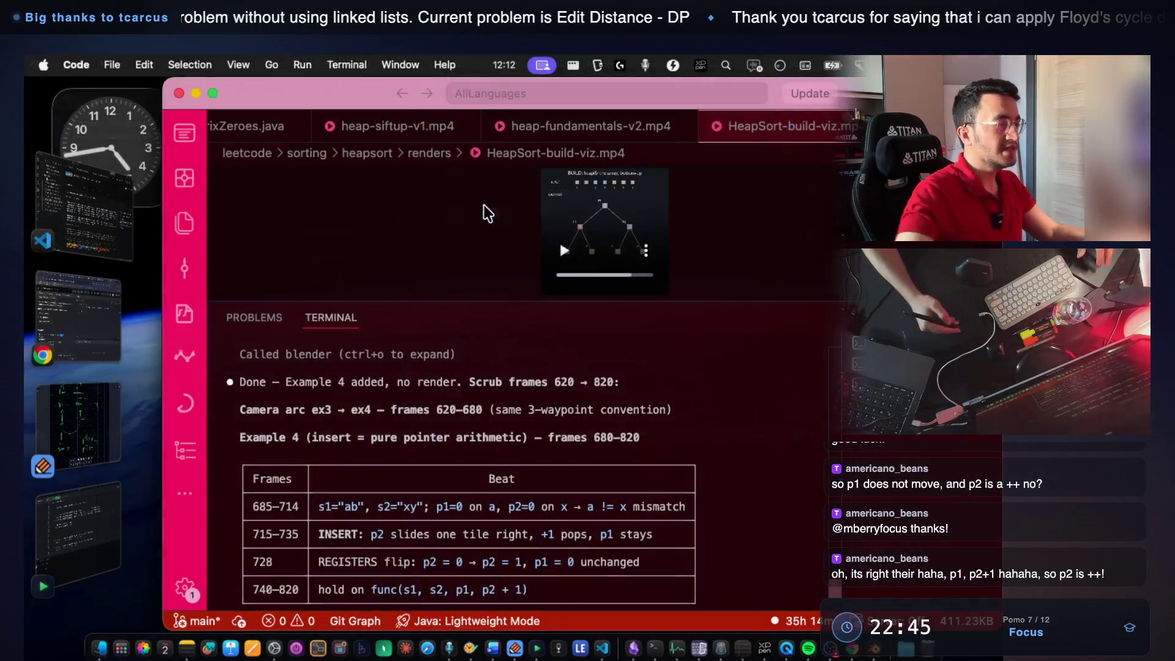
click(69, 435)
scroll(441, 380, down, 10)
scroll(377, 357, down, 3)
Handwrite s1 'ab' and s2 'ad' with the d circled, and 'adb' below them.
drag(396, 332, 402, 362)
drag(433, 310, 437, 362)
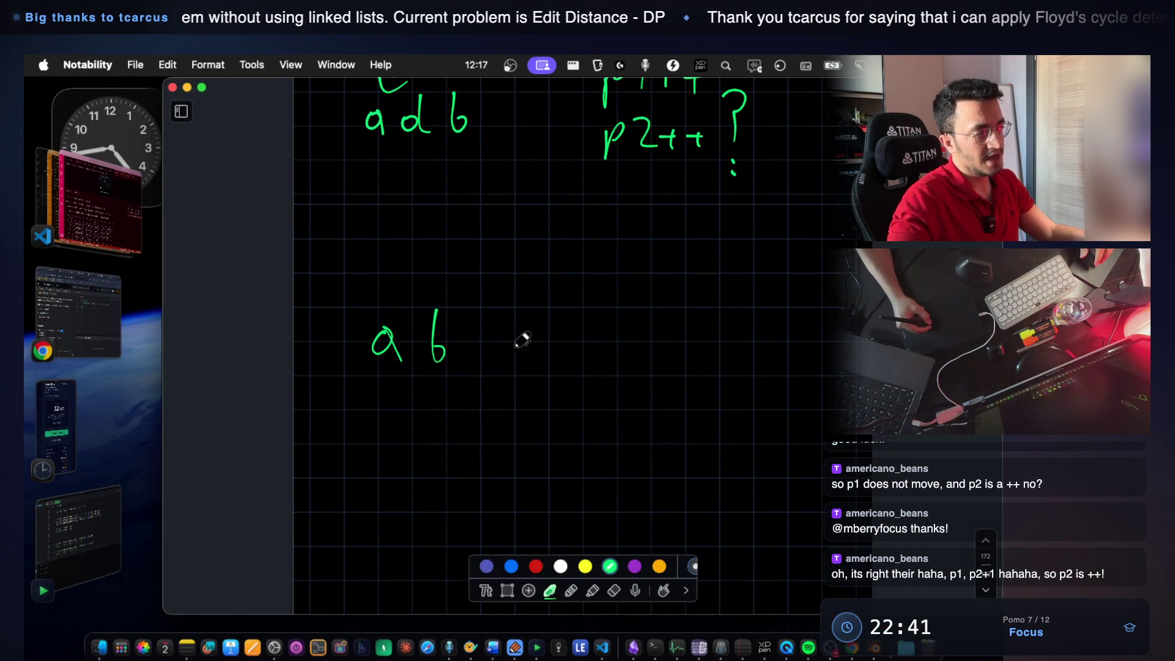
drag(604, 317, 602, 366)
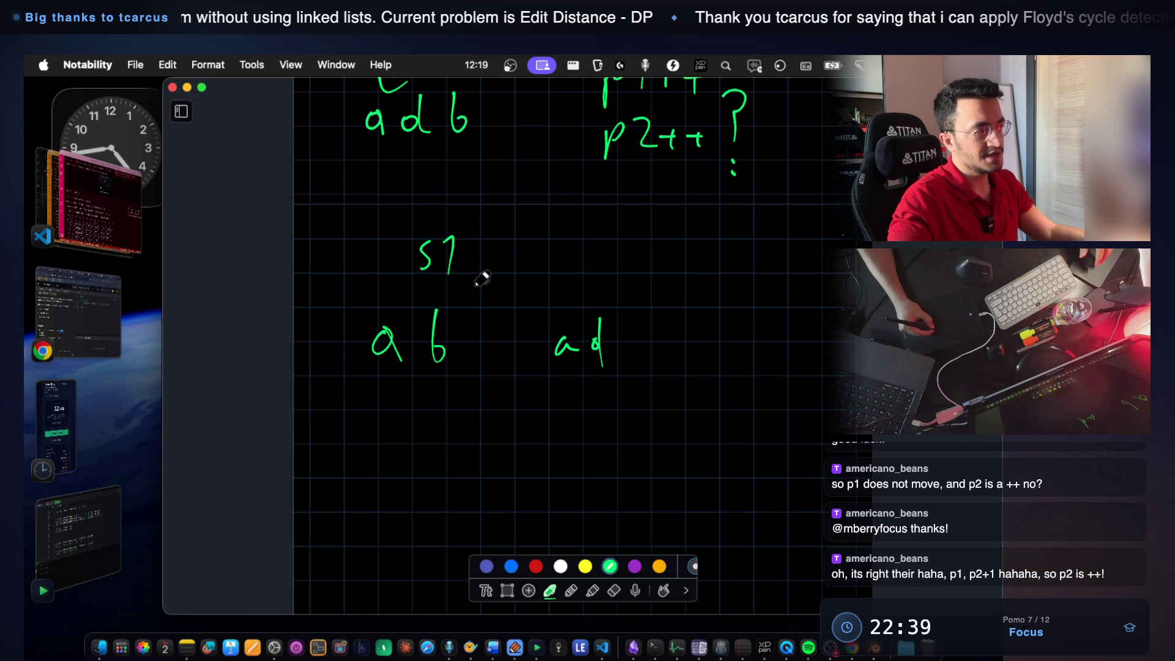
drag(587, 268, 579, 280)
drag(597, 258, 635, 273)
scroll(624, 295, down, 2)
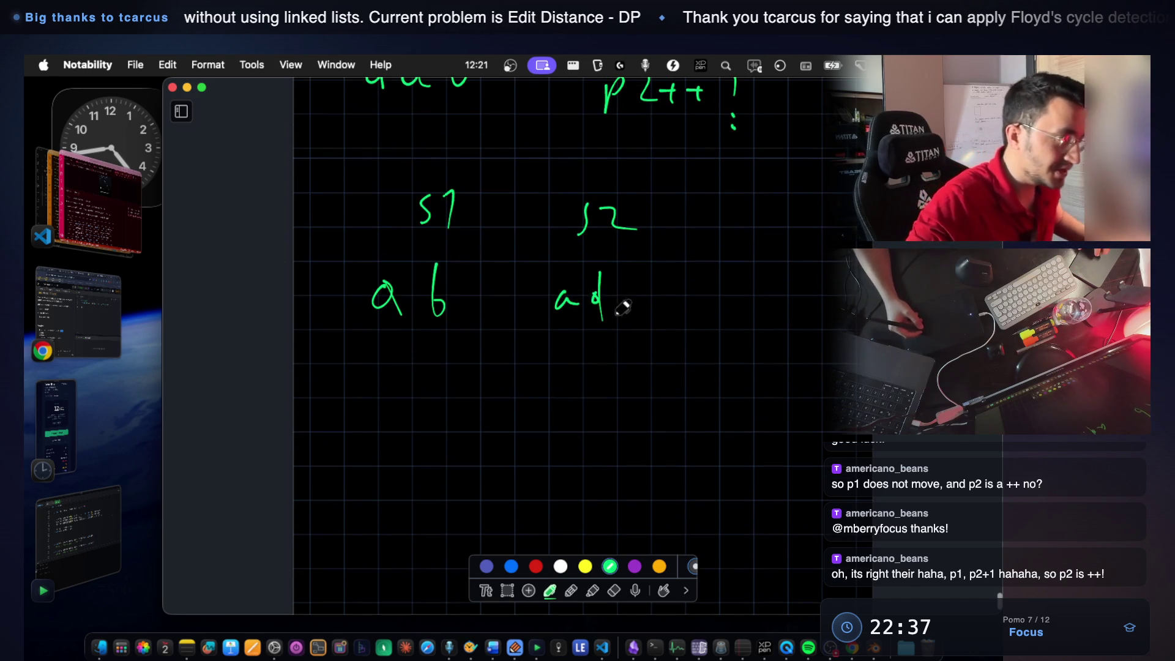
scroll(451, 296, down, 1)
mouse_move(378, 385)
mouse_down()
mouse_move(376, 402)
mouse_move(394, 406)
mouse_up()
drag(600, 257, 628, 257)
drag(438, 385, 430, 402)
mouse_move(440, 363)
mouse_down()
mouse_move(439, 404)
mouse_move(460, 368)
mouse_move(467, 399)
mouse_up()
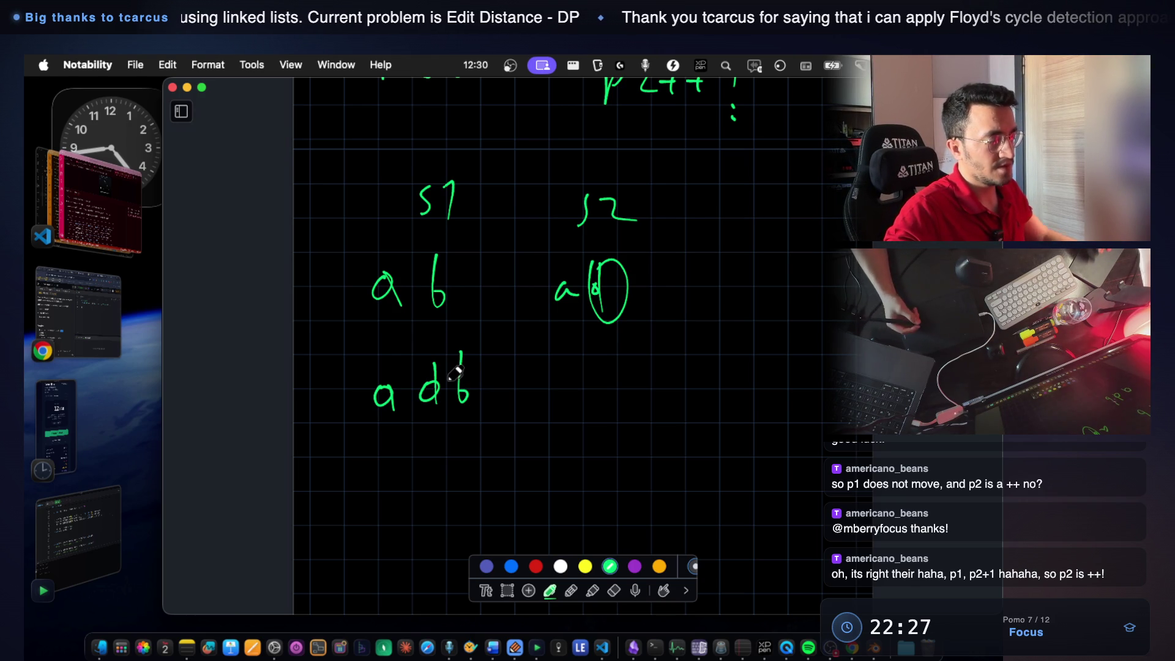
Write the p2++ pointer note, undoing a mistaken stroke, underline it, then switch to LeetCode.
mouse_move(674, 376)
mouse_down()
mouse_move(659, 408)
mouse_move(730, 391)
mouse_up()
mouse_move(723, 378)
mouse_down()
mouse_move(723, 404)
mouse_move(682, 383)
mouse_move(712, 393)
mouse_up()
key(super+z)
key(super+z)
key(super+z)
key(super+z)
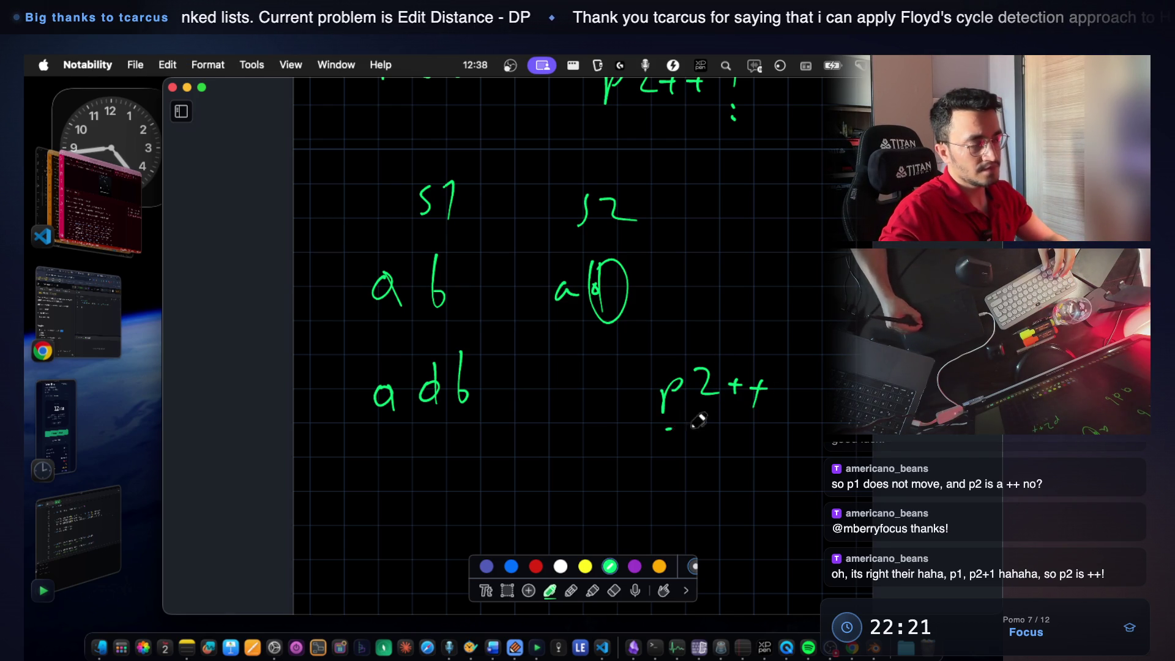
drag(666, 427, 773, 426)
scroll(674, 325, down, 3)
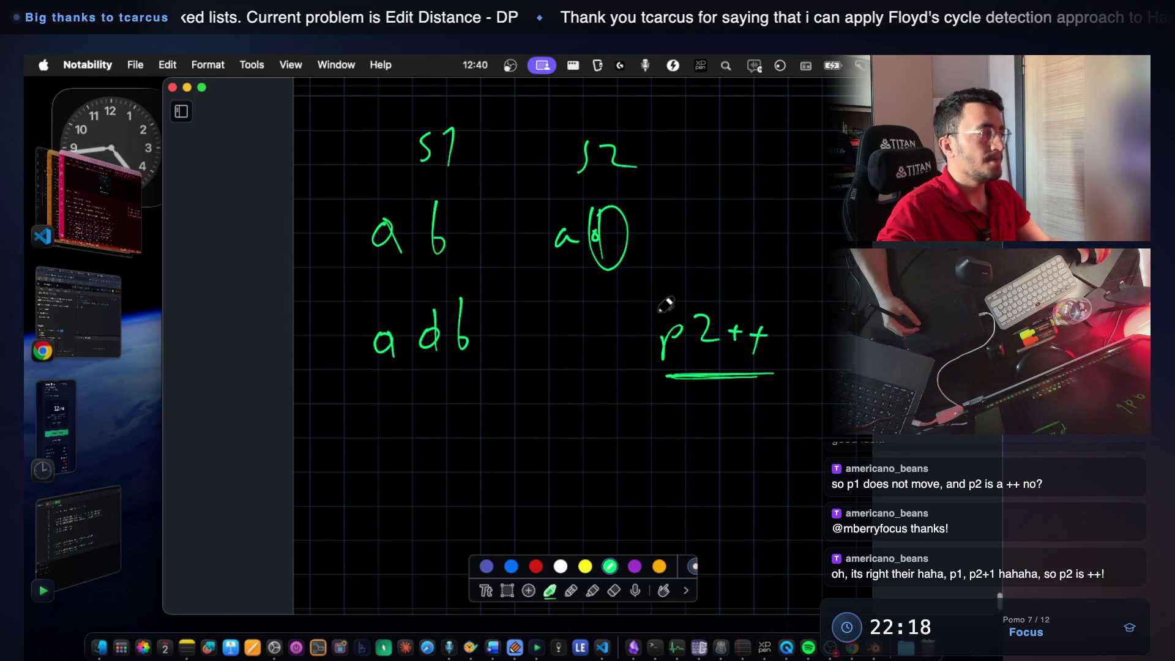
click(86, 321)
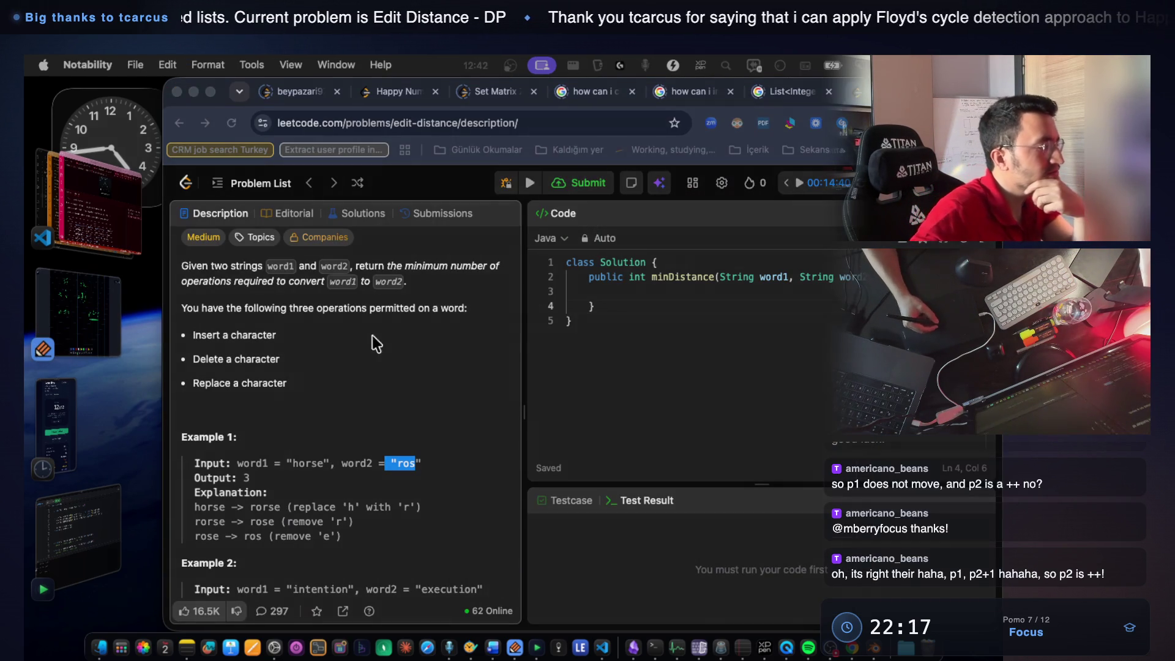
scroll(425, 410, down, 3)
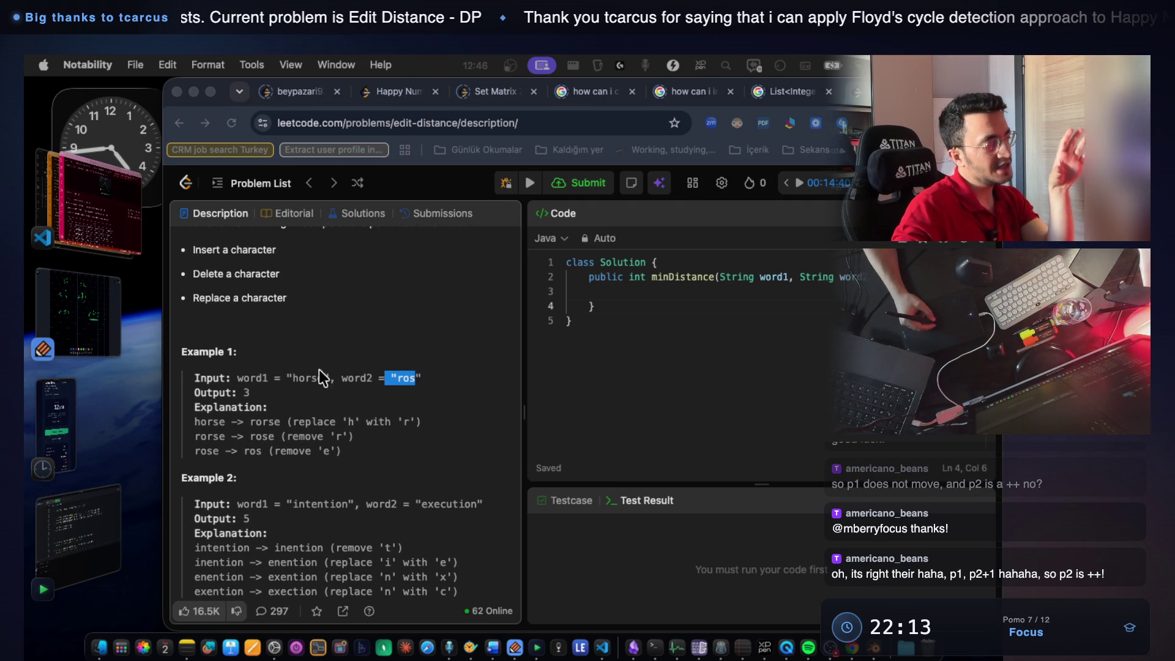
Highlight Example 2's final insert 'u' step and then all of Example 2's explanation.
click(232, 352)
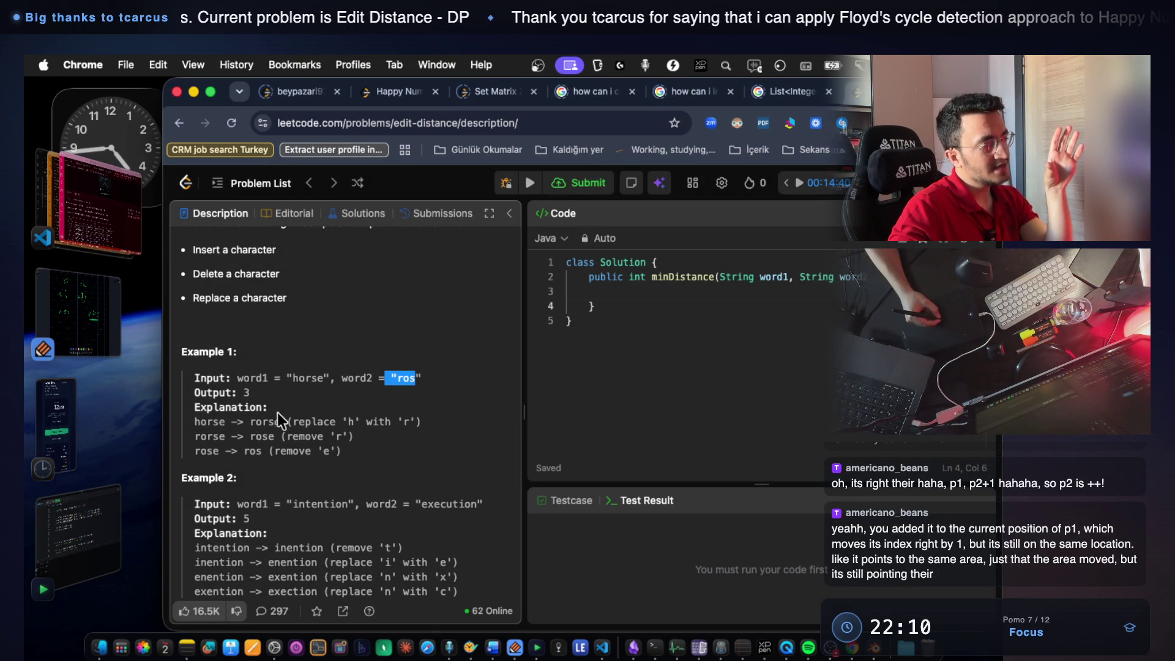
drag(194, 421, 229, 422)
scroll(407, 438, down, 1)
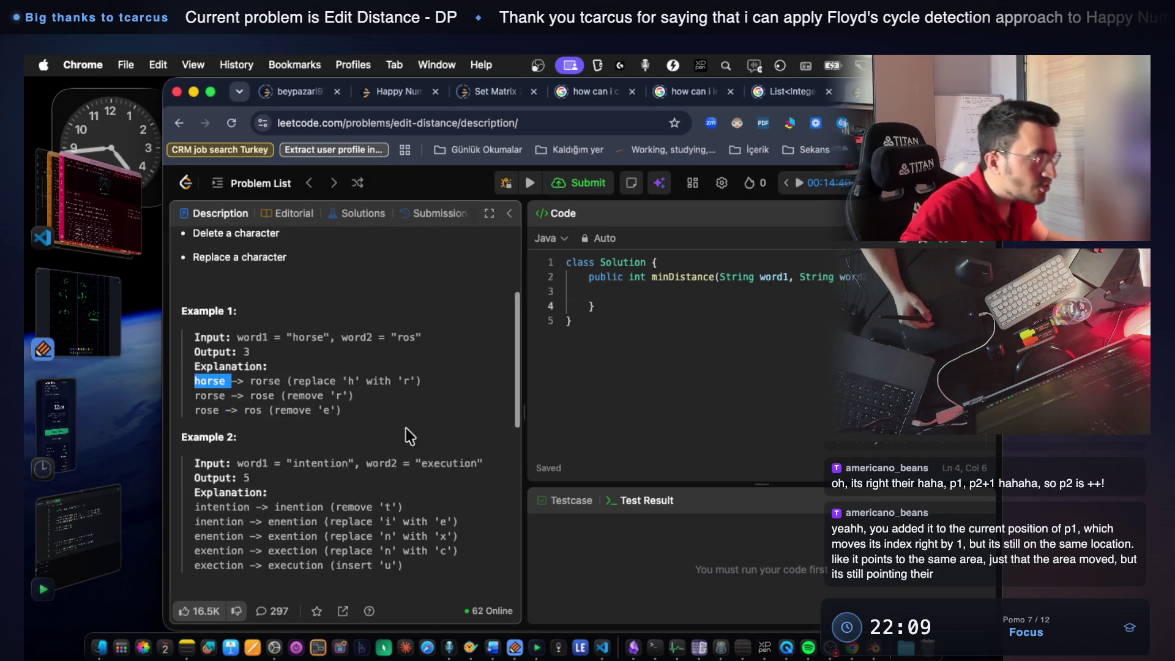
scroll(407, 438, down, 2)
drag(404, 500, 194, 500)
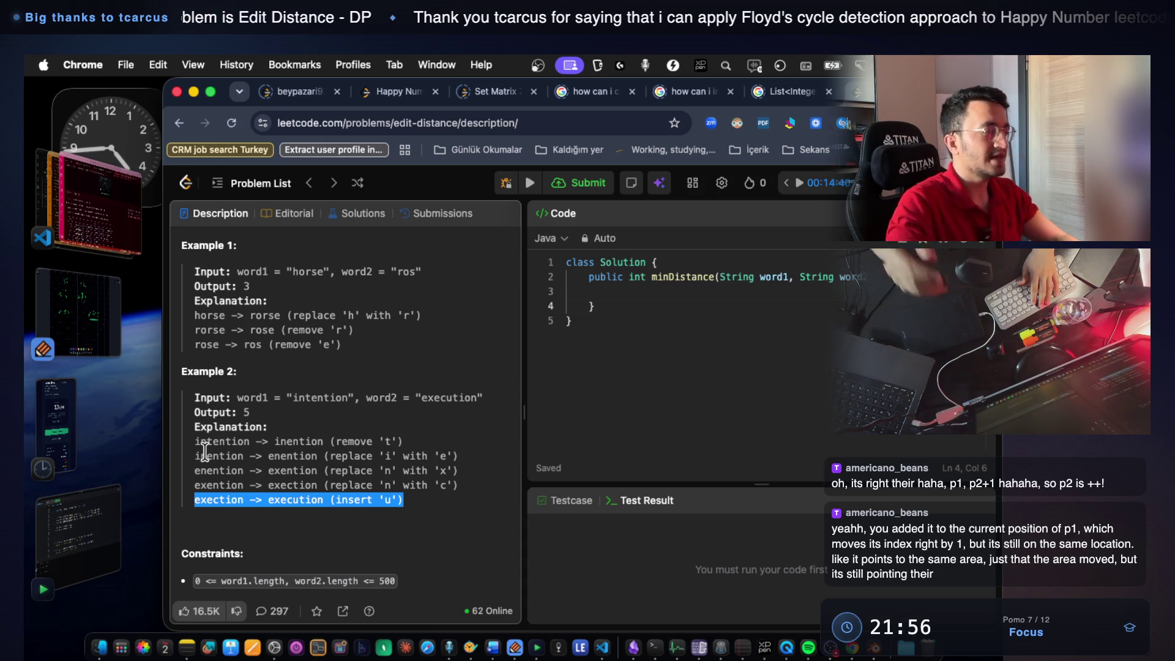
drag(404, 499, 254, 496)
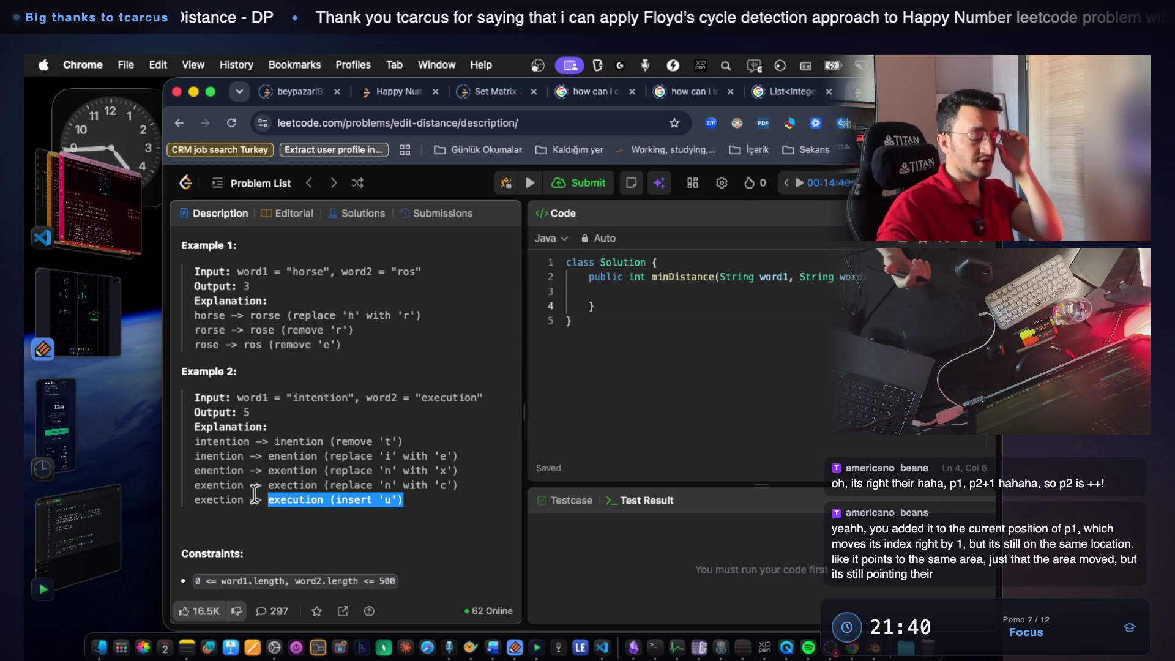
mouse_move(371, 499)
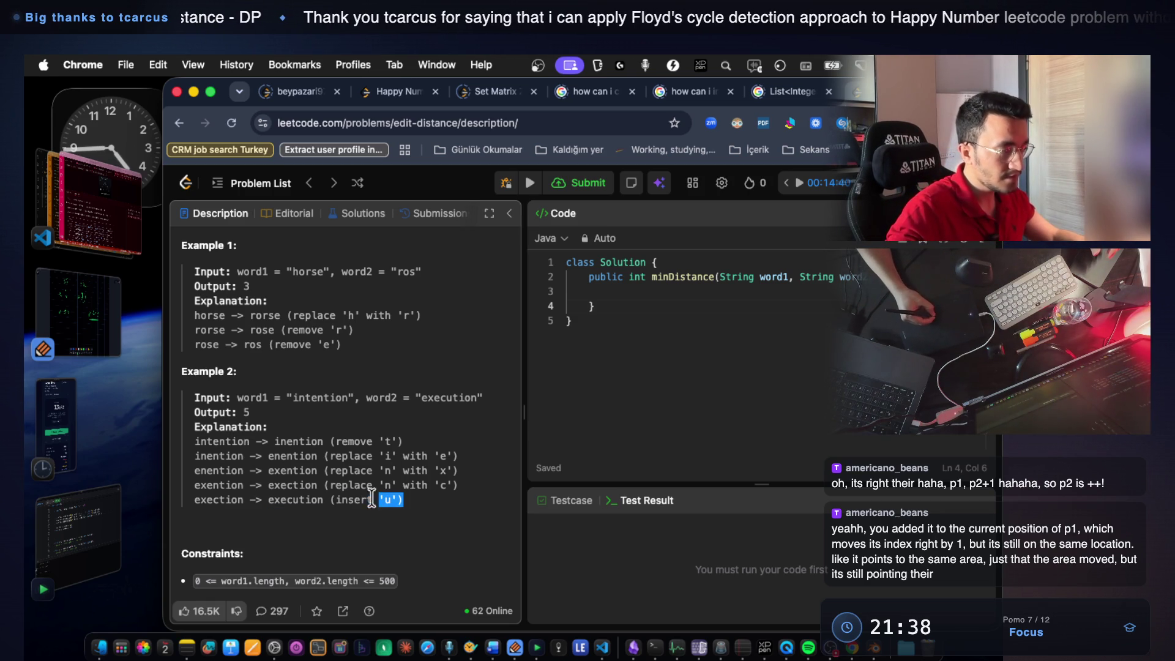
drag(405, 503, 273, 504)
click(250, 520)
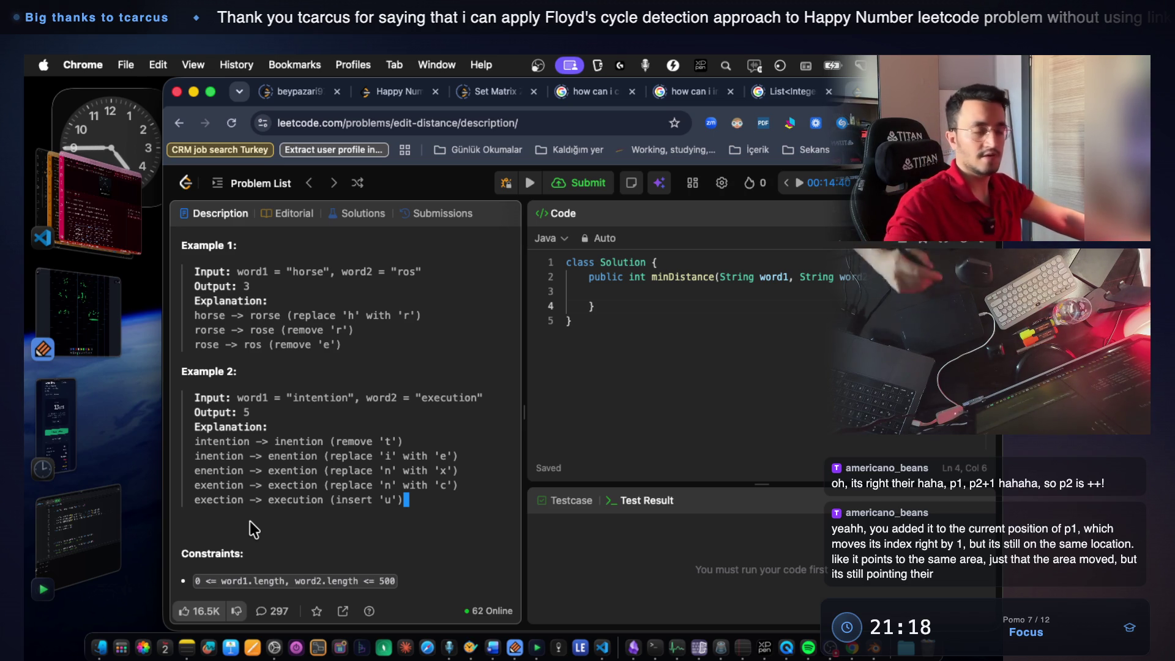
drag(406, 500, 183, 394)
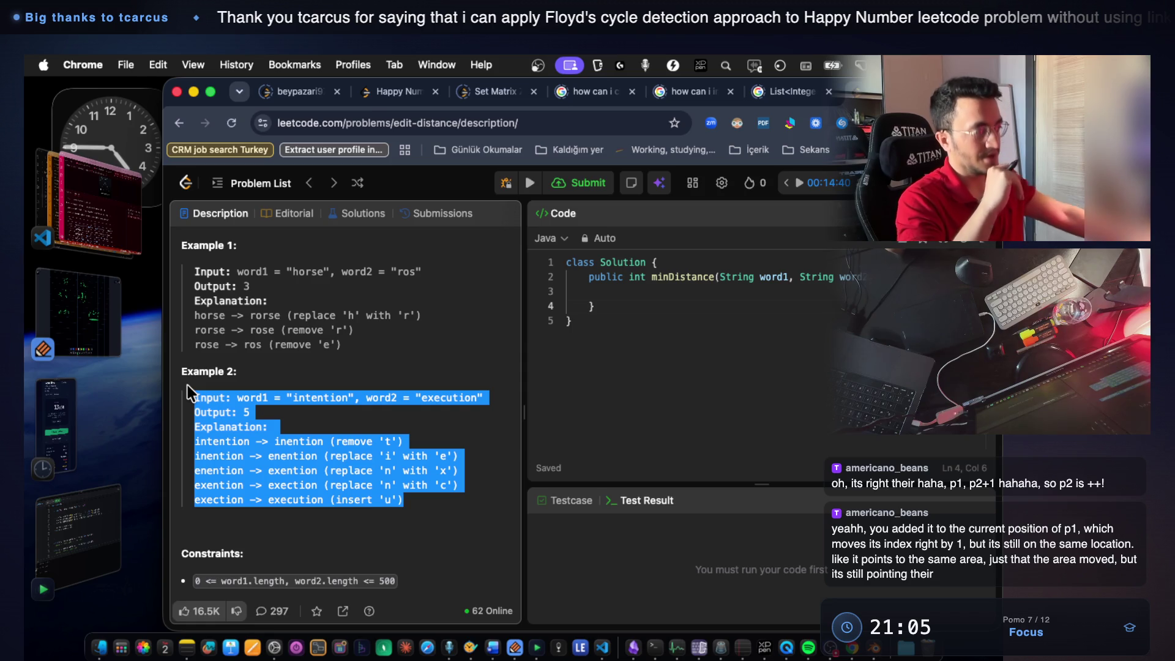
Switch from the LeetCode page back to the Blender animation.
key(ctrl+Right)
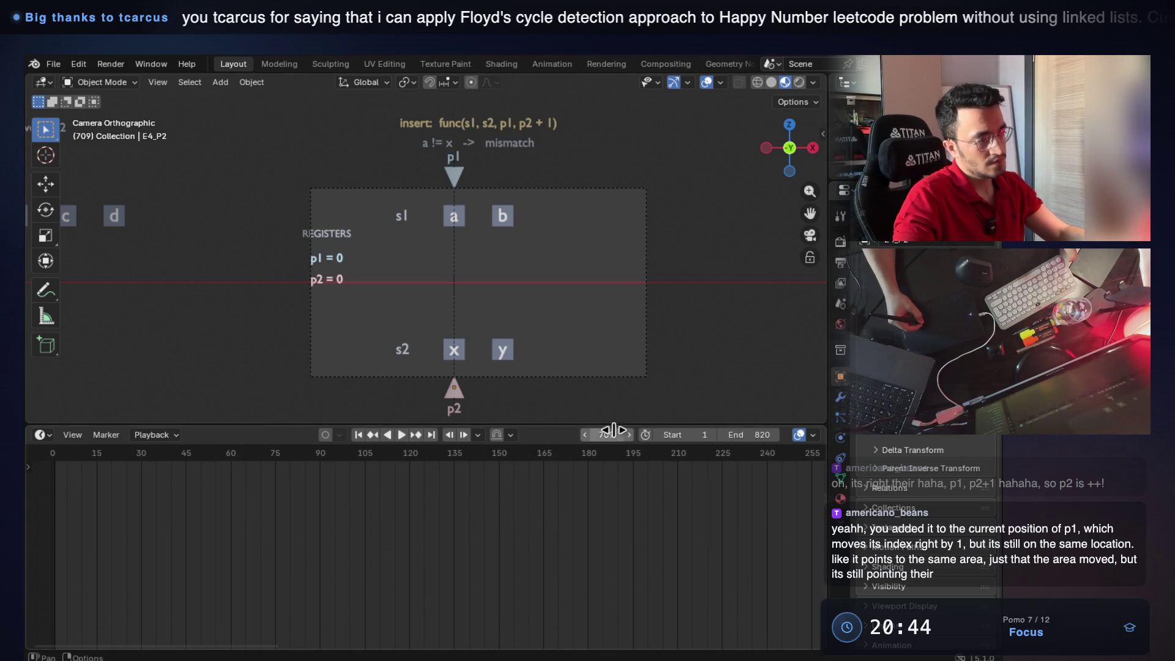
Rewind the pointer animation back to its start around frame 20.
drag(614, 431, 476, 430)
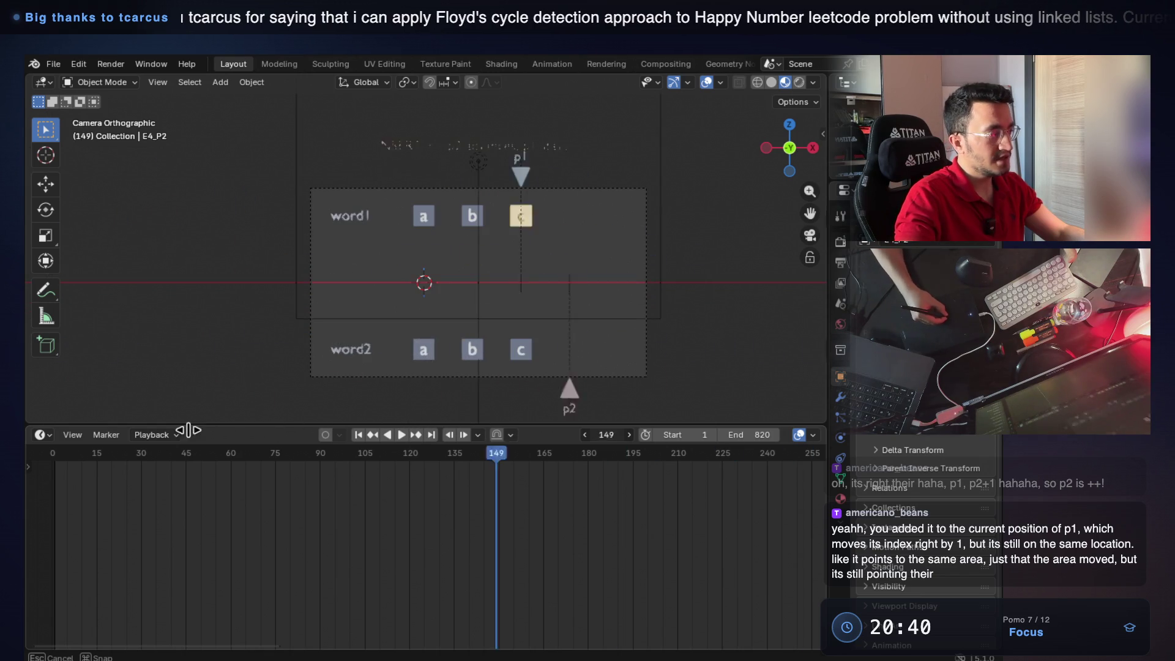
mouse_move(476, 429)
mouse_down()
mouse_move(112, 441)
mouse_move(318, 406)
mouse_up()
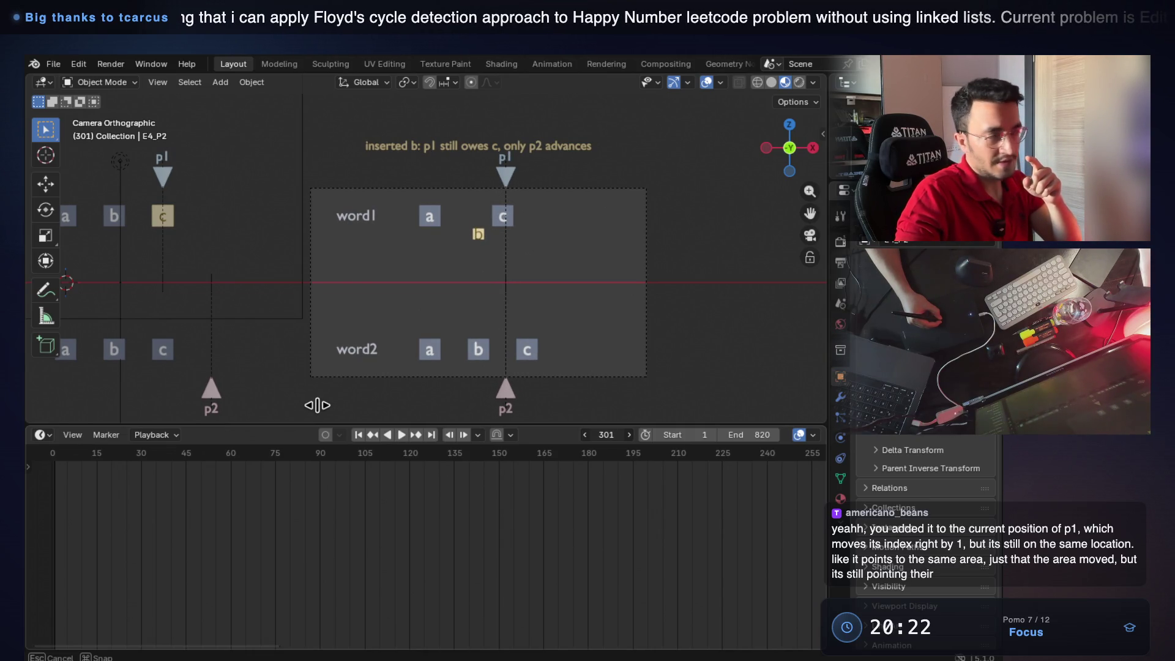
Scrub the timeline through the frames where b is inserted and settles into word1.
drag(318, 404, 323, 403)
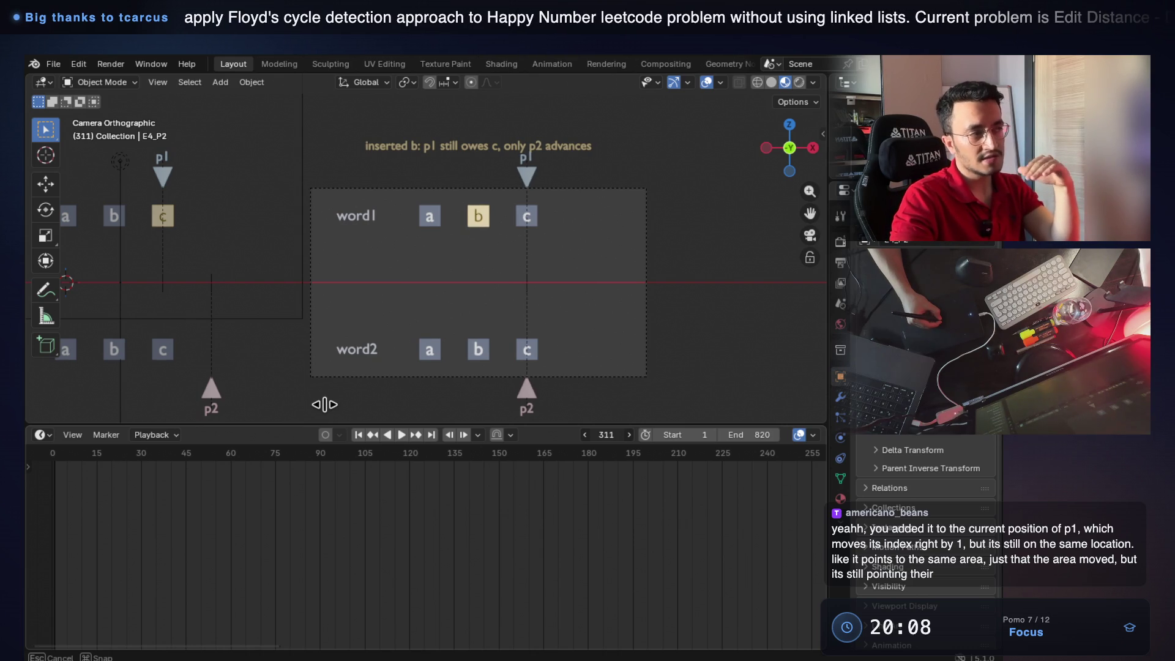
drag(322, 404, 323, 403)
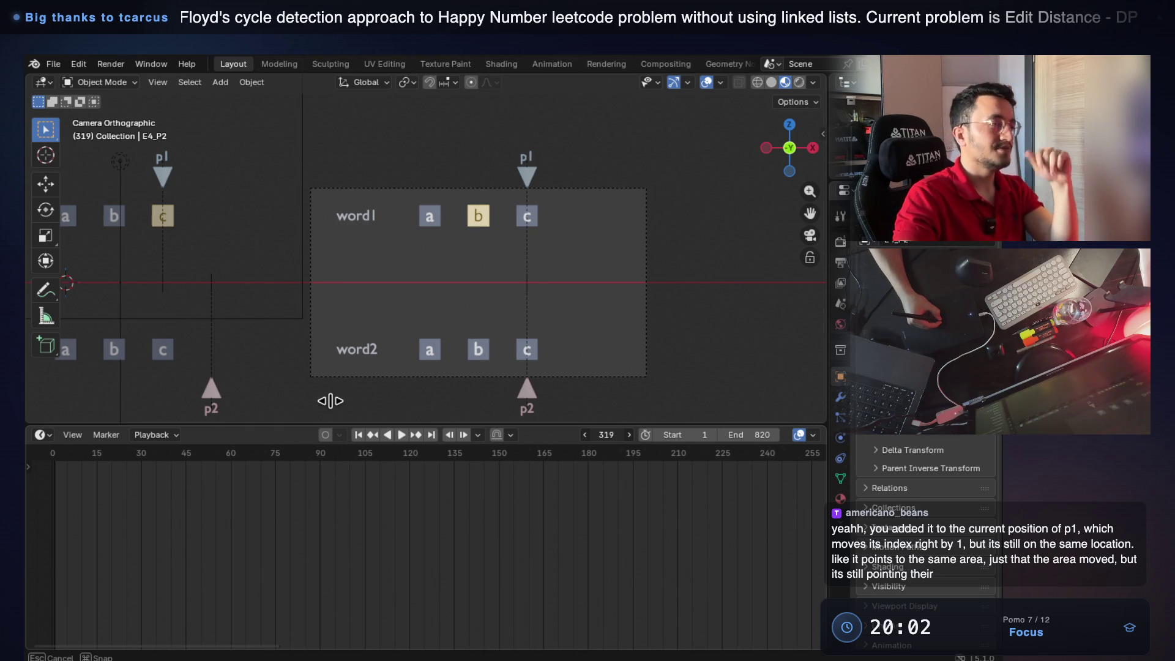
drag(330, 400, 324, 402)
key(Left)
key(Left)
key(Left)
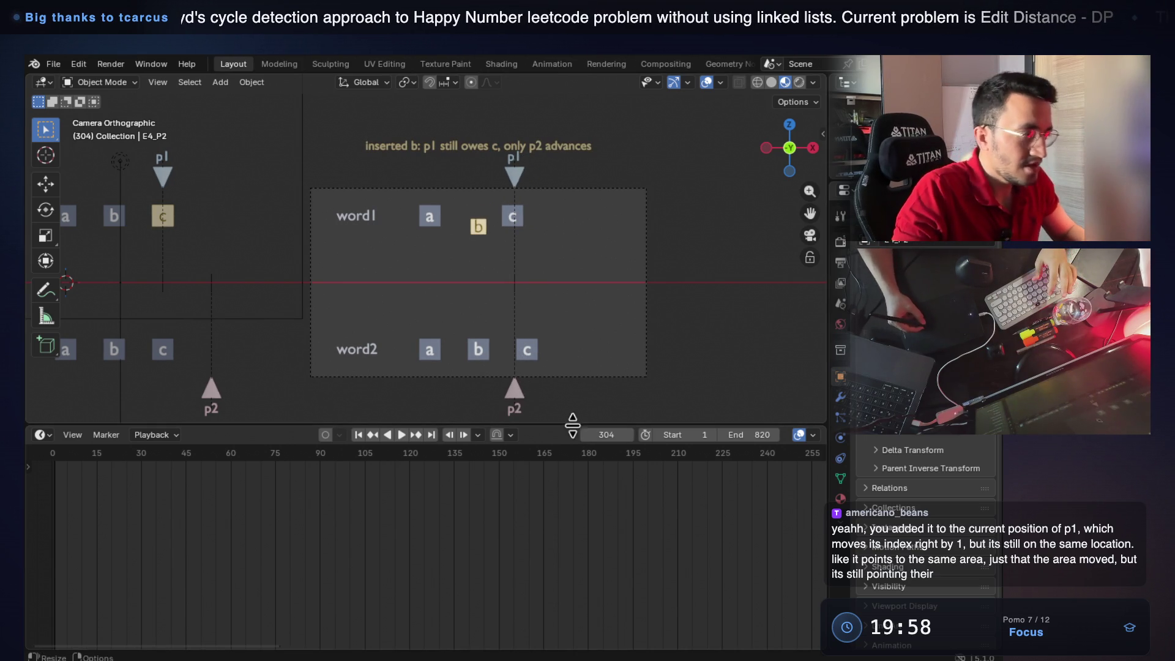
drag(603, 432, 601, 435)
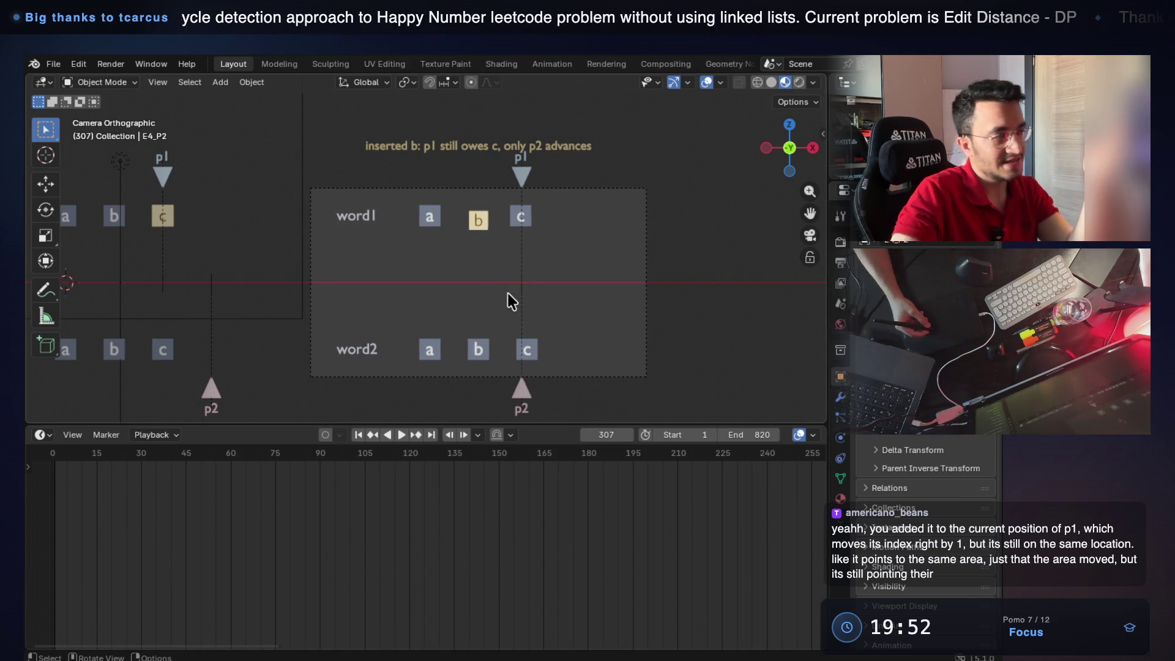
Scrub the frame field between 292 and 319, ending at frame 307 with p1 and p2 on c.
click(605, 435)
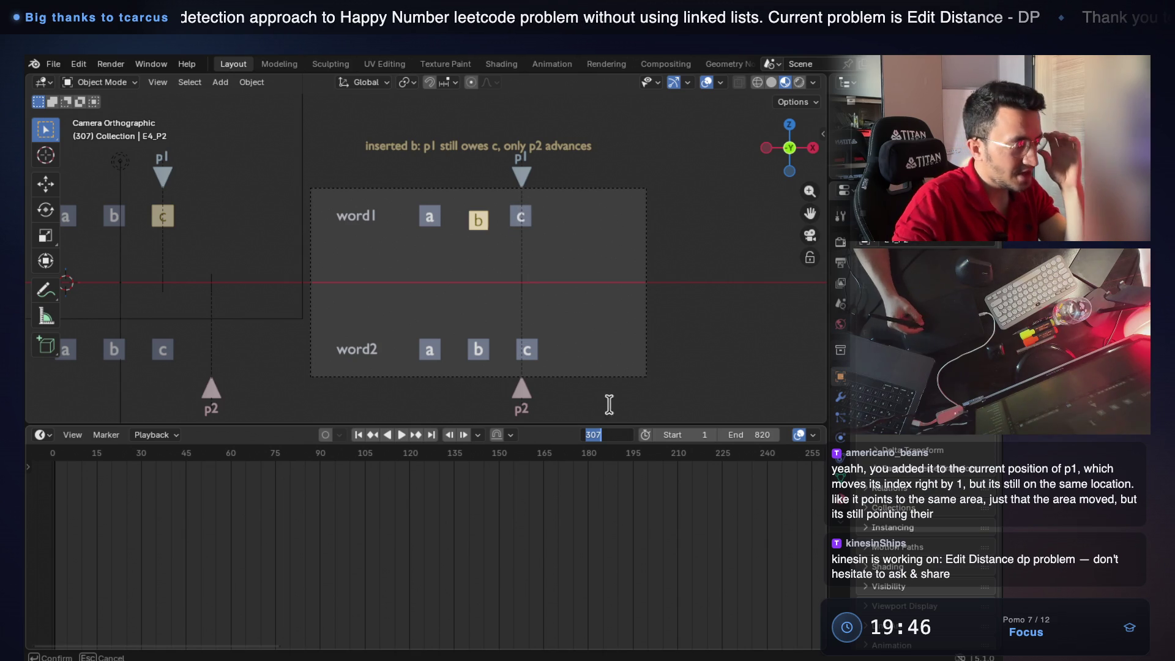
drag(606, 434, 603, 434)
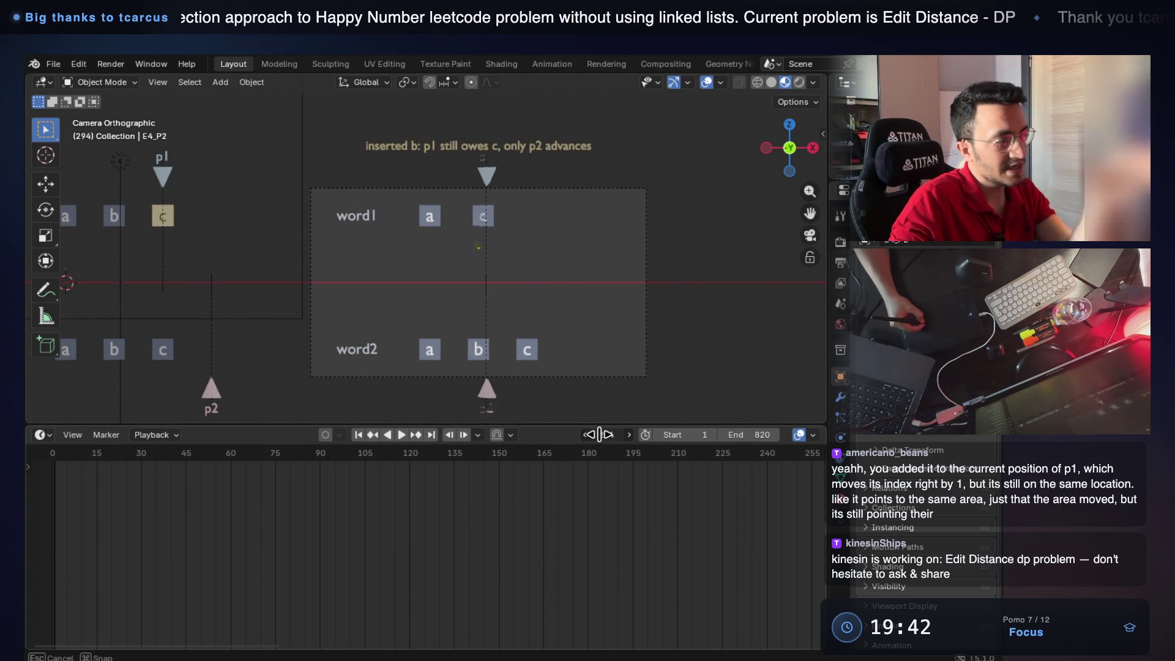
mouse_move(603, 434)
mouse_down()
mouse_move(615, 434)
mouse_move(597, 434)
mouse_up()
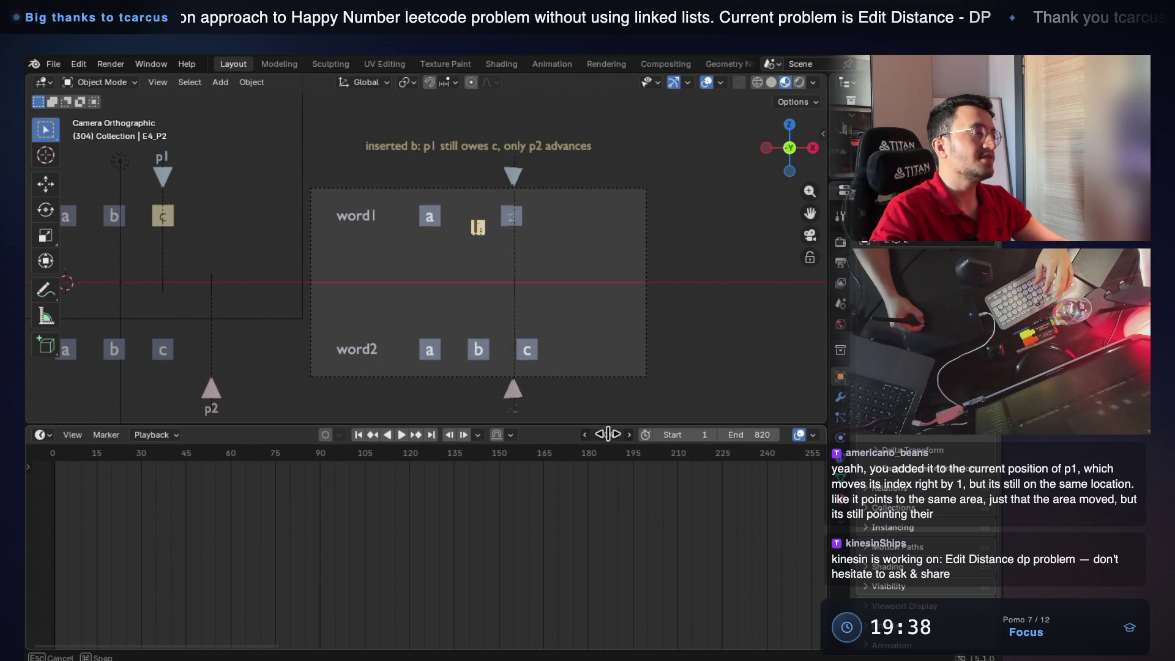
drag(598, 434, 610, 434)
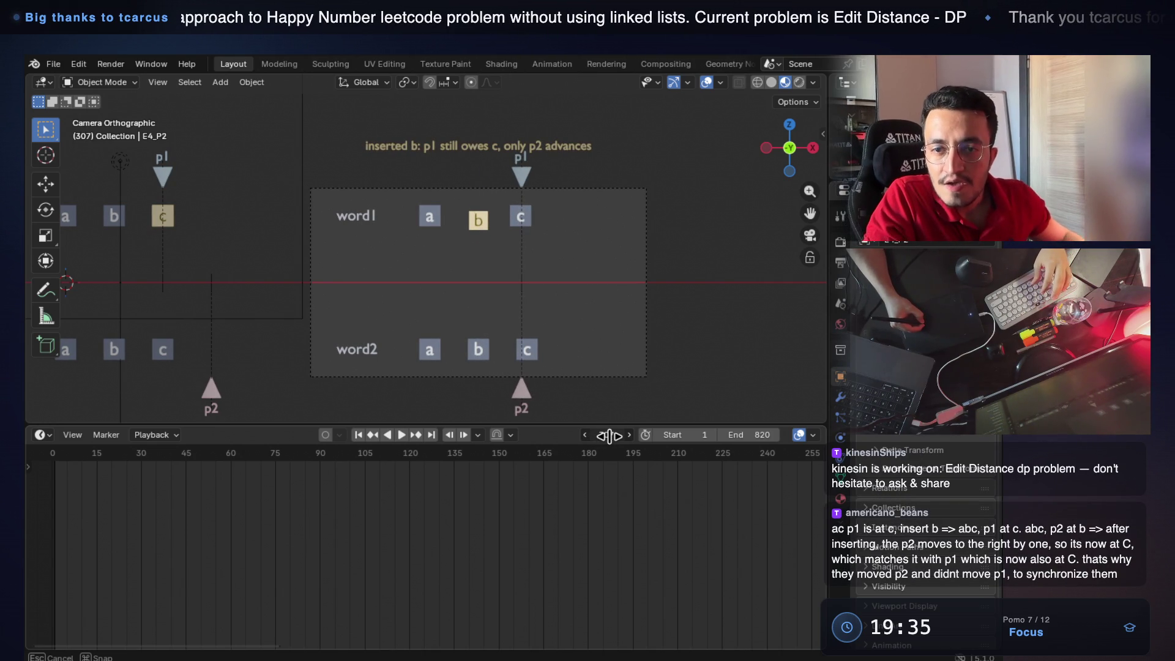
drag(608, 436, 607, 436)
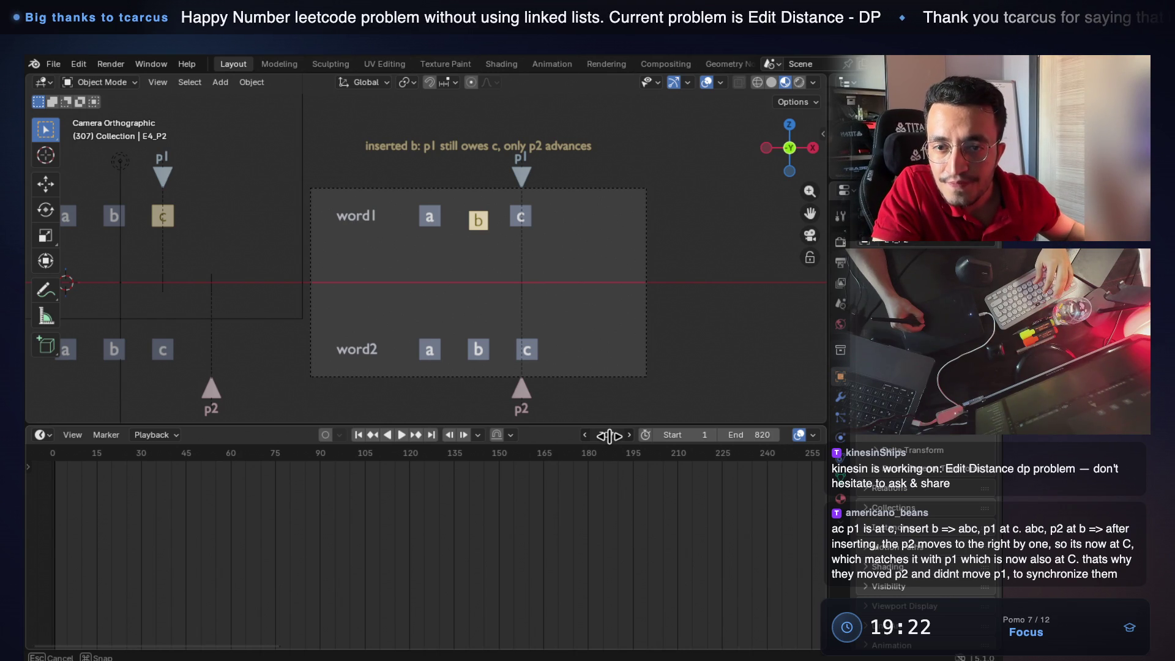
drag(605, 434, 595, 439)
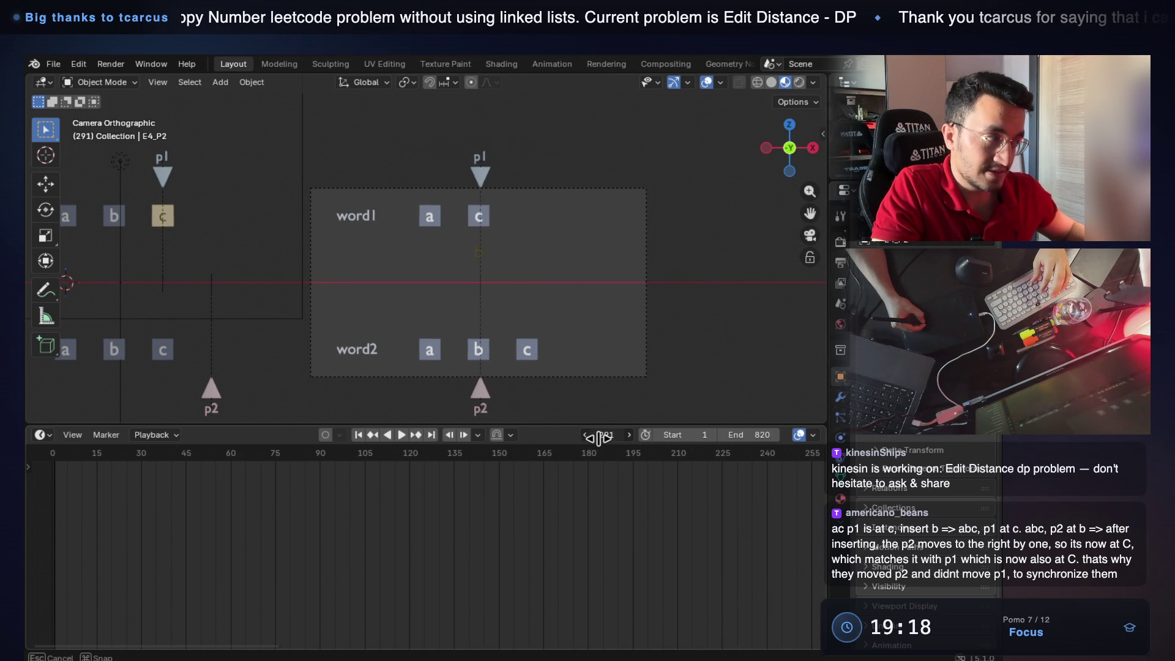
drag(592, 439, 611, 434)
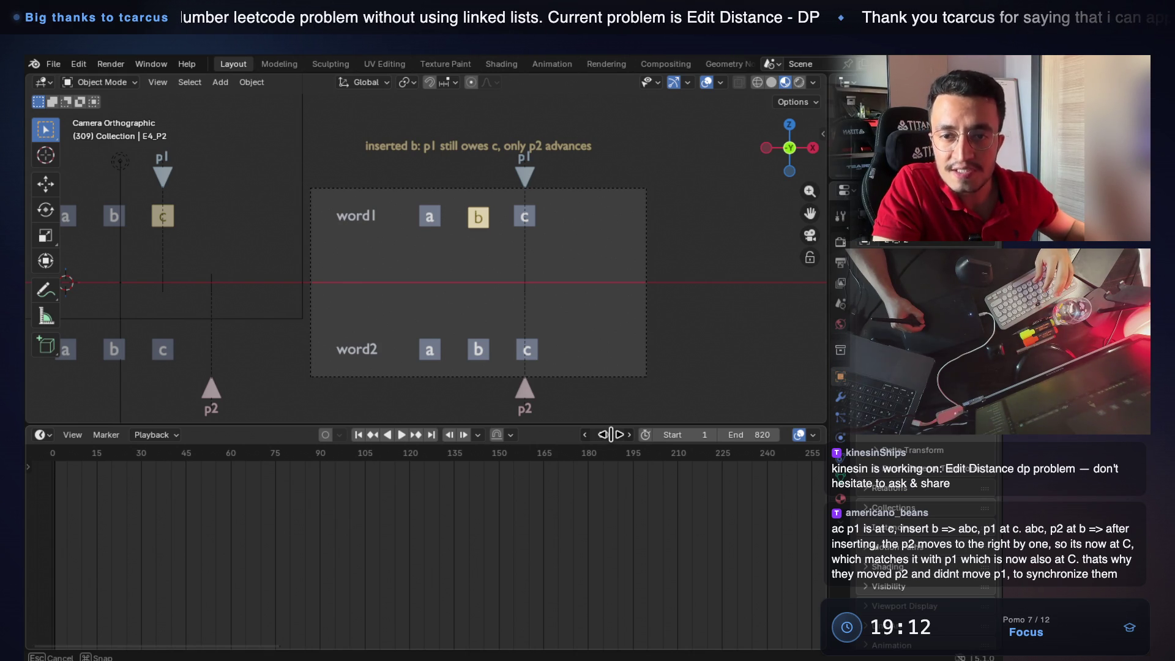
drag(609, 434, 598, 434)
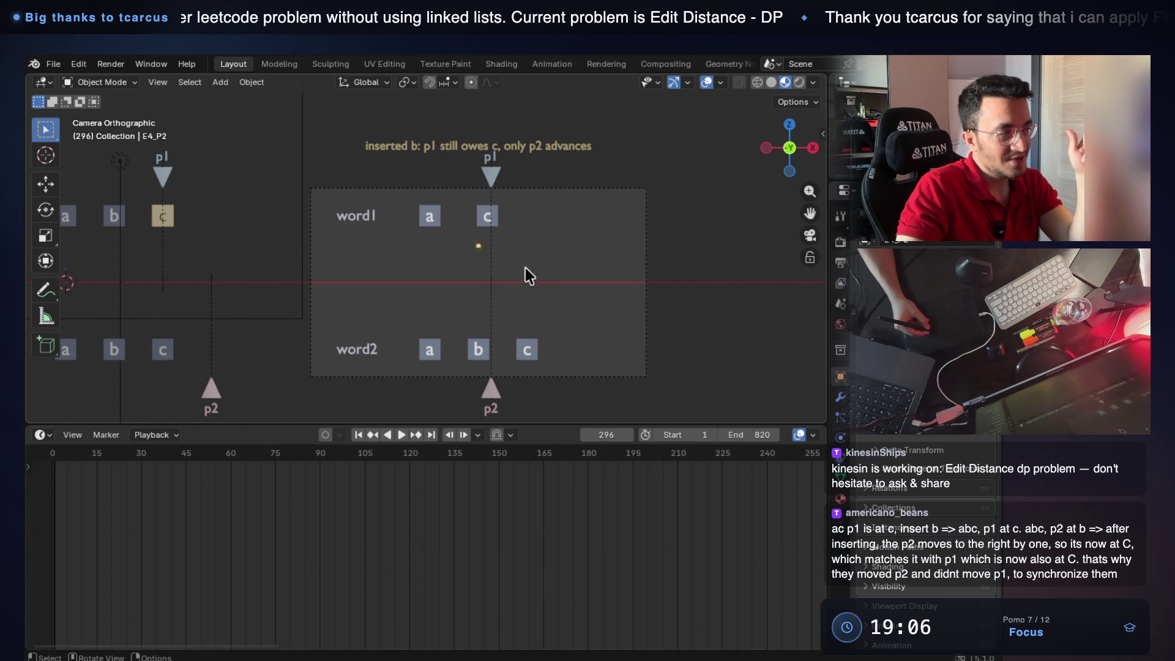
drag(598, 434, 605, 435)
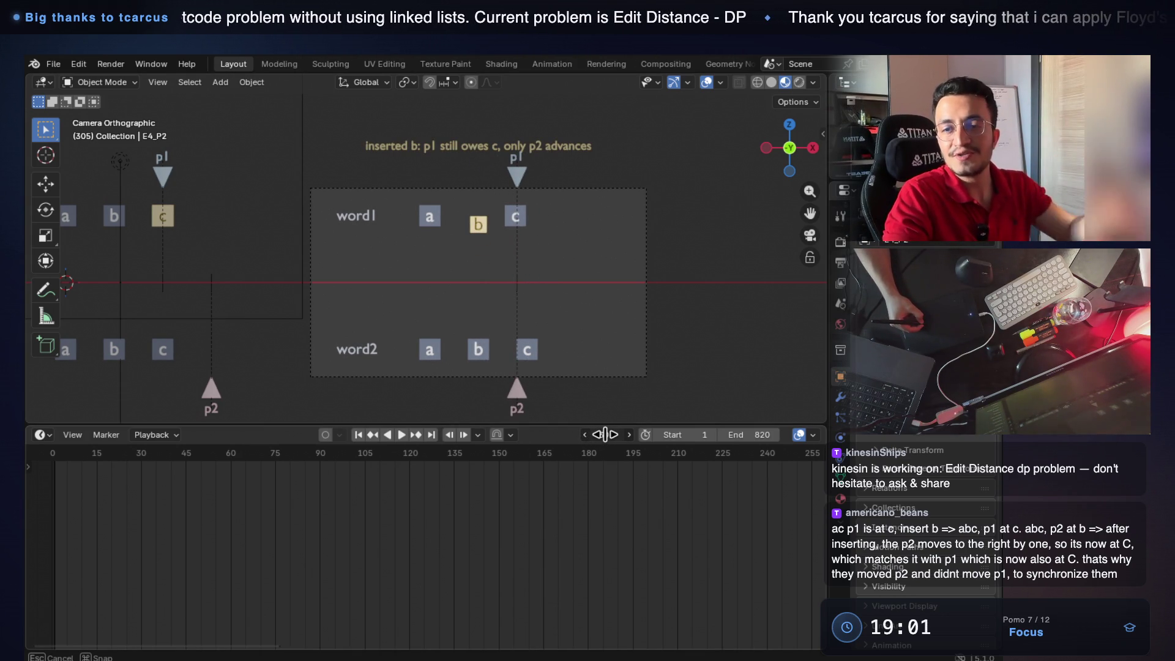
drag(605, 434, 621, 434)
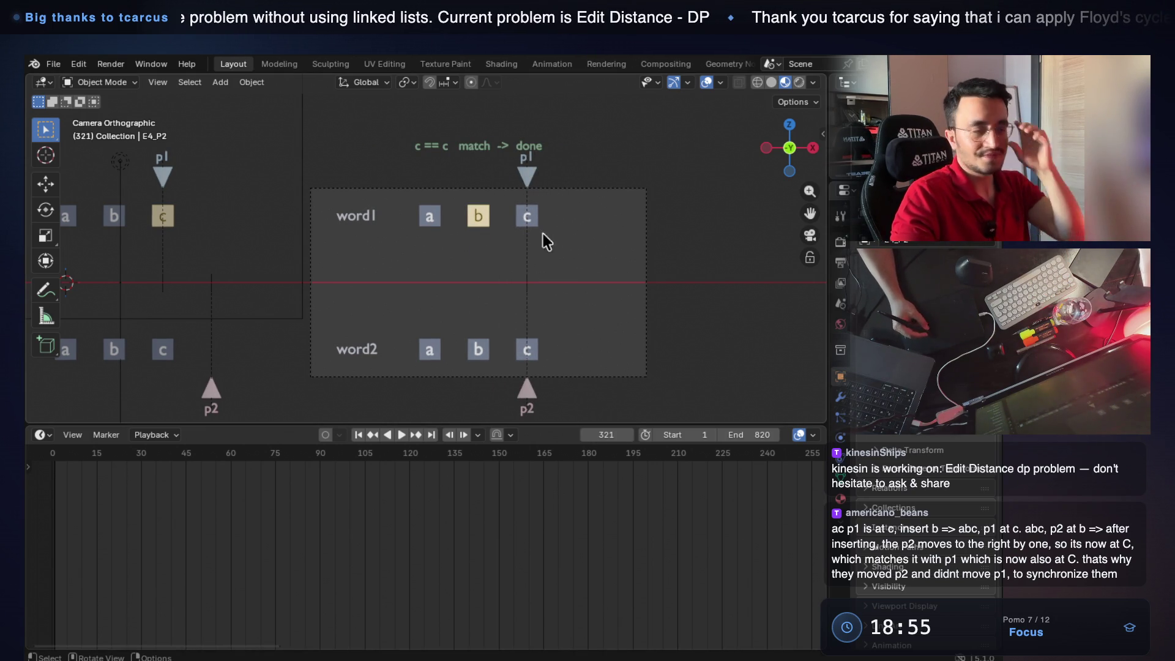
drag(605, 435, 605, 434)
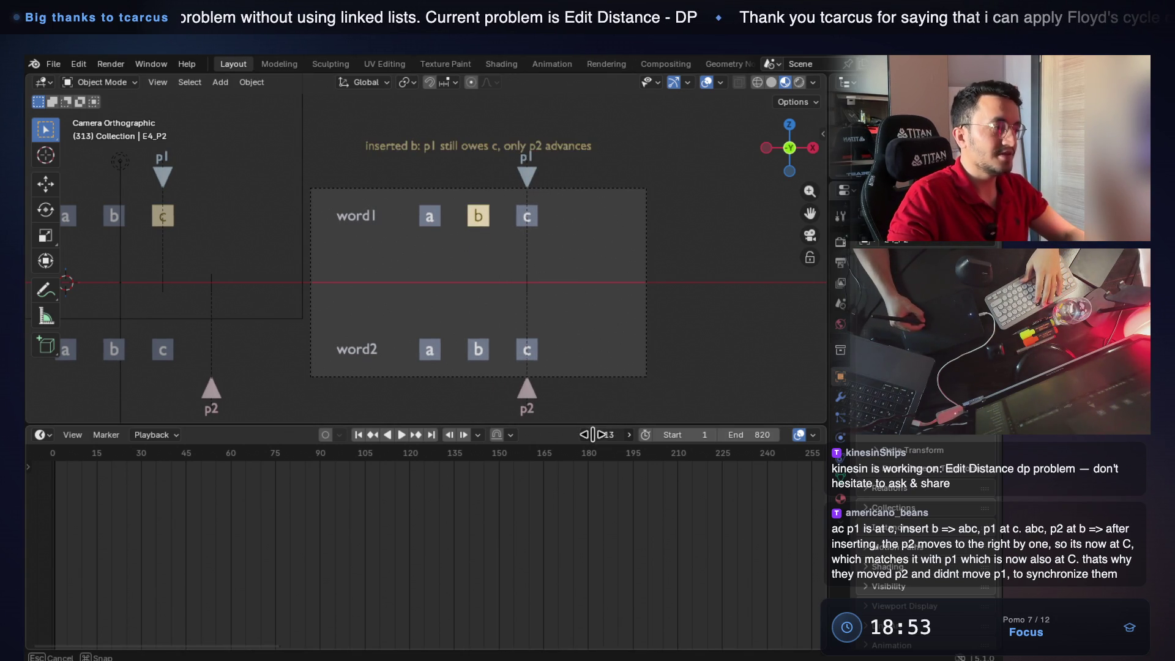
mouse_move(592, 435)
mouse_down()
mouse_move(606, 434)
mouse_move(593, 435)
mouse_up()
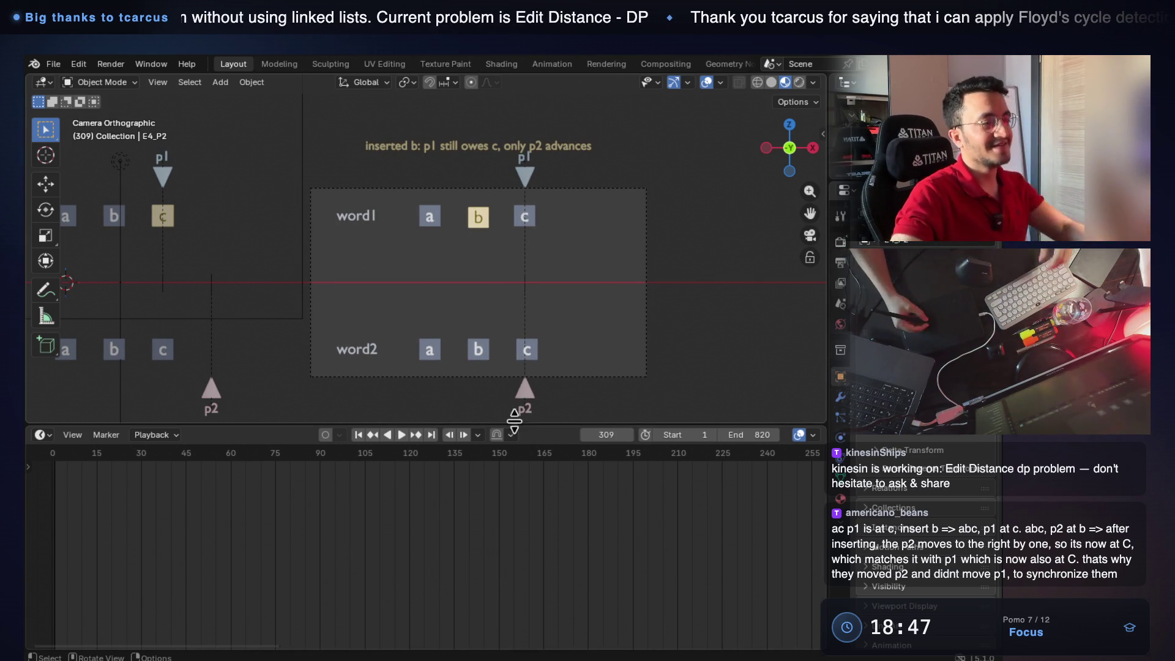
drag(605, 435, 592, 434)
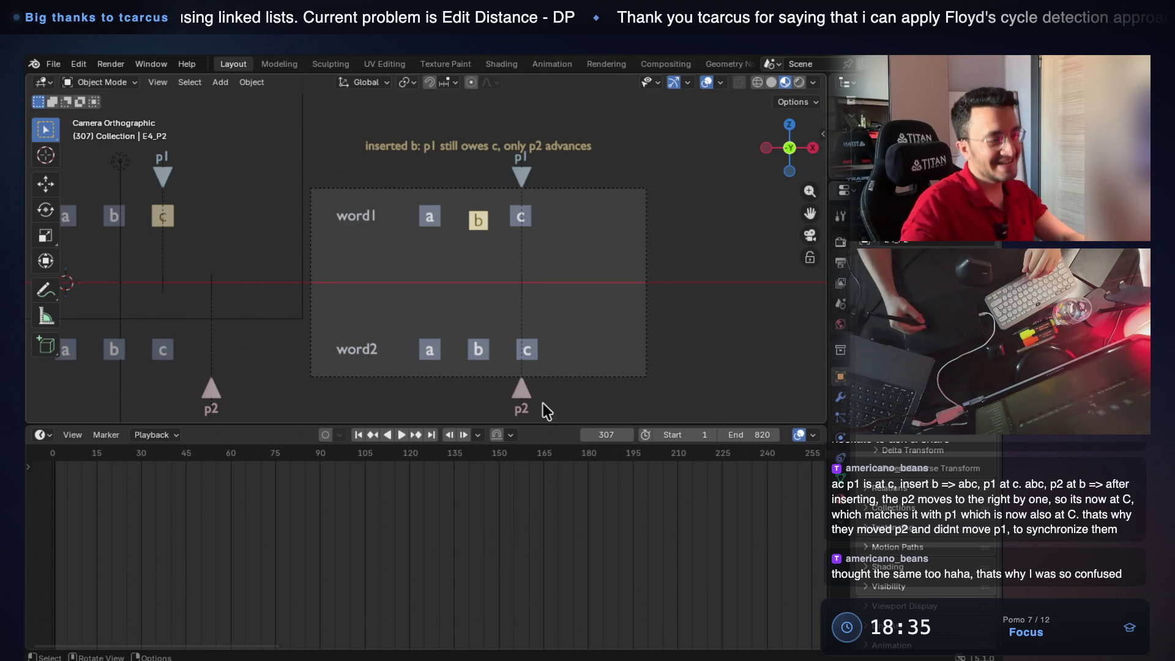
mouse_move(598, 436)
mouse_down()
mouse_move(613, 435)
mouse_move(595, 401)
mouse_up()
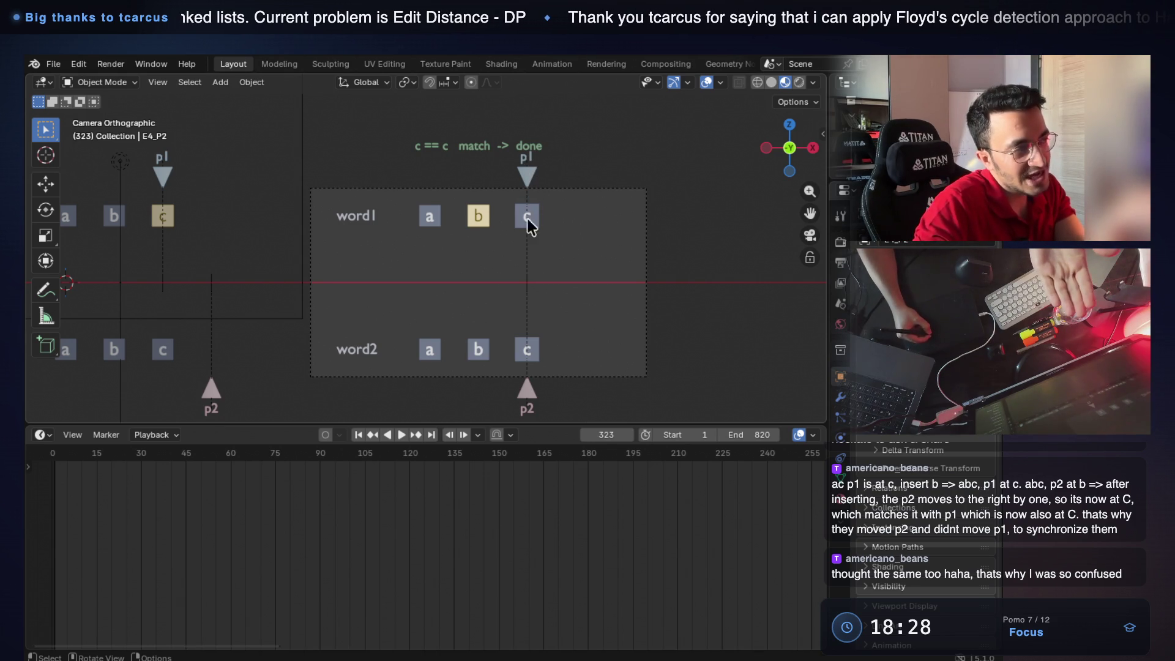
mouse_move(609, 435)
mouse_down()
mouse_move(577, 434)
mouse_move(592, 434)
mouse_up()
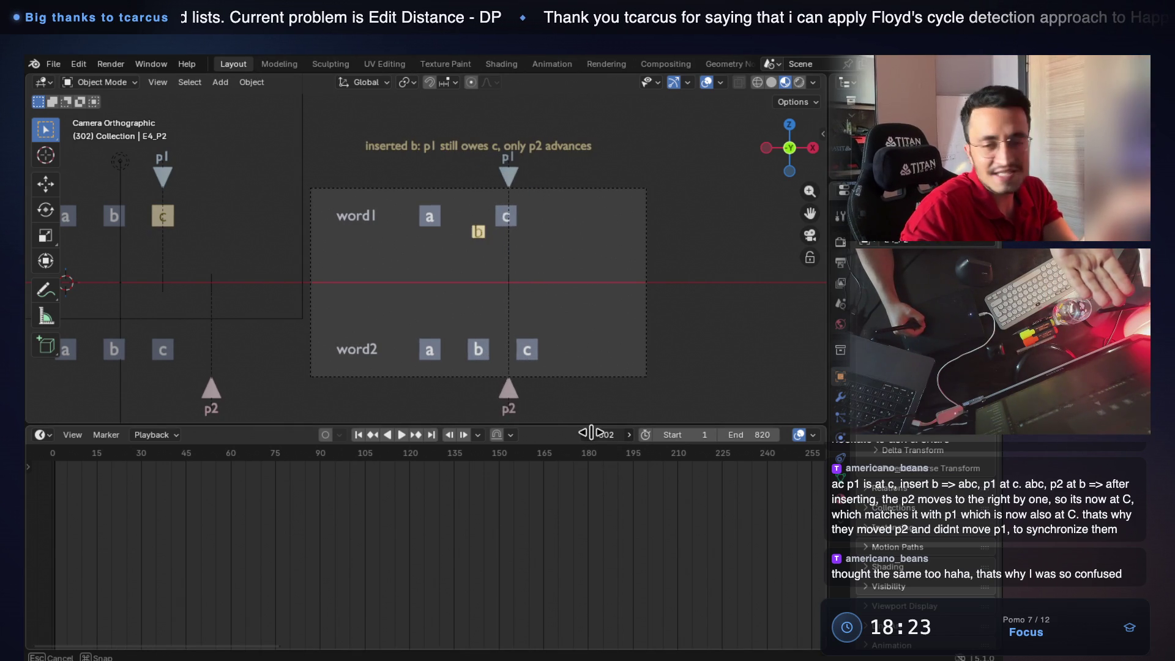
drag(592, 433, 597, 430)
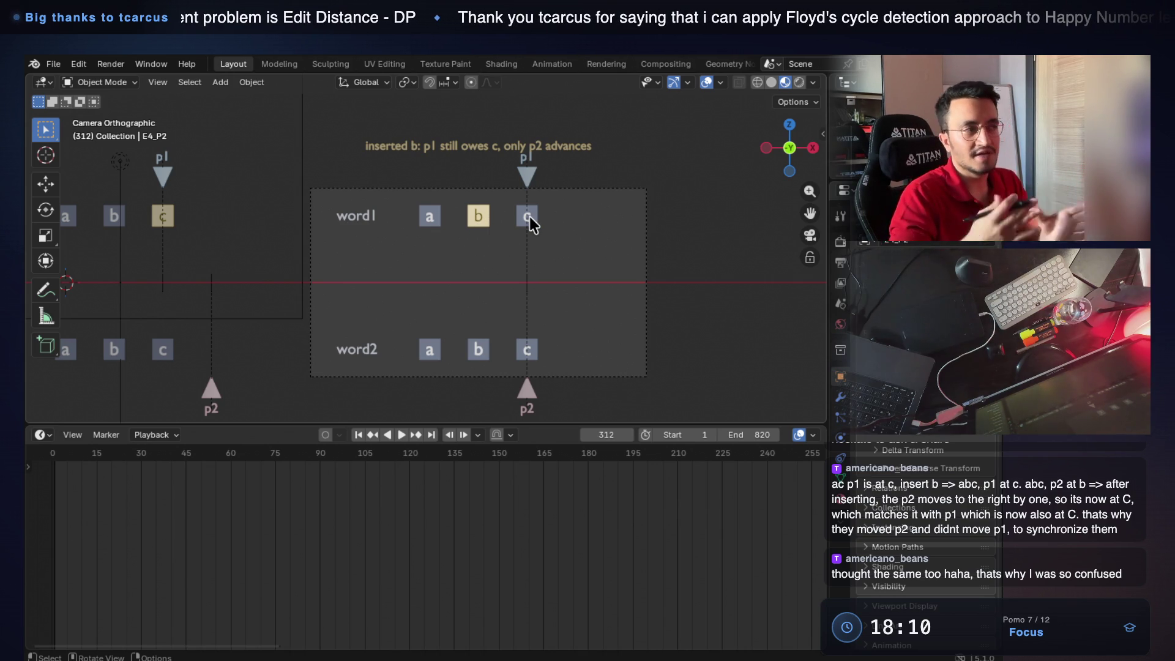
drag(606, 432, 592, 433)
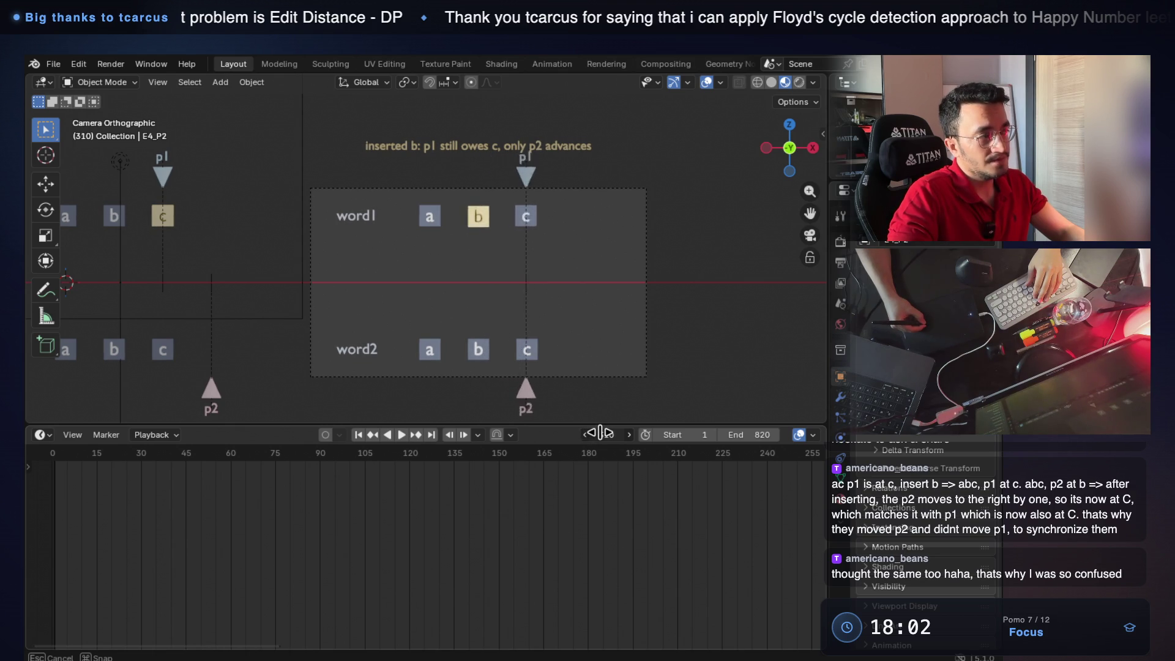
drag(593, 433, 598, 433)
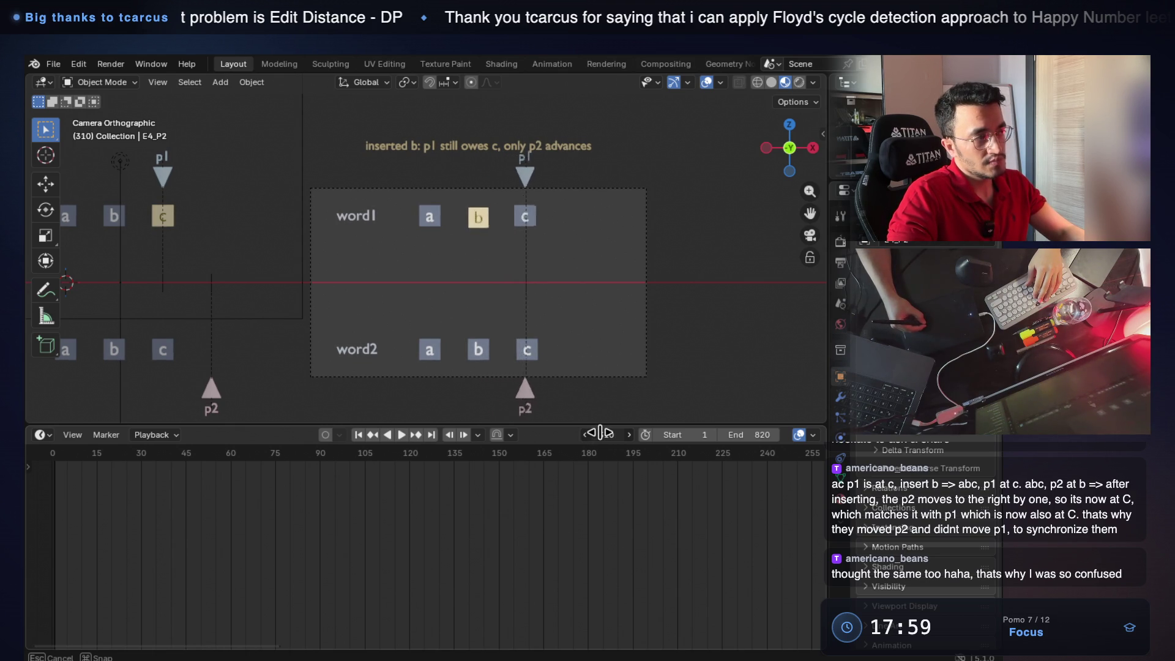
drag(602, 433, 598, 434)
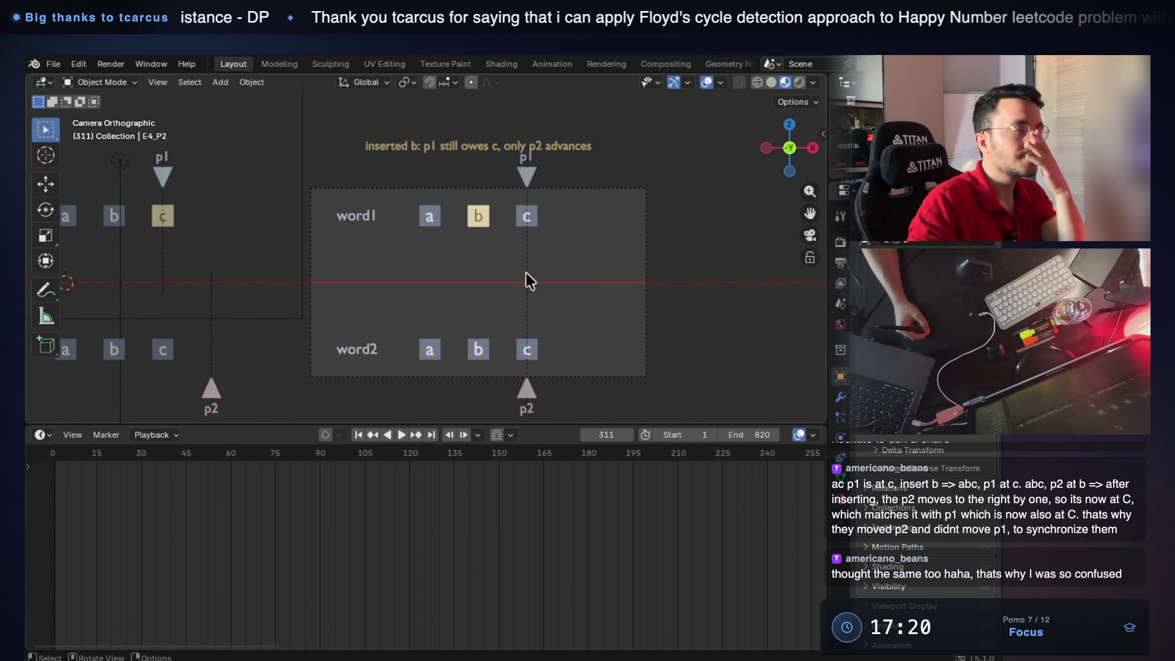
drag(606, 434, 609, 434)
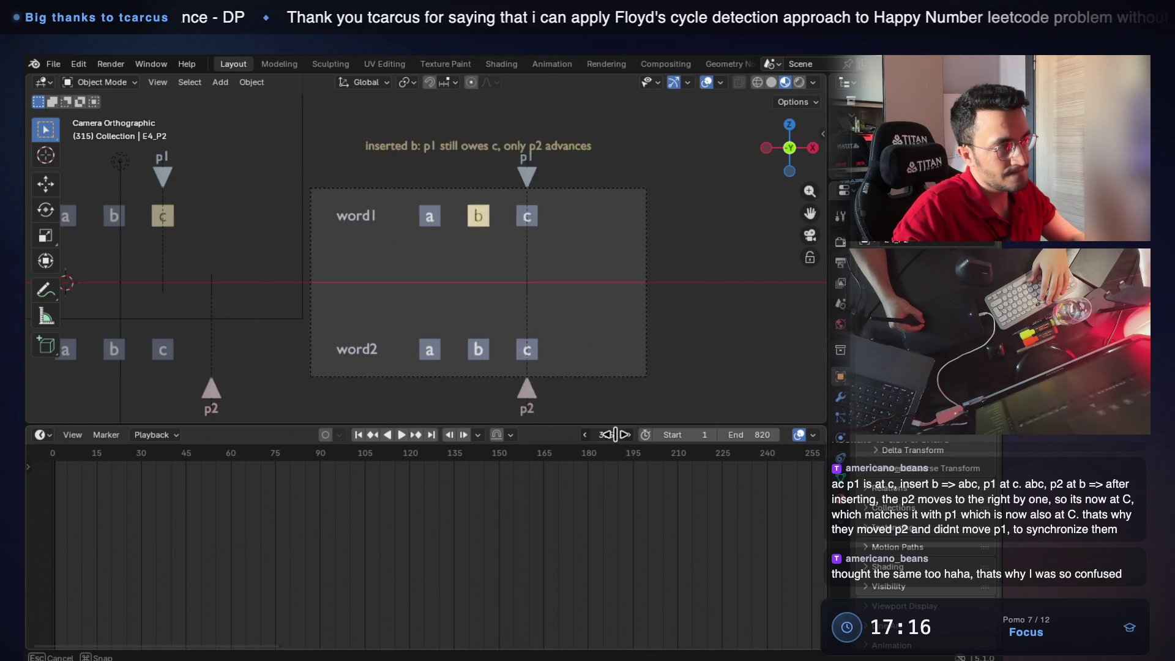
drag(608, 434, 611, 434)
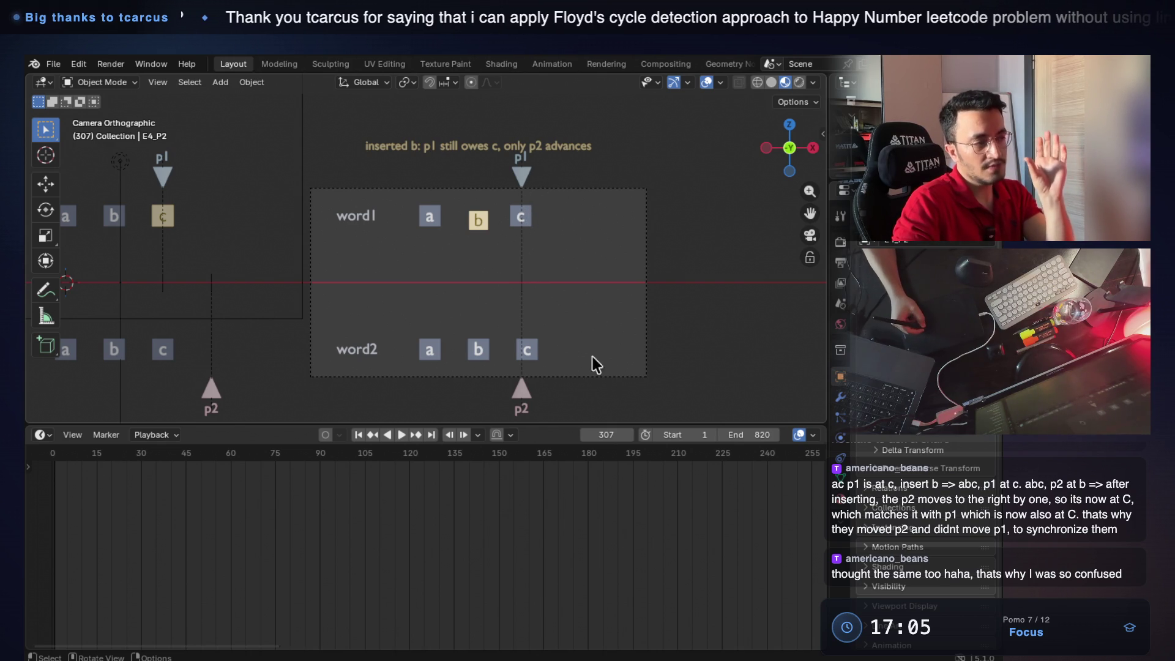
mouse_move(604, 435)
mouse_down()
mouse_move(623, 425)
mouse_move(598, 429)
mouse_up()
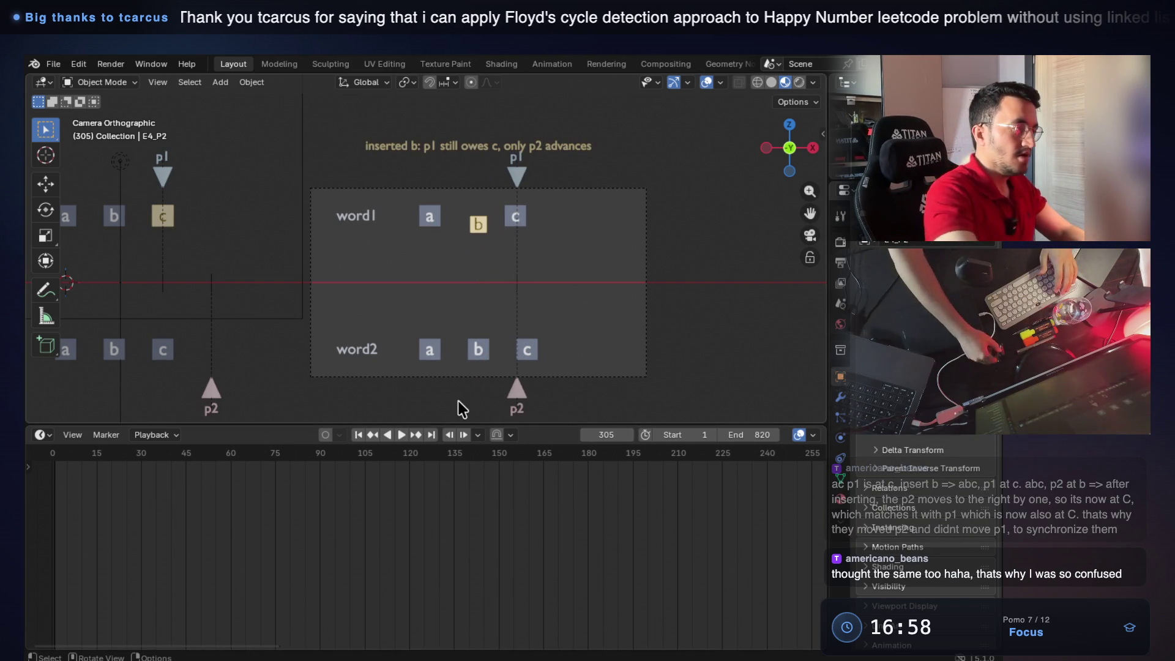
key(super+Tab)
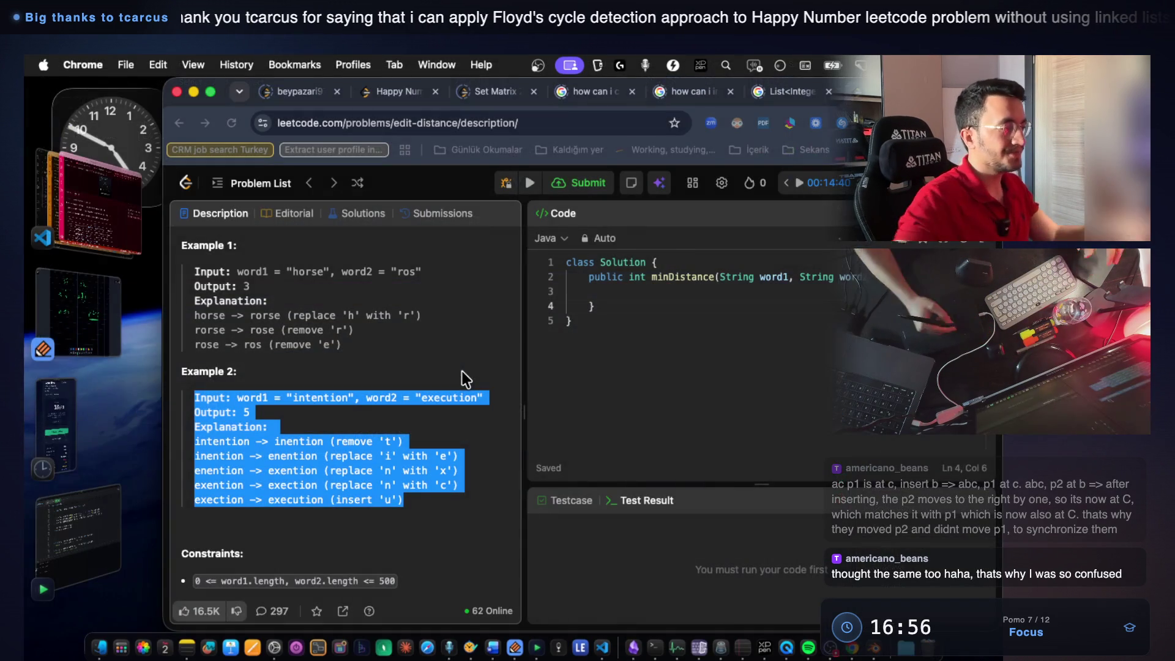
Switch from the LeetCode Edit Distance page to the Notability pointer notes.
key(super+Tab)
scroll(539, 388, down, 3)
scroll(527, 383, down, 1)
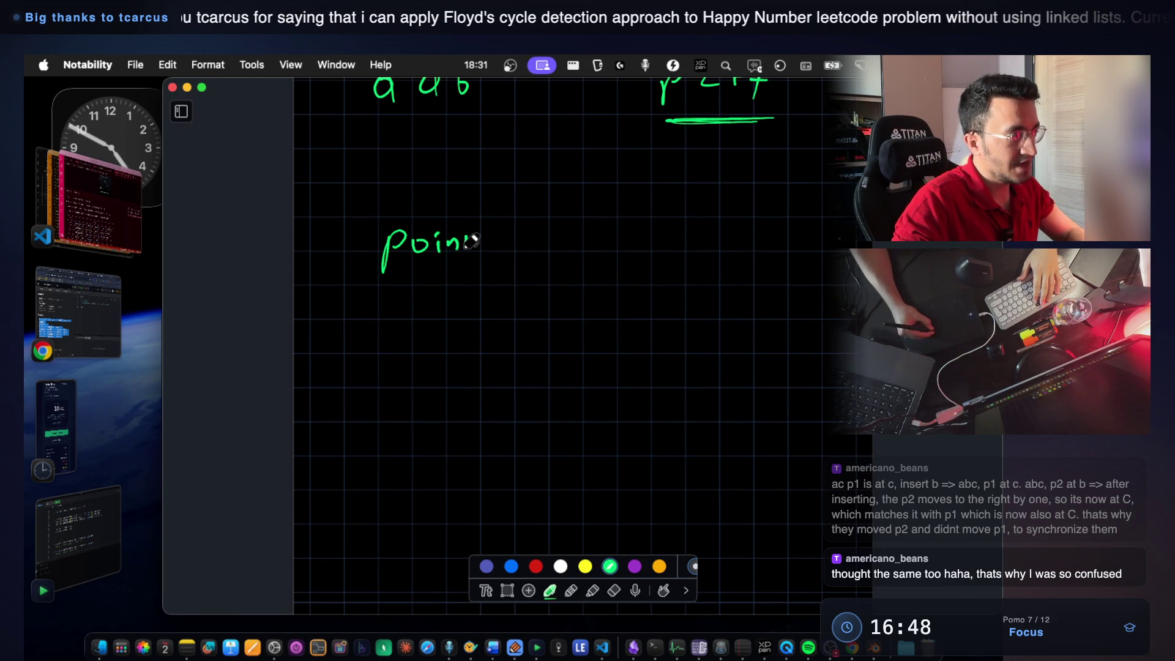
Write 'arith' after 'Pointer' and '(p1, p2++)' beneath it in green ink.
drag(571, 240, 669, 248)
scroll(566, 310, down, 2)
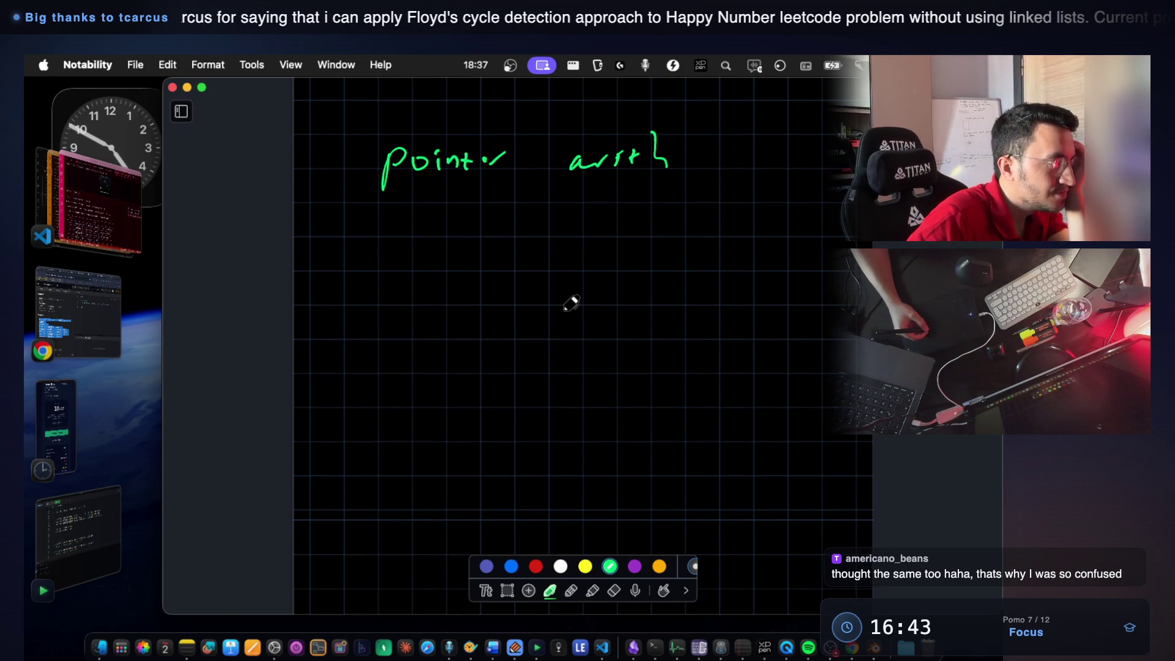
mouse_move(432, 259)
mouse_down()
mouse_move(430, 292)
mouse_move(448, 272)
mouse_up()
mouse_move(457, 261)
mouse_down()
mouse_move(478, 293)
mouse_move(532, 273)
mouse_move(582, 273)
mouse_move(577, 287)
mouse_move(615, 273)
mouse_up()
drag(605, 260, 606, 290)
drag(418, 236, 432, 308)
mouse_move(669, 237)
mouse_down()
mouse_move(654, 292)
mouse_move(634, 305)
mouse_up()
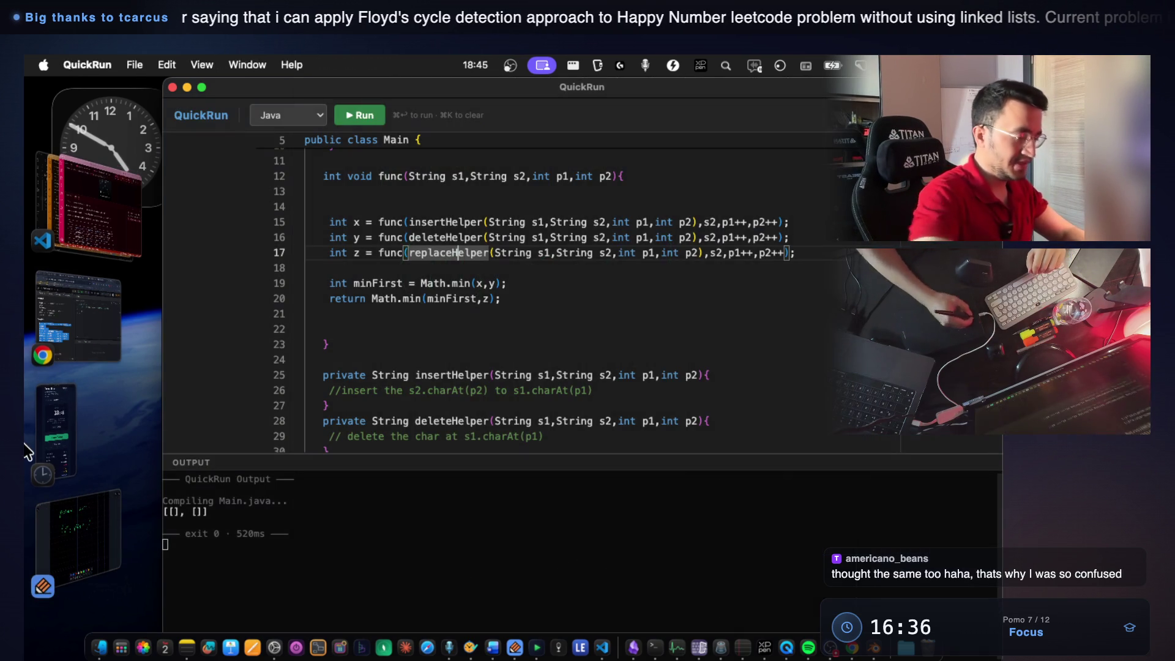
Make line 15's insert call read func(s1,s2,p1,p2++) by dropping insertHelper(...) and p1's ++.
click(748, 222)
key(BackSpace)
key(BackSpace)
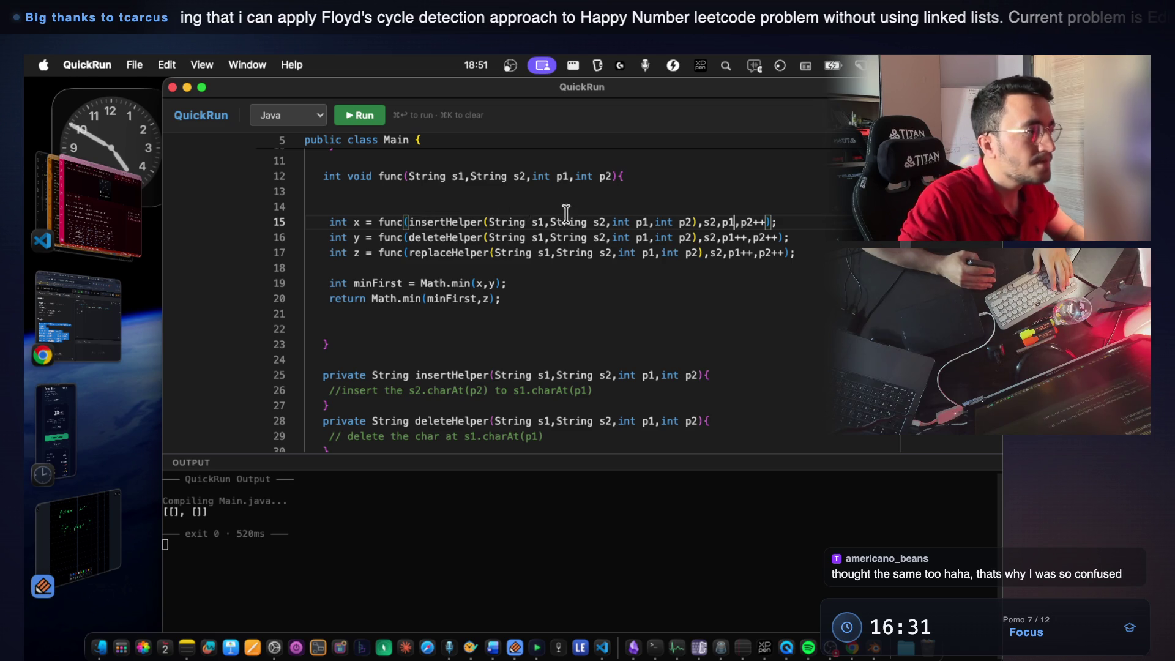
scroll(375, 378, down, 1)
scroll(316, 290, down, 4)
drag(319, 254, 391, 385)
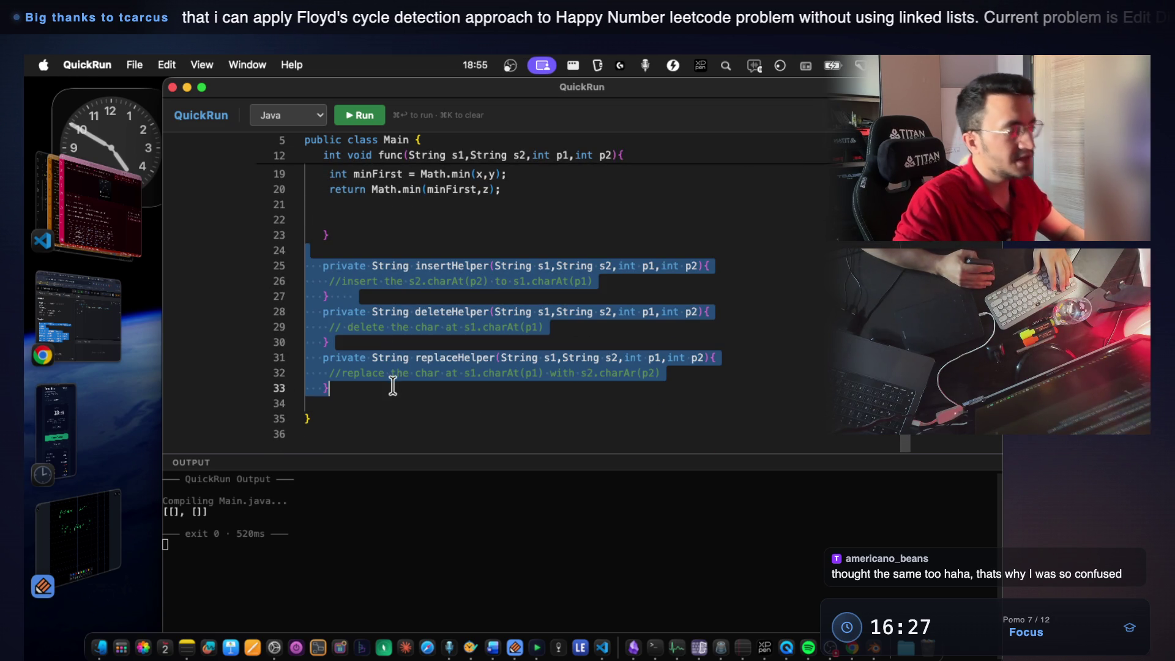
scroll(462, 328, up, 1)
scroll(463, 328, up, 5)
click(526, 266)
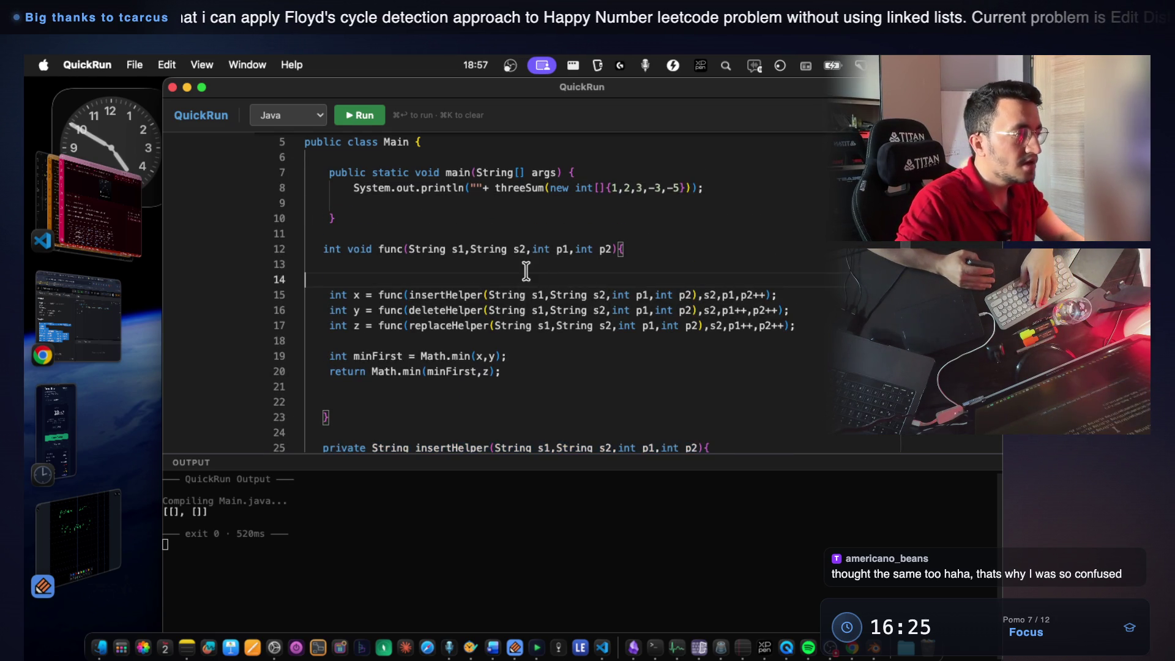
scroll(525, 273, up, 1)
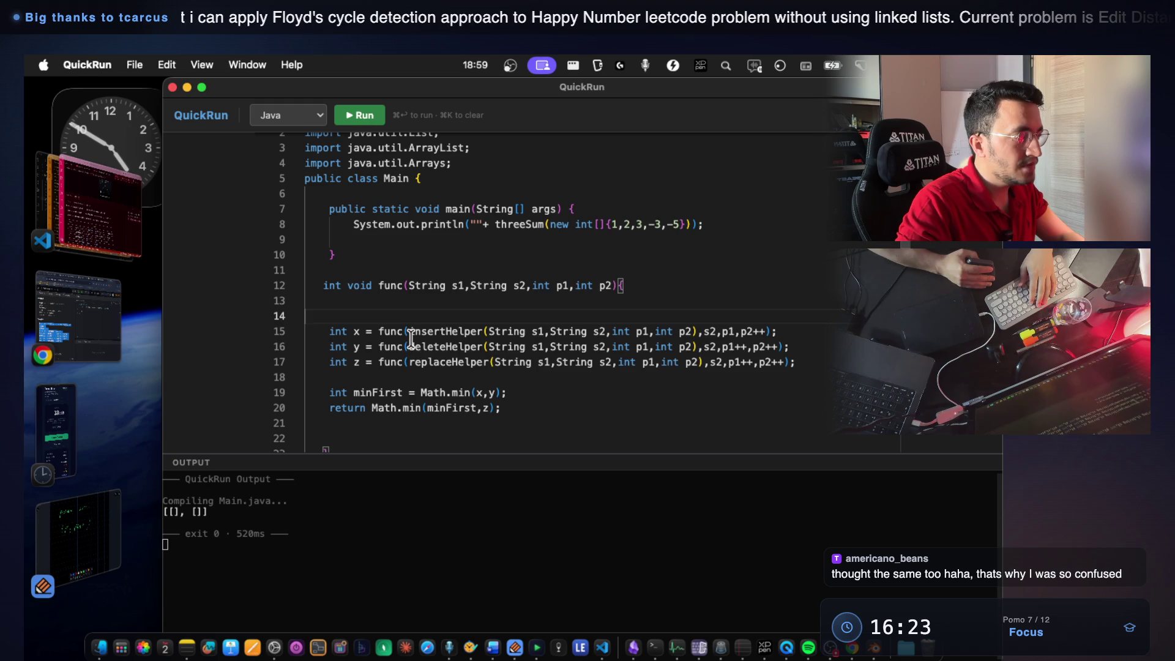
drag(410, 333, 698, 330)
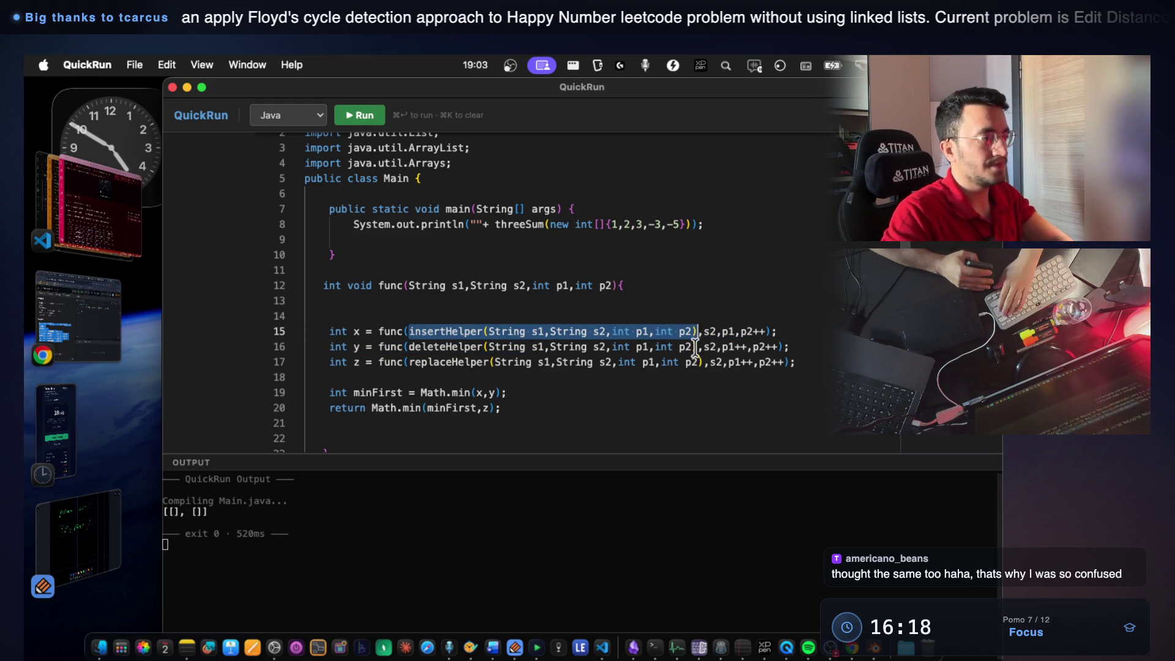
key(BackSpace)
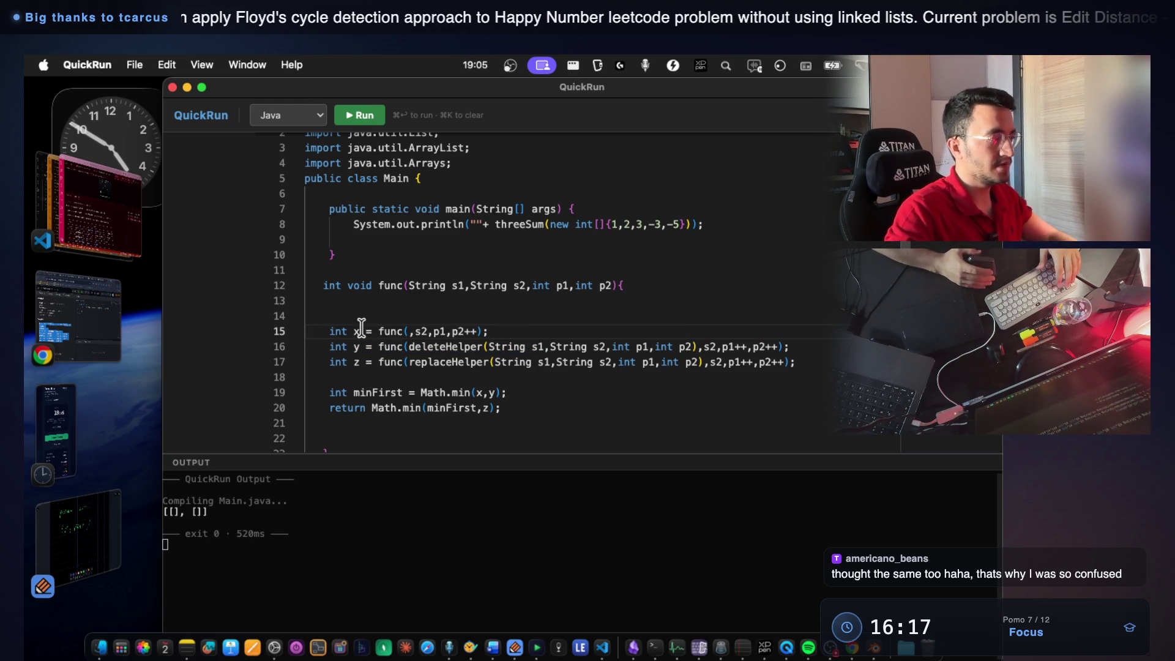
click(409, 331)
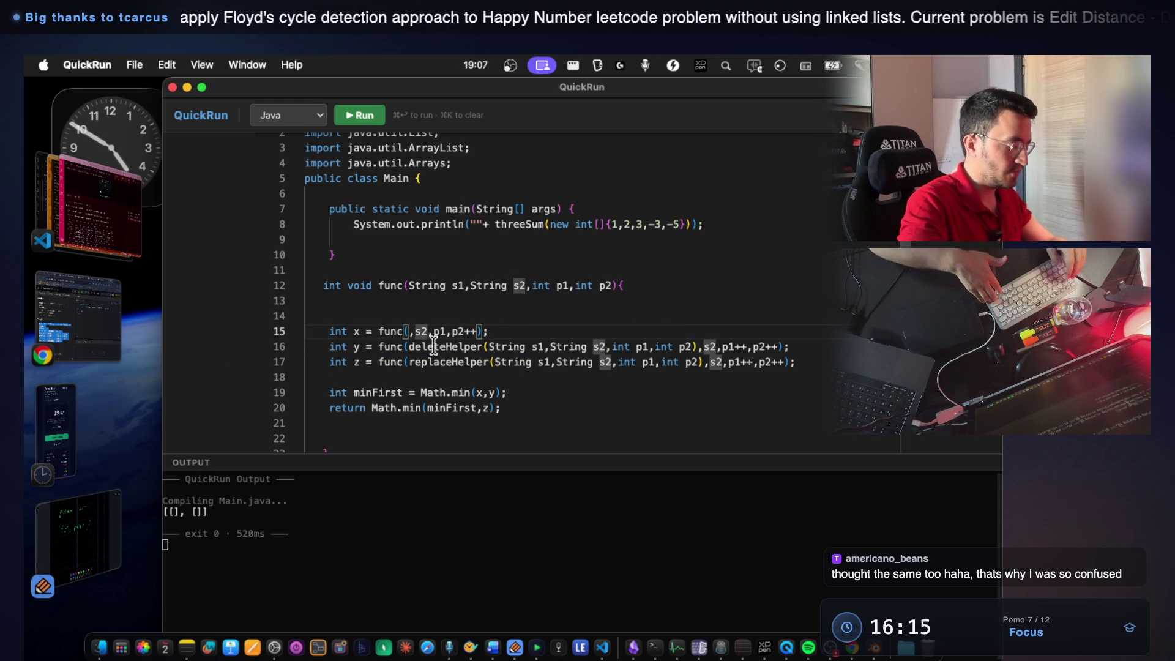
text(s1)
click(514, 321)
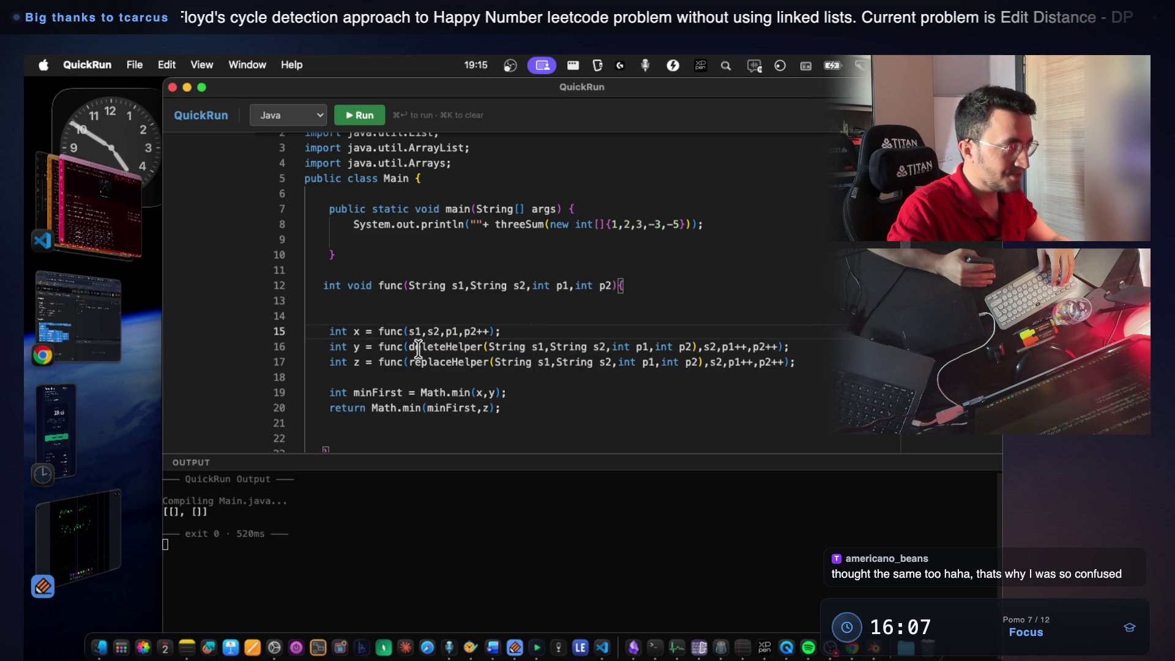
Replace deleteHelper(...) on line 16 with s1 so it reads func(s1,s2,p1++,p2++) // delete, then return to the notes.
drag(409, 347, 688, 352)
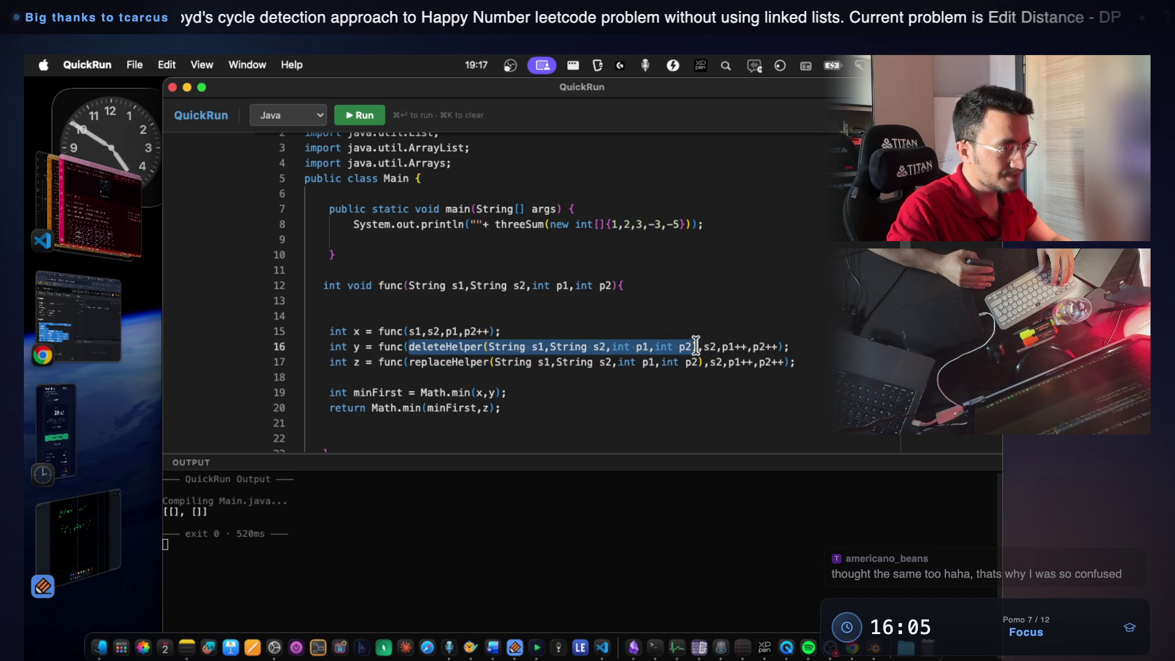
text(s1)
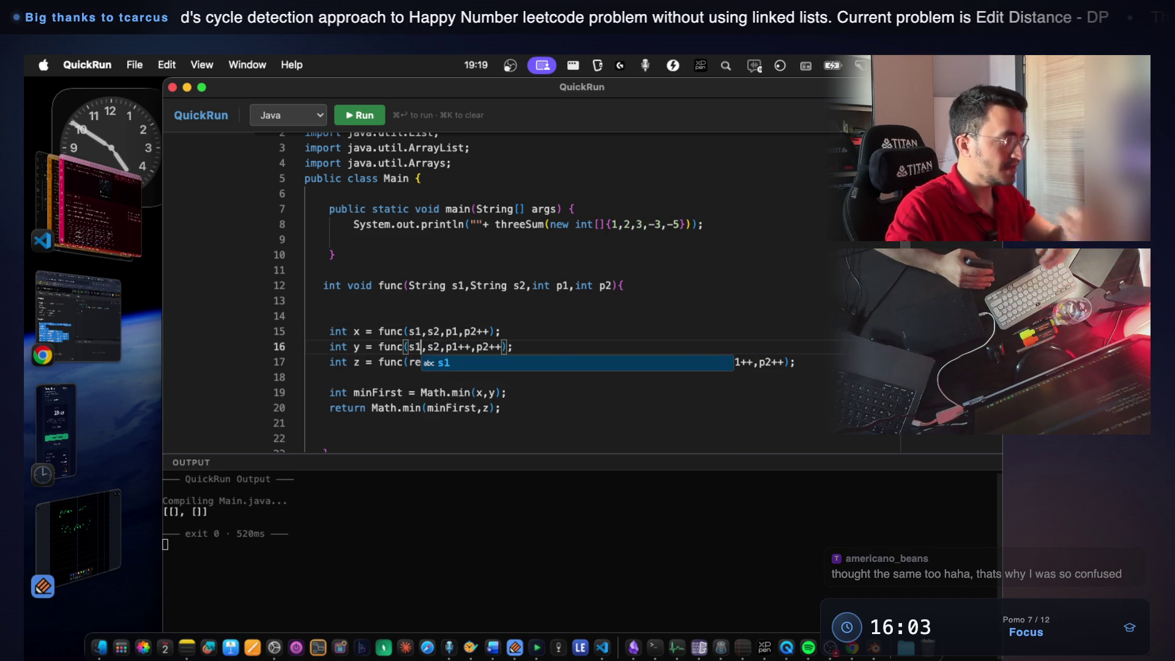
click(557, 350)
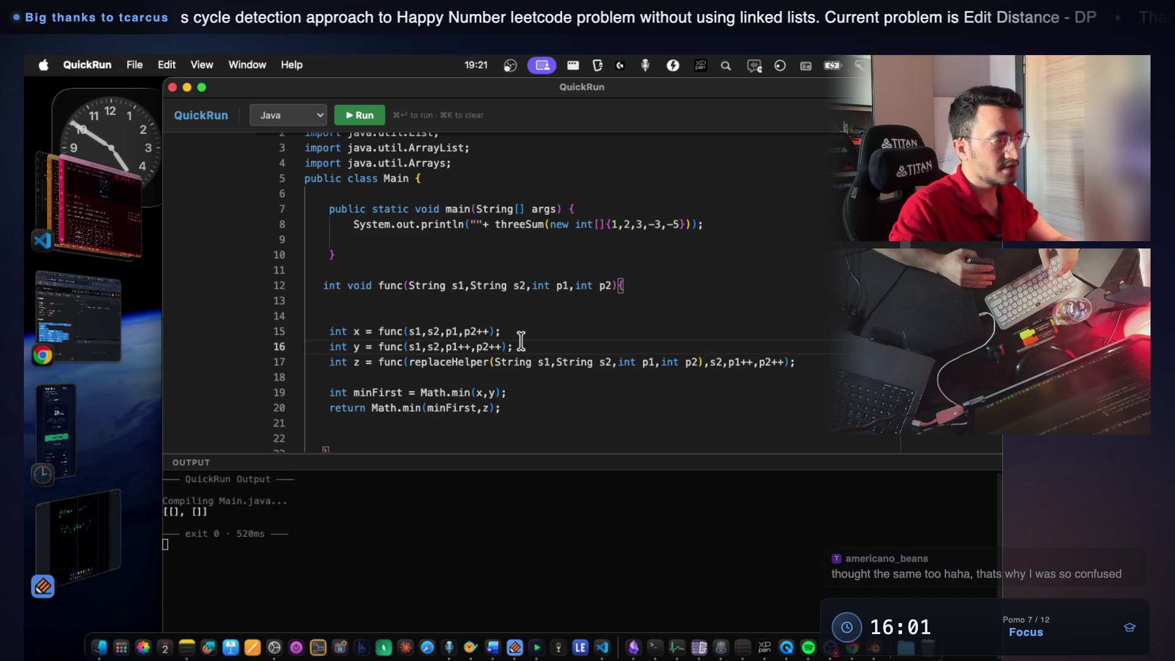
text( // )
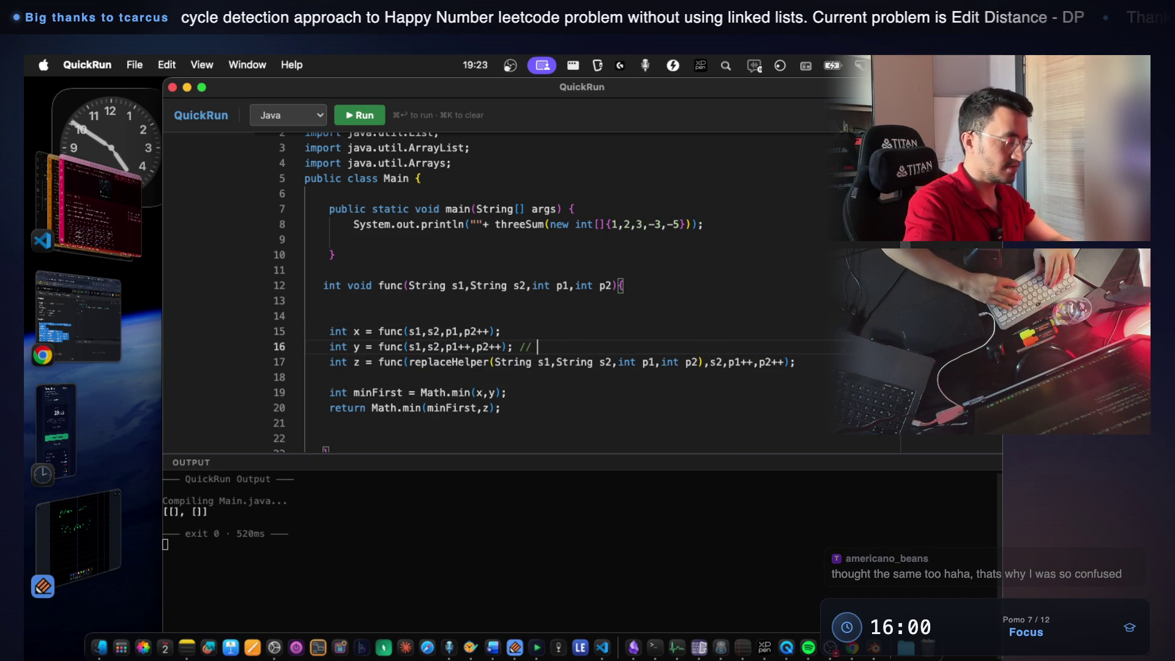
text(delete)
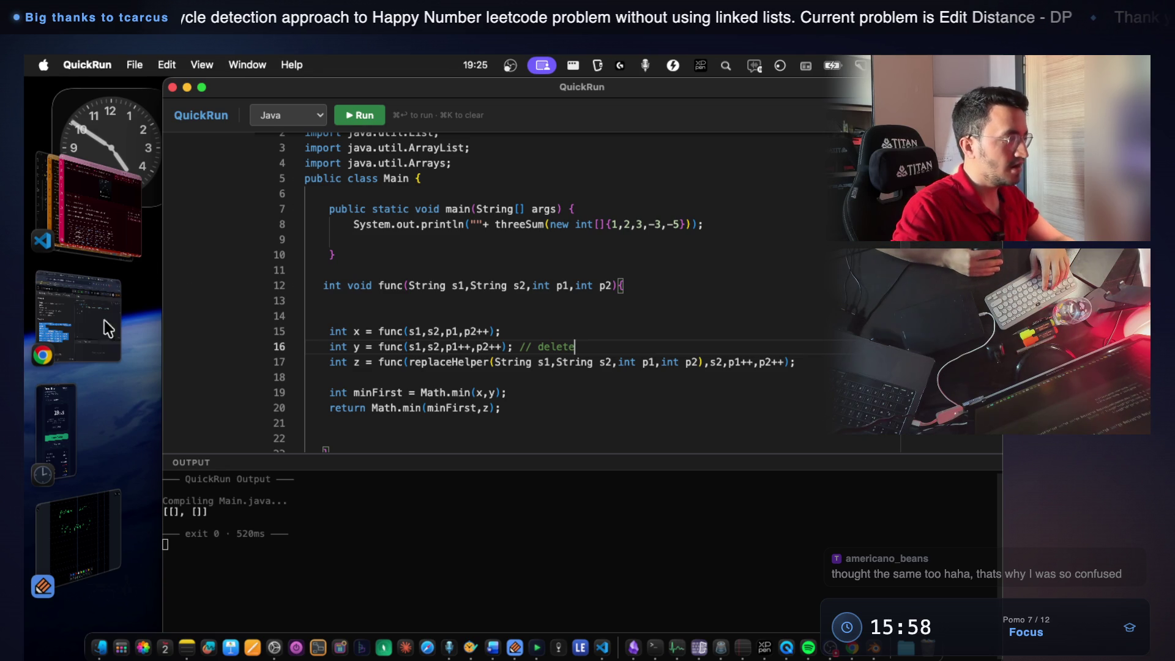
click(104, 514)
scroll(337, 462, down, 2)
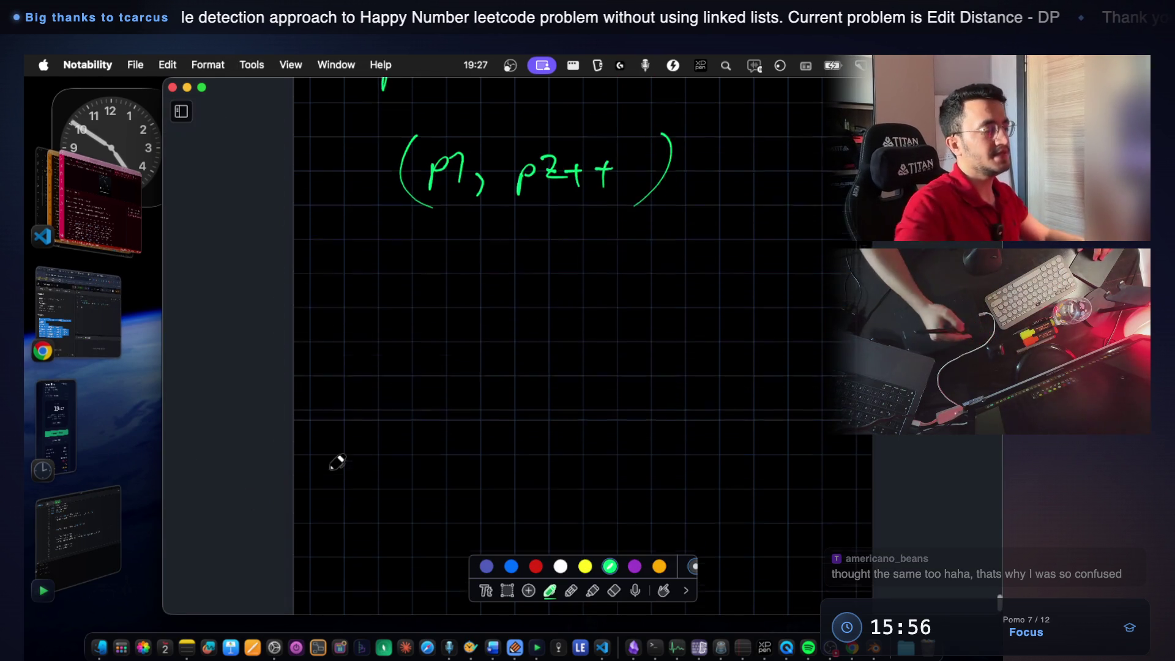
scroll(337, 461, down, 1)
drag(389, 286, 374, 325)
drag(401, 293, 410, 330)
Label s1 as ab and s2 as ad, cross out the circled b and start writing delete.
drag(645, 296, 679, 323)
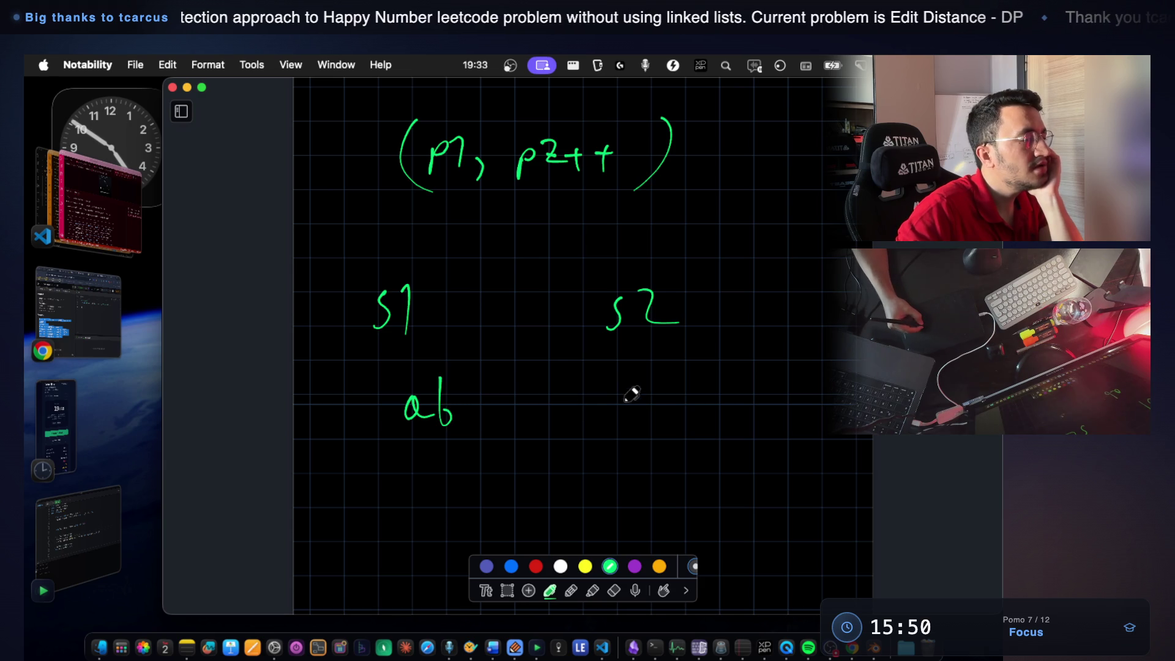
drag(680, 402, 684, 413)
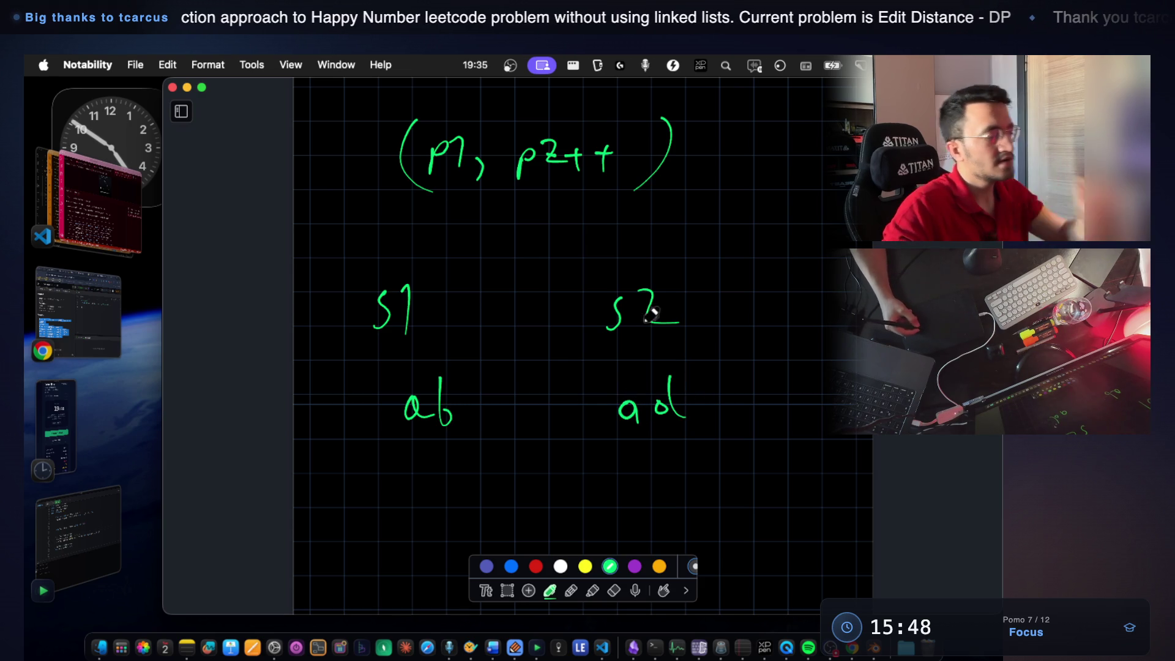
scroll(593, 425, down, 3)
scroll(440, 292, down, 2)
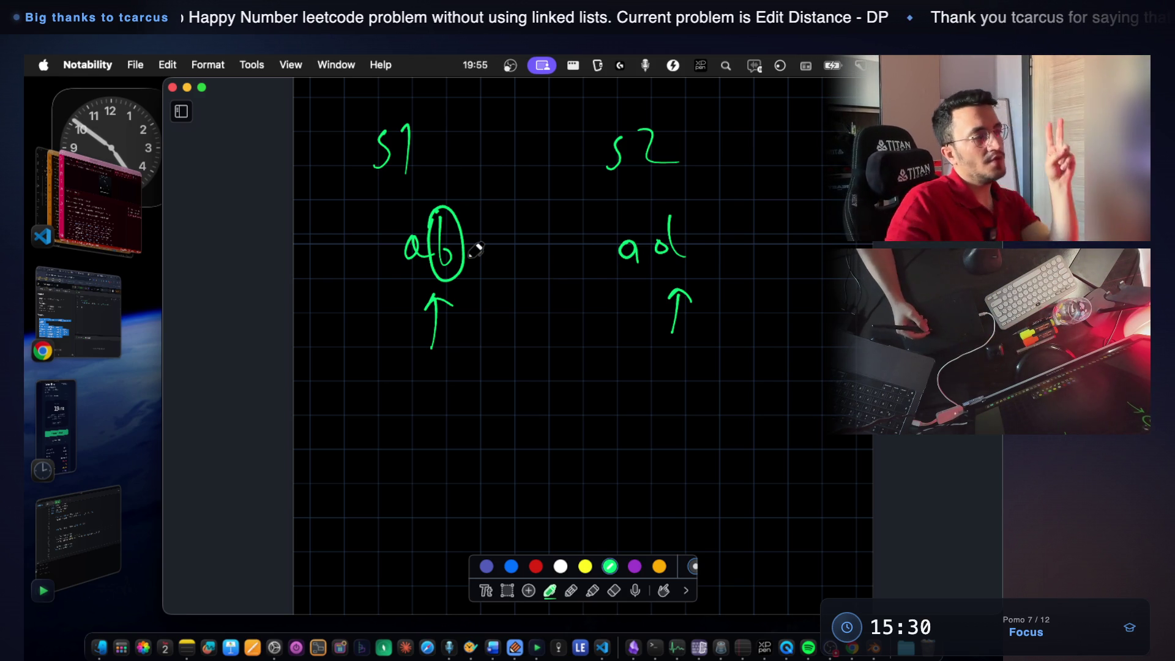
drag(333, 392, 336, 392)
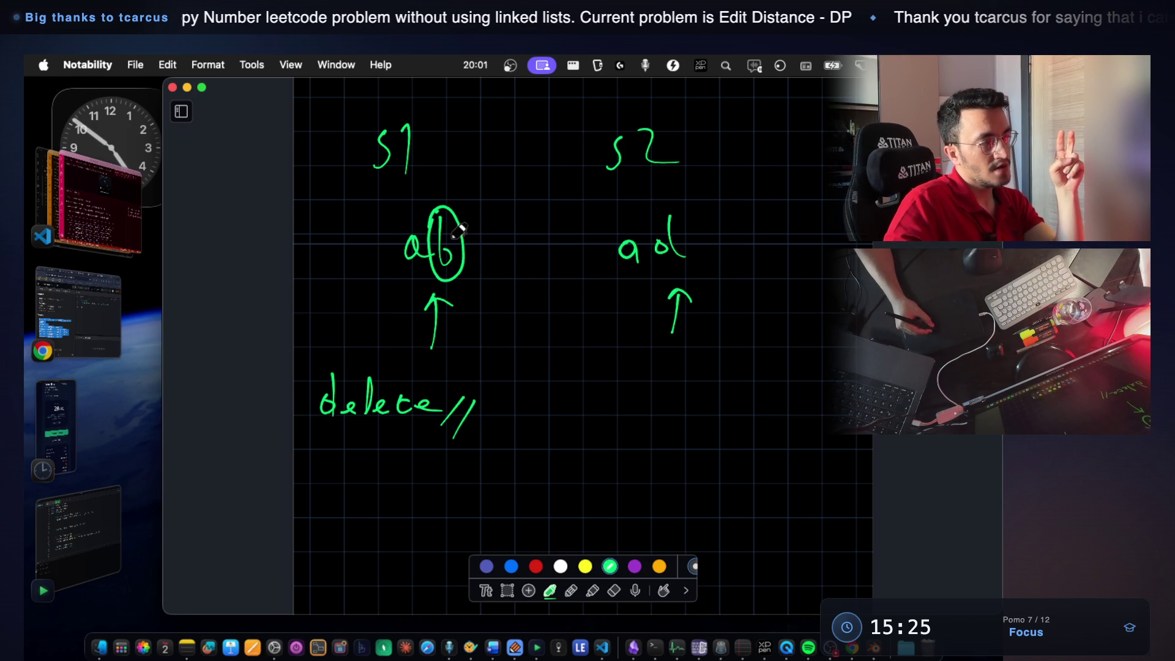
drag(473, 204, 425, 281)
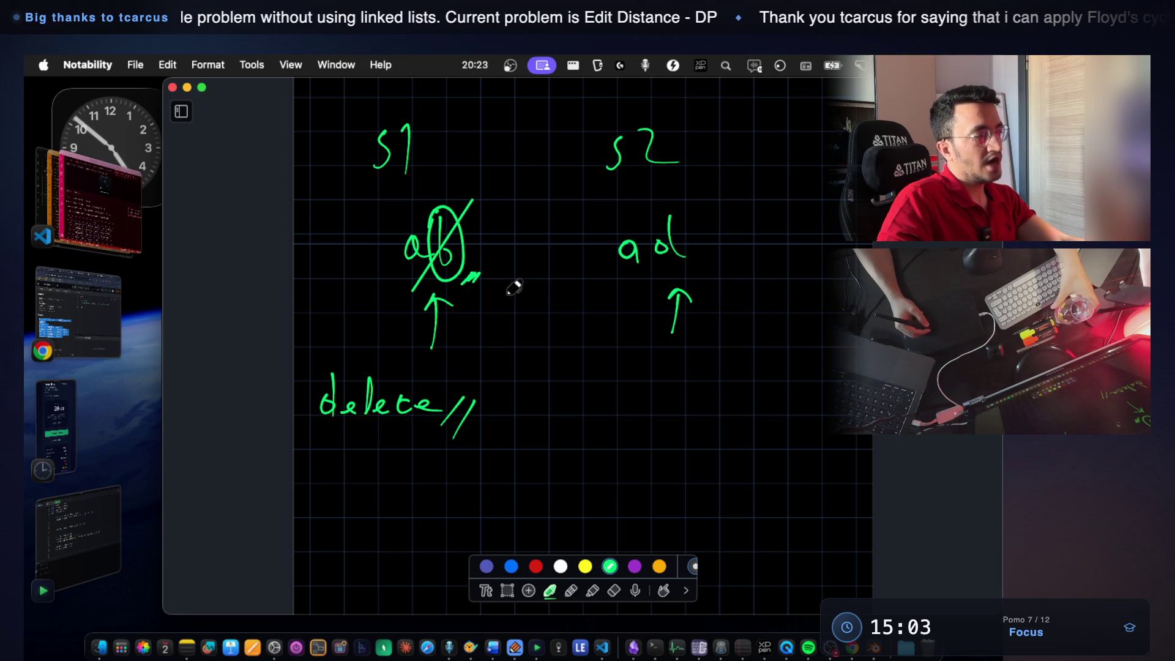
Draw an arc from s1 to s2, write 'a' below delete and underline p1++.
drag(445, 175, 543, 164)
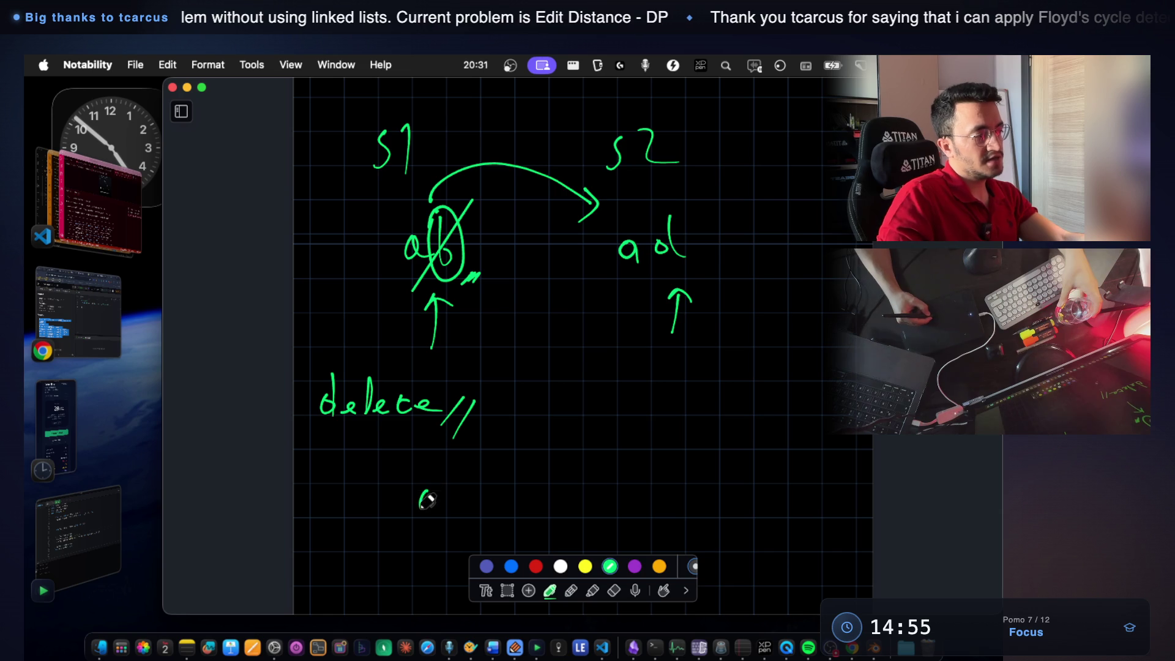
drag(442, 482, 451, 517)
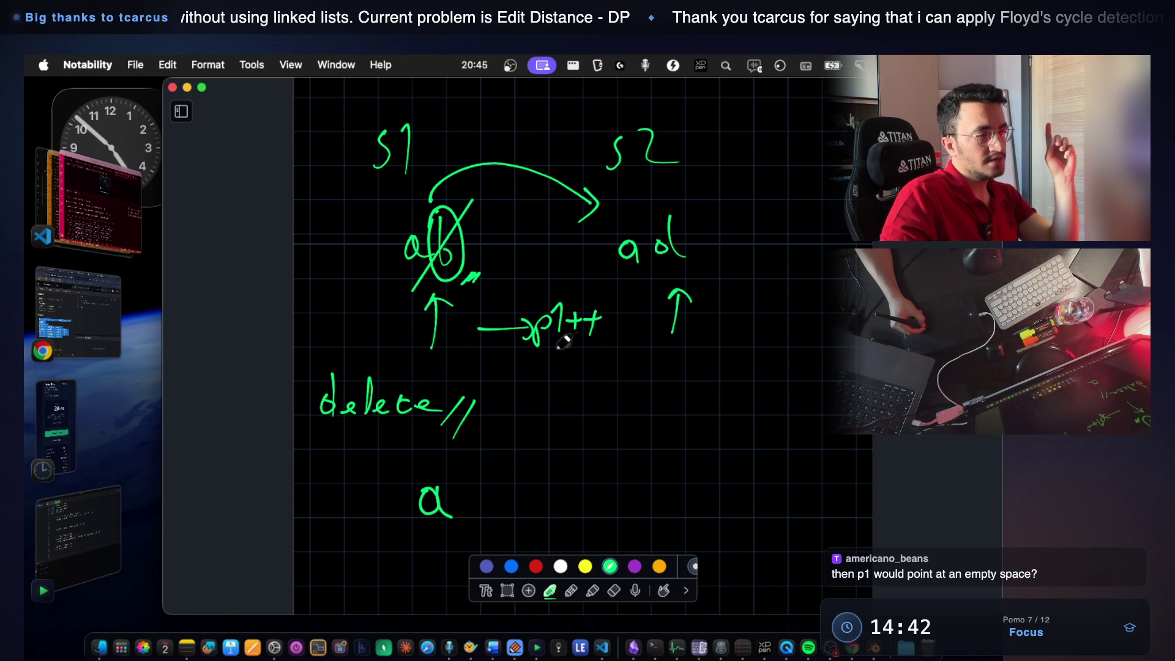
drag(604, 358, 546, 372)
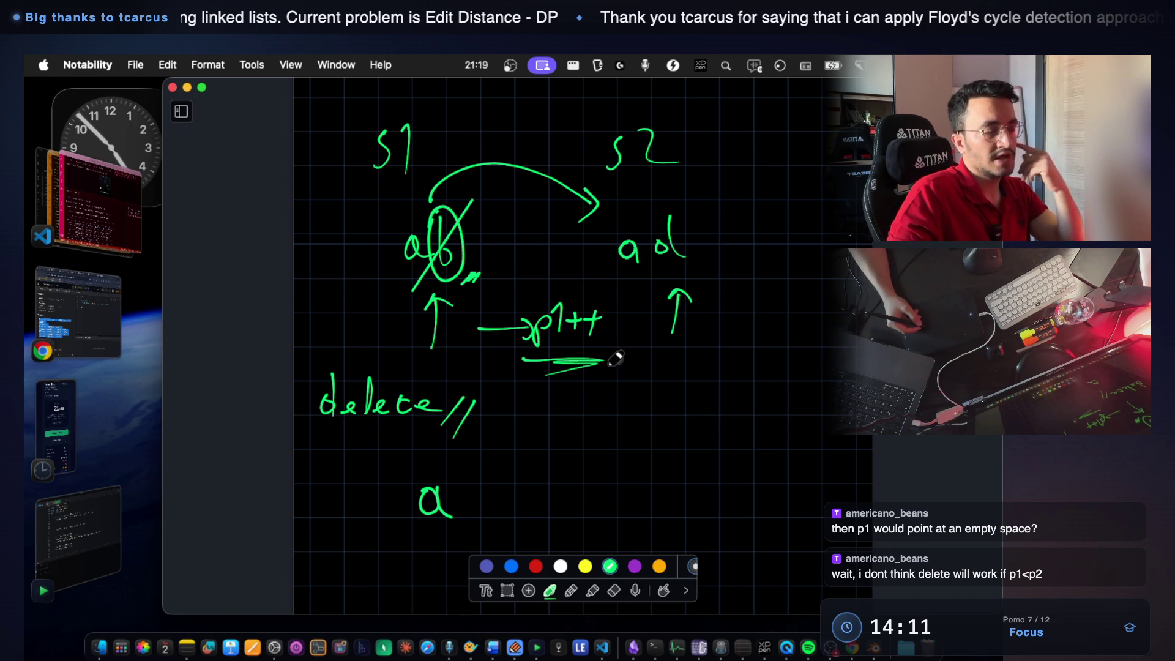
Undo a stray arrow and extra underline, underline delete and draw an arrow toward the lone a.
drag(479, 305, 519, 261)
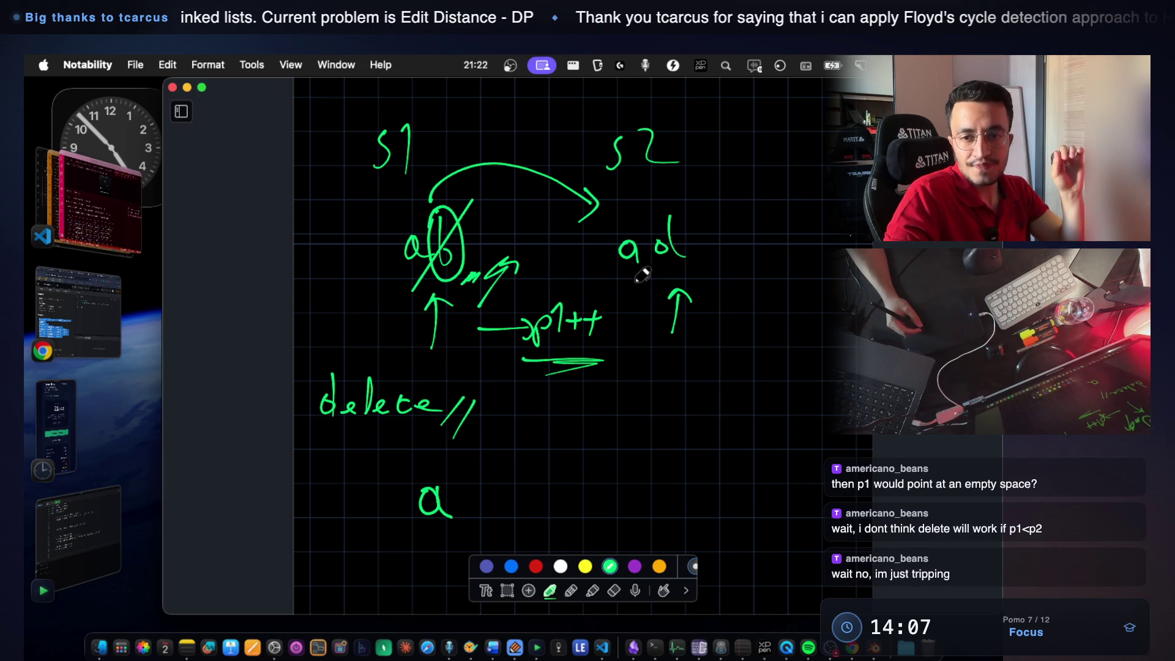
key(super+z)
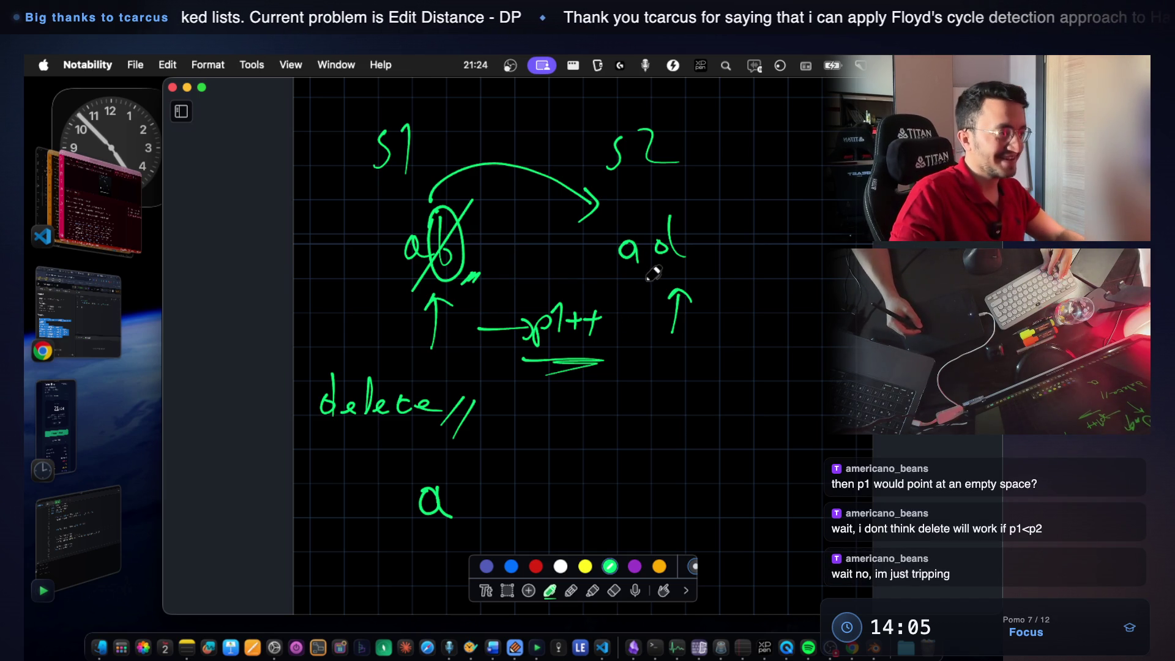
key(super+z)
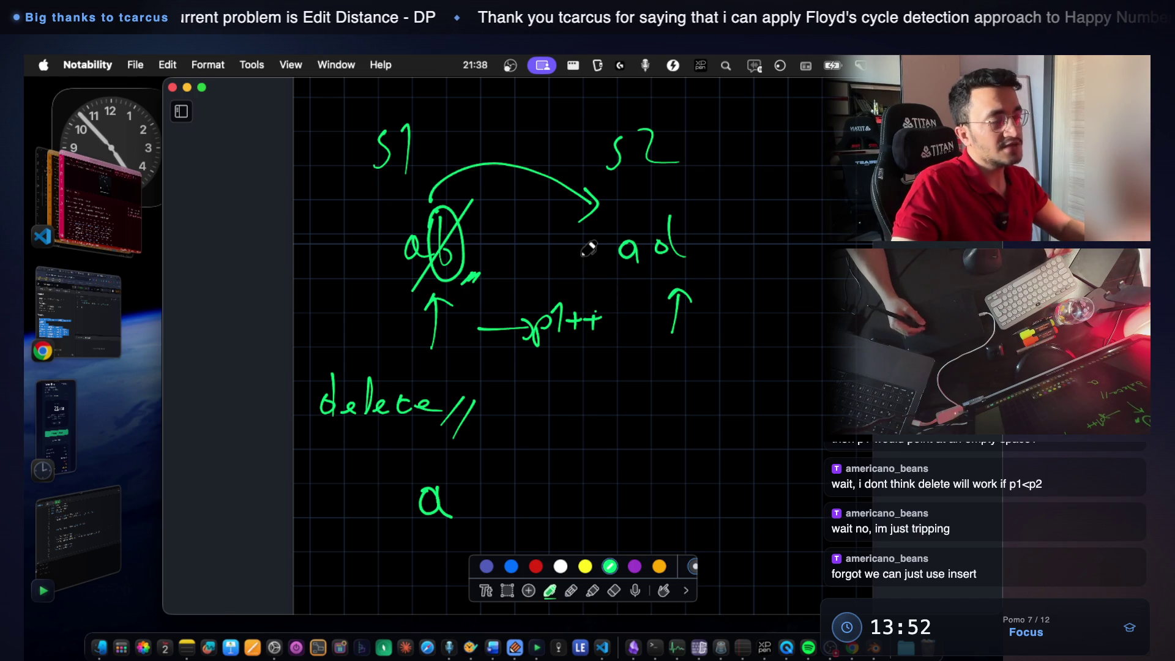
mouse_move(332, 443)
mouse_down()
mouse_move(413, 438)
mouse_move(388, 433)
mouse_up()
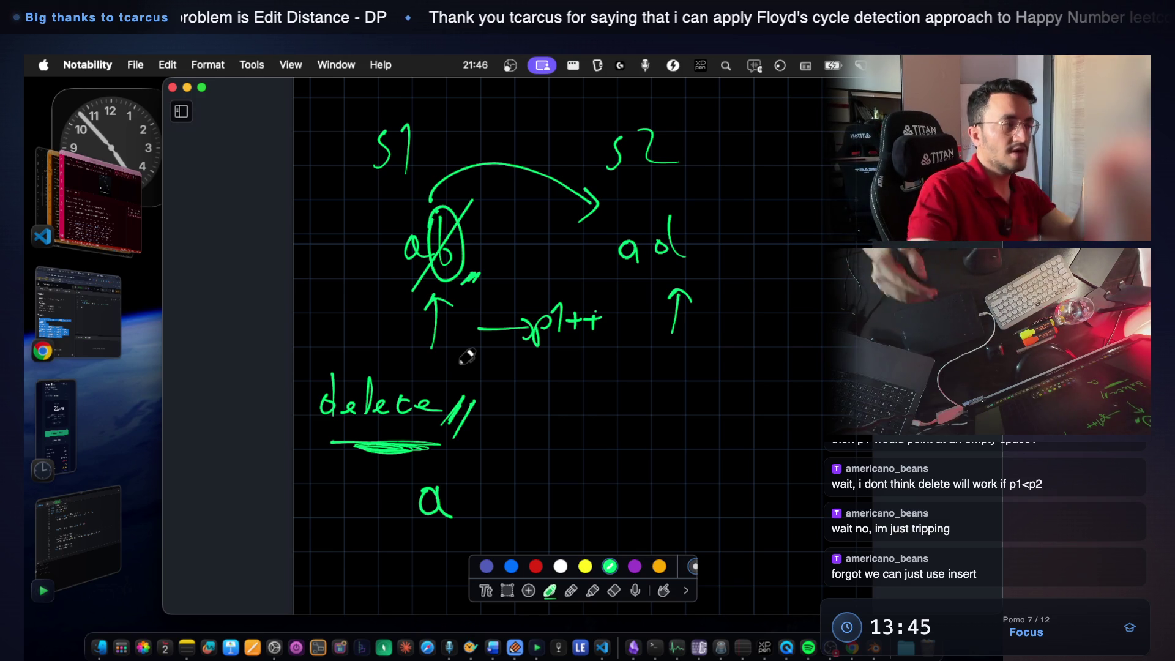
mouse_move(321, 525)
mouse_down()
mouse_move(374, 471)
mouse_move(371, 503)
mouse_up()
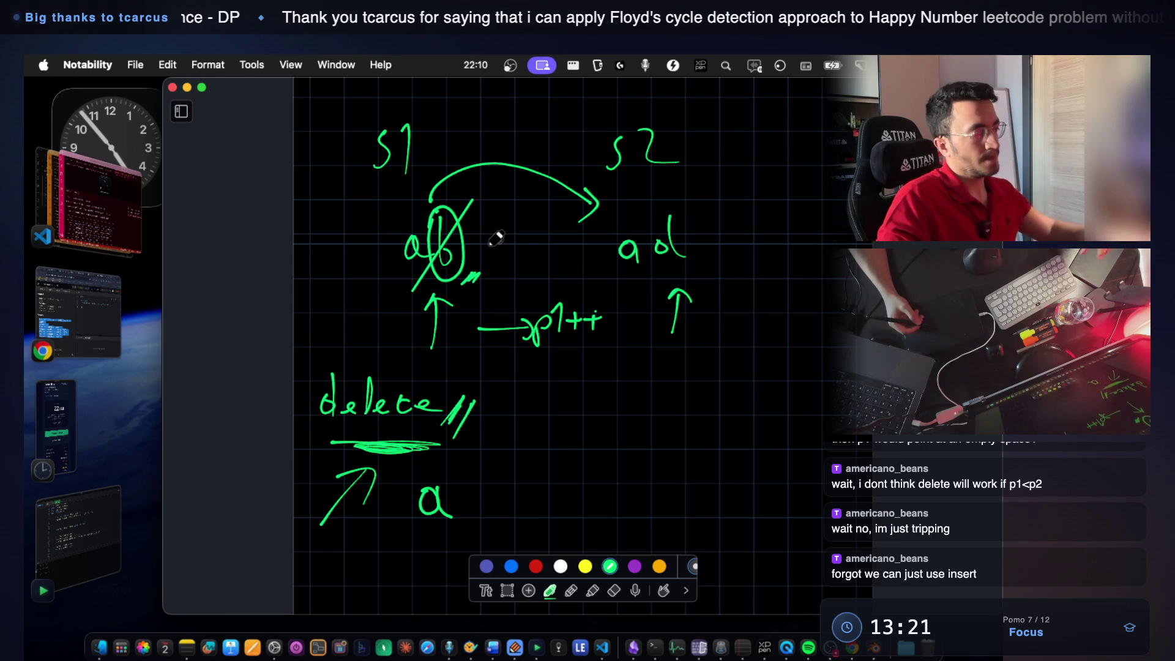
scroll(496, 275, down, 4)
scroll(517, 414, down, 1)
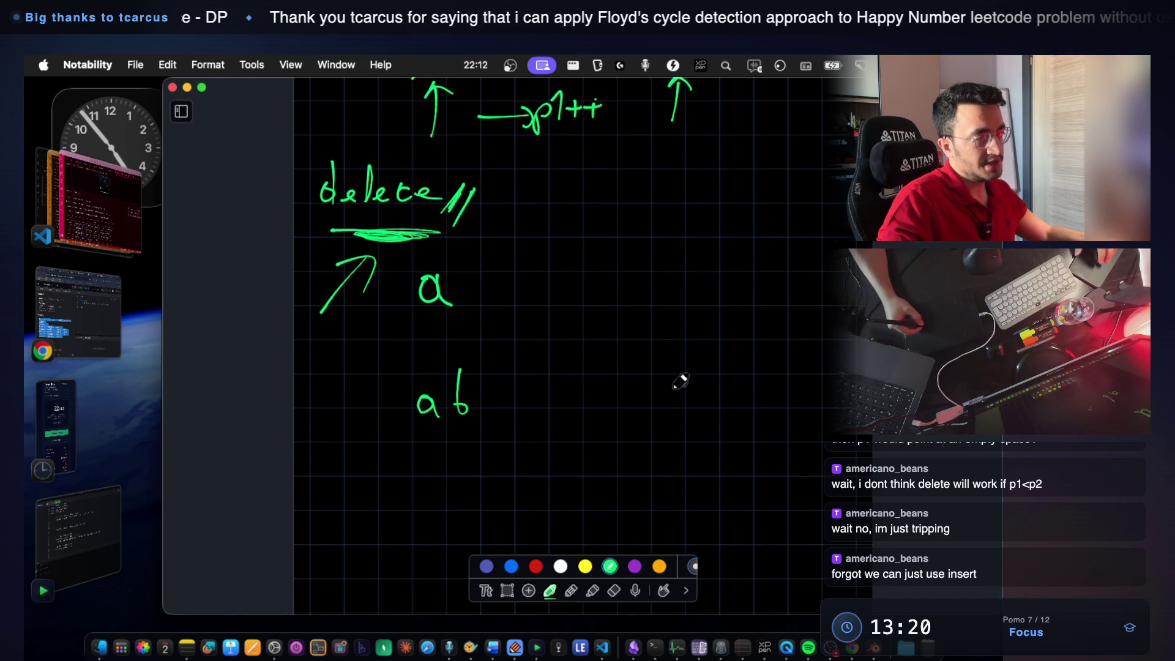
scroll(676, 361, up, 3)
scroll(652, 394, down, 3)
mouse_move(648, 386)
mouse_down()
mouse_move(661, 370)
mouse_move(693, 389)
mouse_up()
scroll(695, 367, down, 1)
mouse_move(681, 279)
mouse_down()
mouse_move(707, 356)
mouse_move(677, 277)
mouse_up()
Sketch the insert example with ab, ad and adb with arrows, and underline p1++.
drag(445, 377, 470, 377)
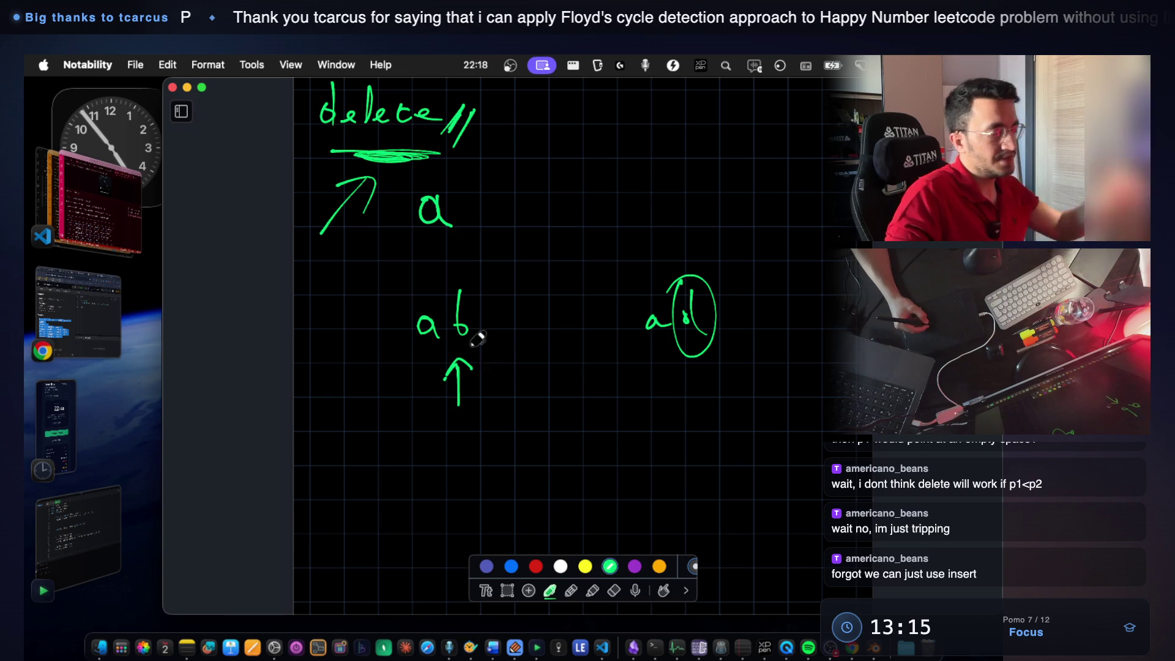
mouse_move(433, 449)
mouse_down()
mouse_move(422, 468)
mouse_move(441, 470)
mouse_up()
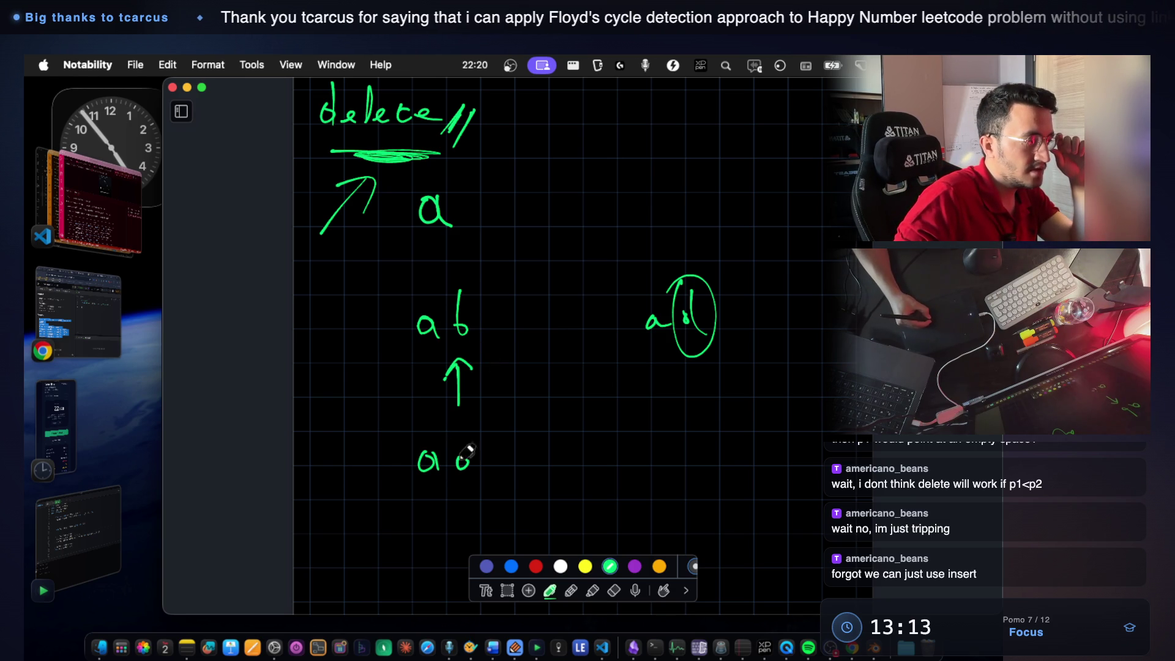
drag(497, 430, 496, 470)
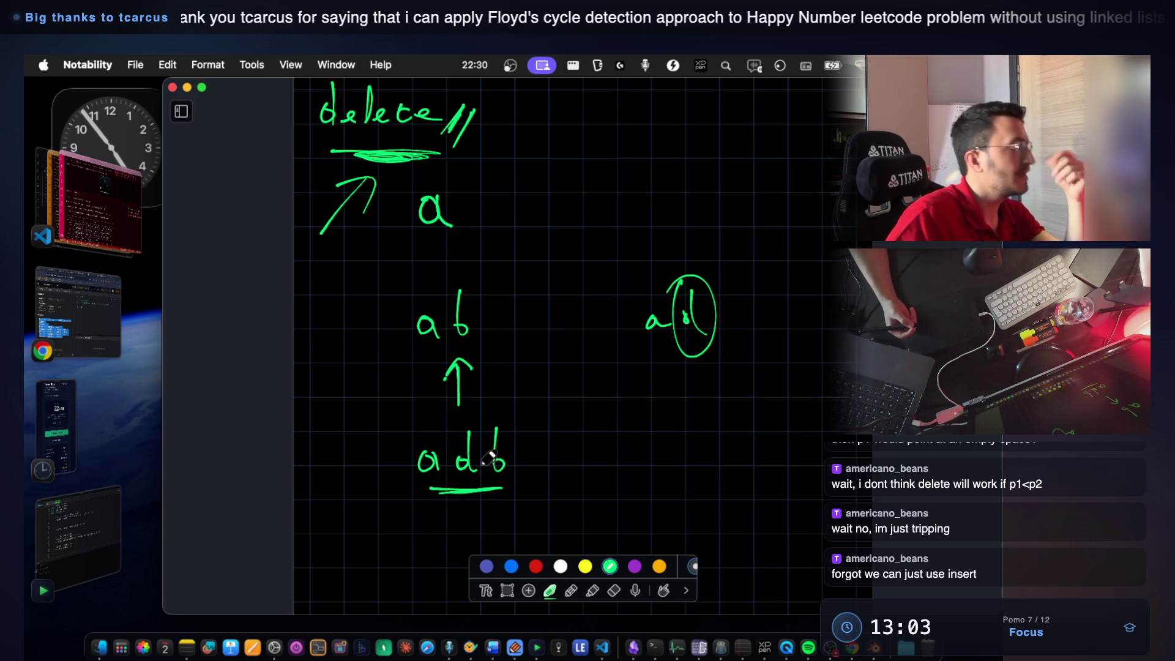
scroll(603, 309, up, 5)
scroll(580, 278, up, 1)
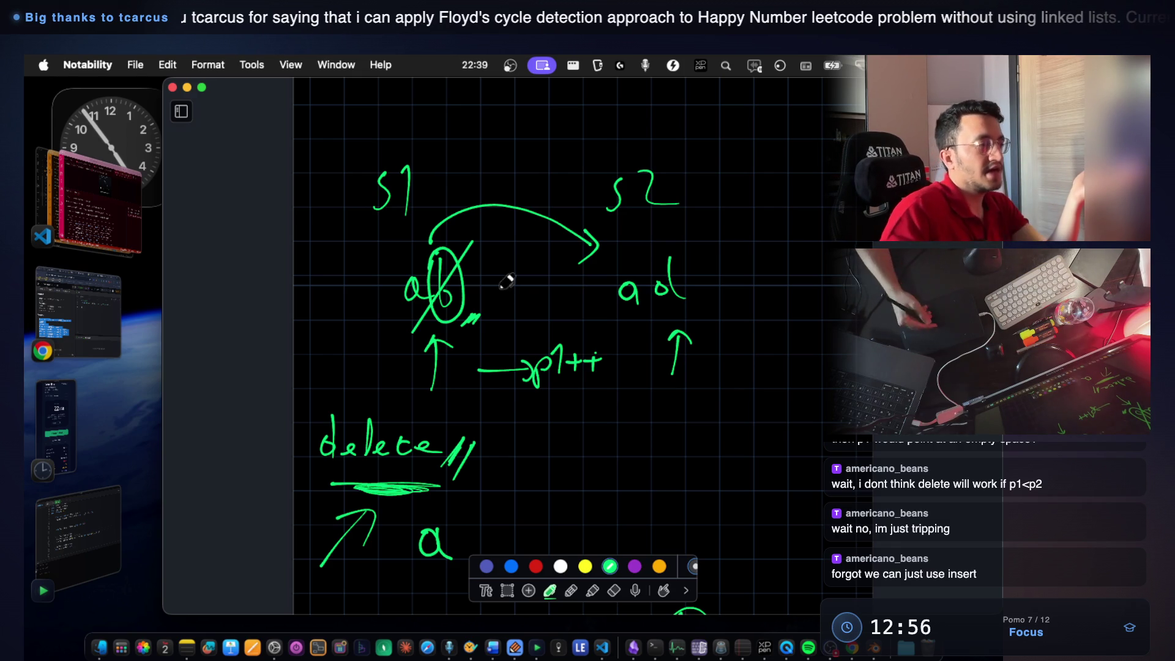
drag(491, 306, 475, 323)
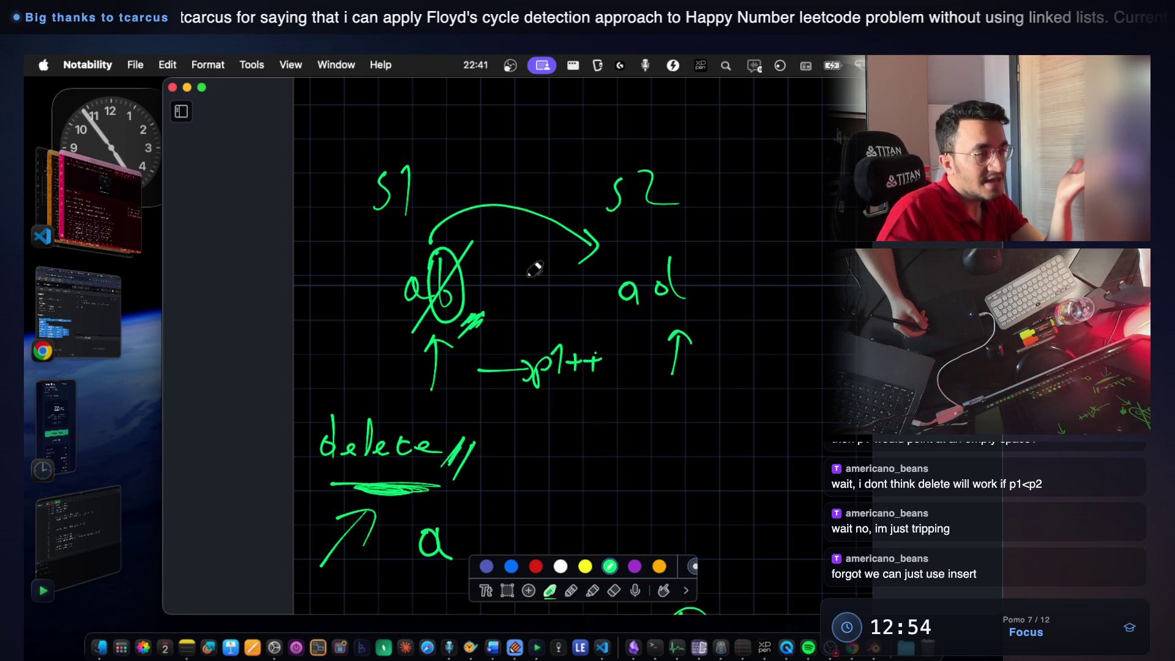
mouse_move(540, 399)
mouse_down()
mouse_move(714, 386)
mouse_move(692, 385)
mouse_up()
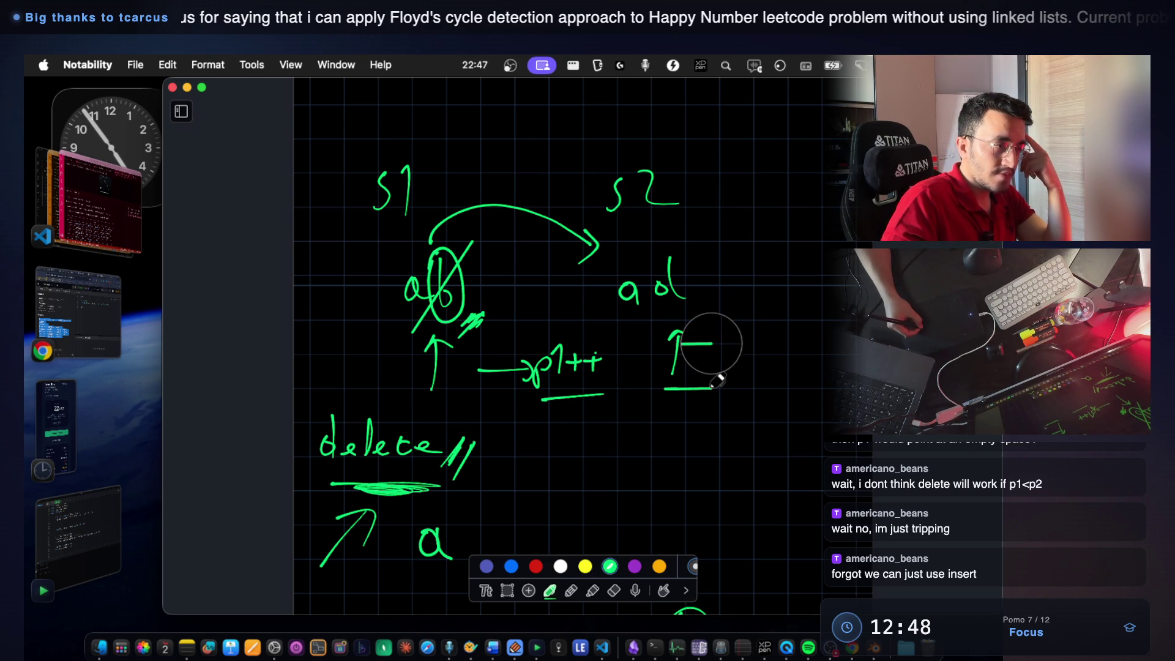
Label the s2 arrow p2 with a double underline, then bring the code editor forward.
mouse_move(674, 430)
mouse_down()
mouse_move(678, 446)
mouse_move(748, 450)
mouse_up()
drag(657, 479, 813, 475)
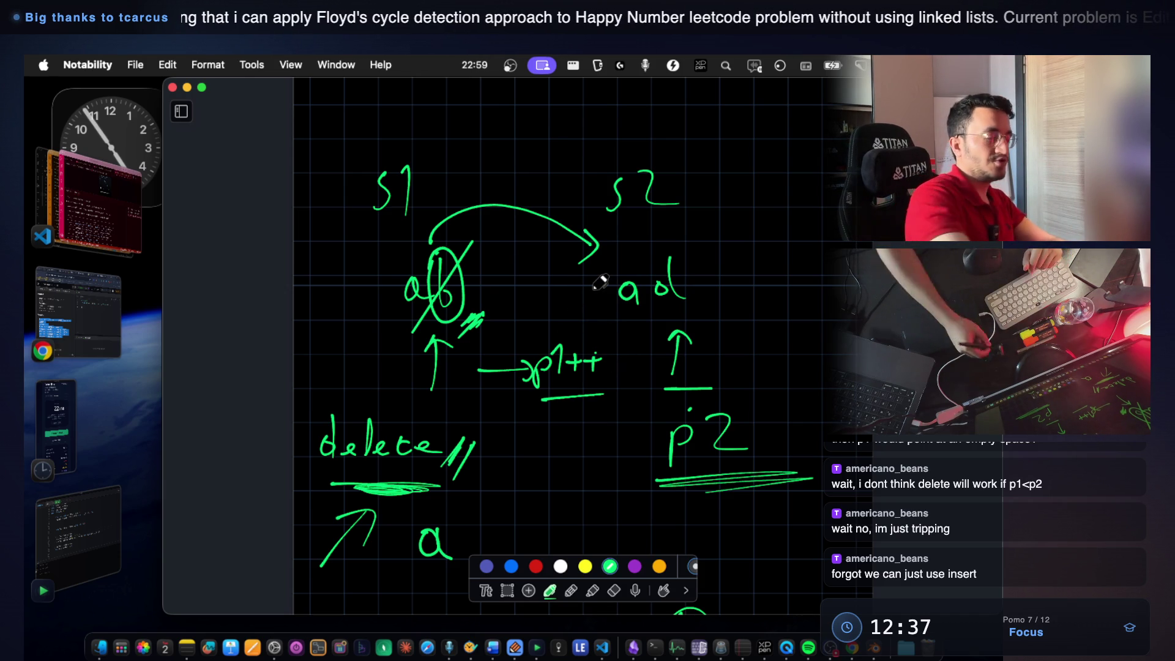
click(129, 220)
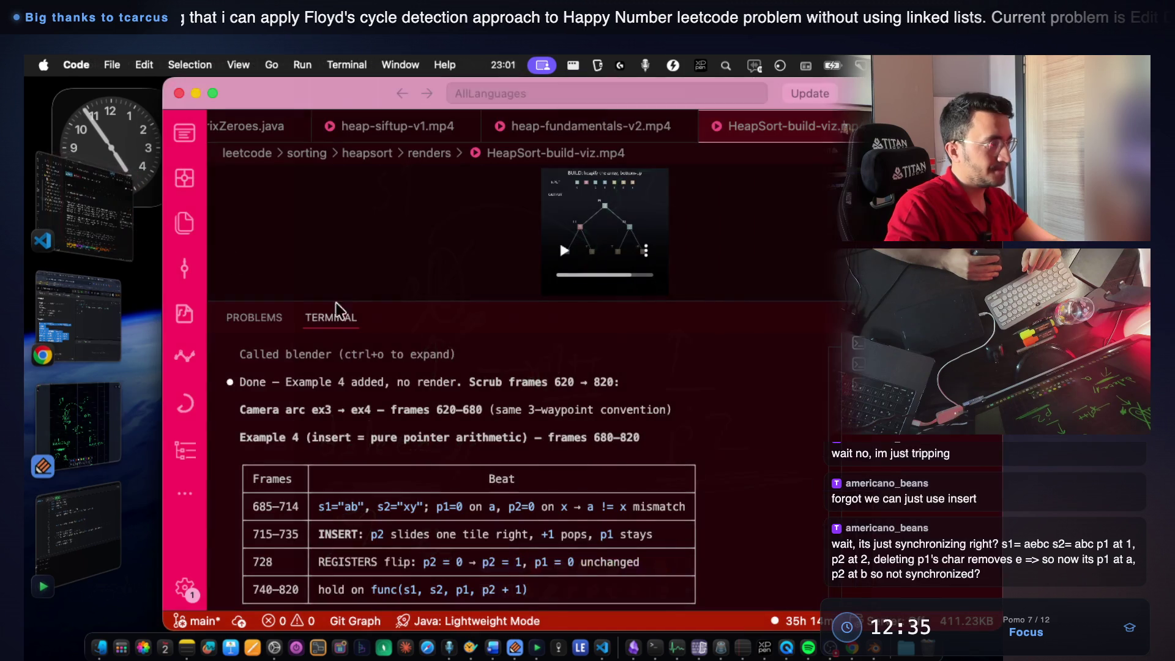
key(super+Tab)
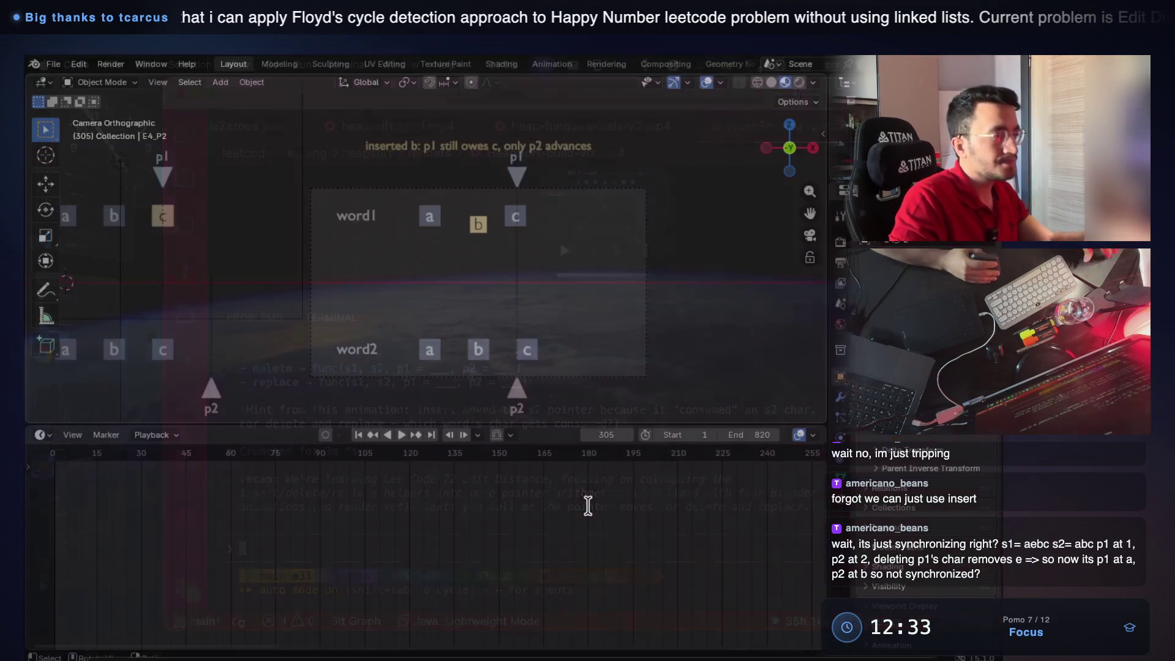
drag(617, 431, 614, 415)
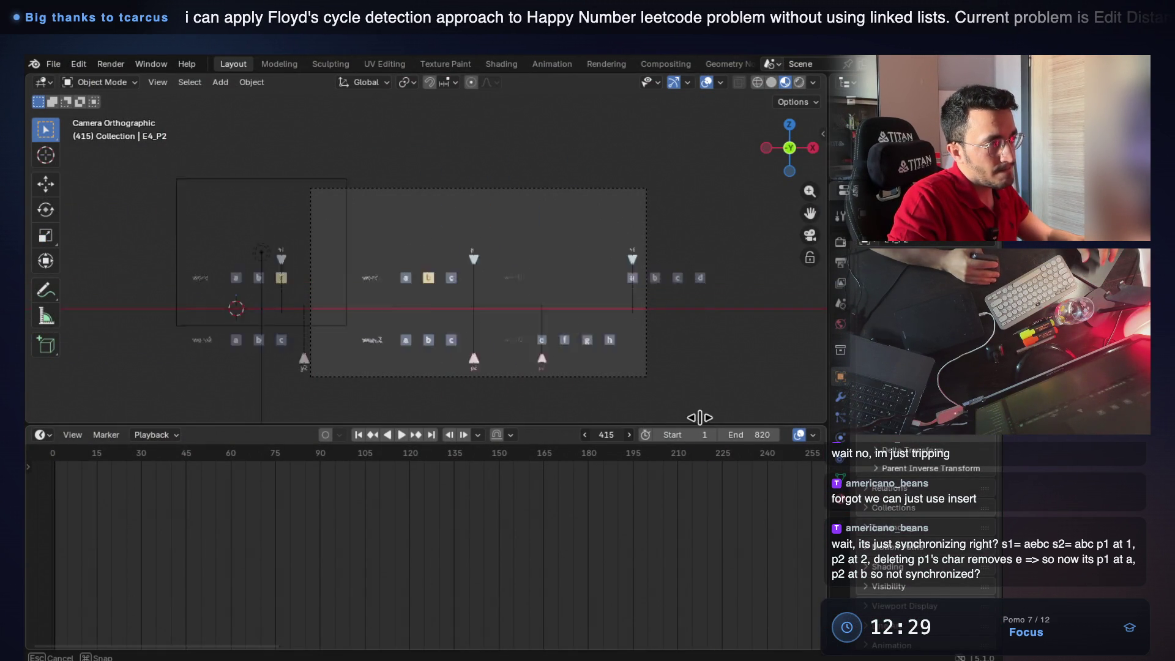
drag(615, 415, 694, 415)
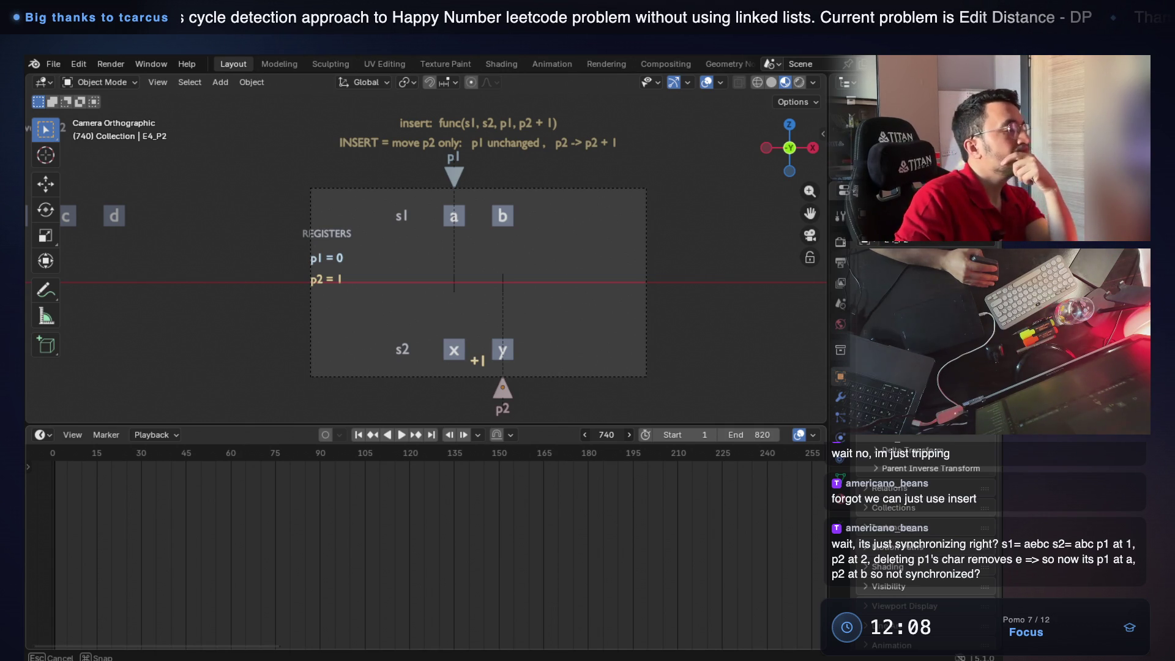
key(Left)
key(Left)
key(Left)
key(Left)
key(Left)
key(Left)
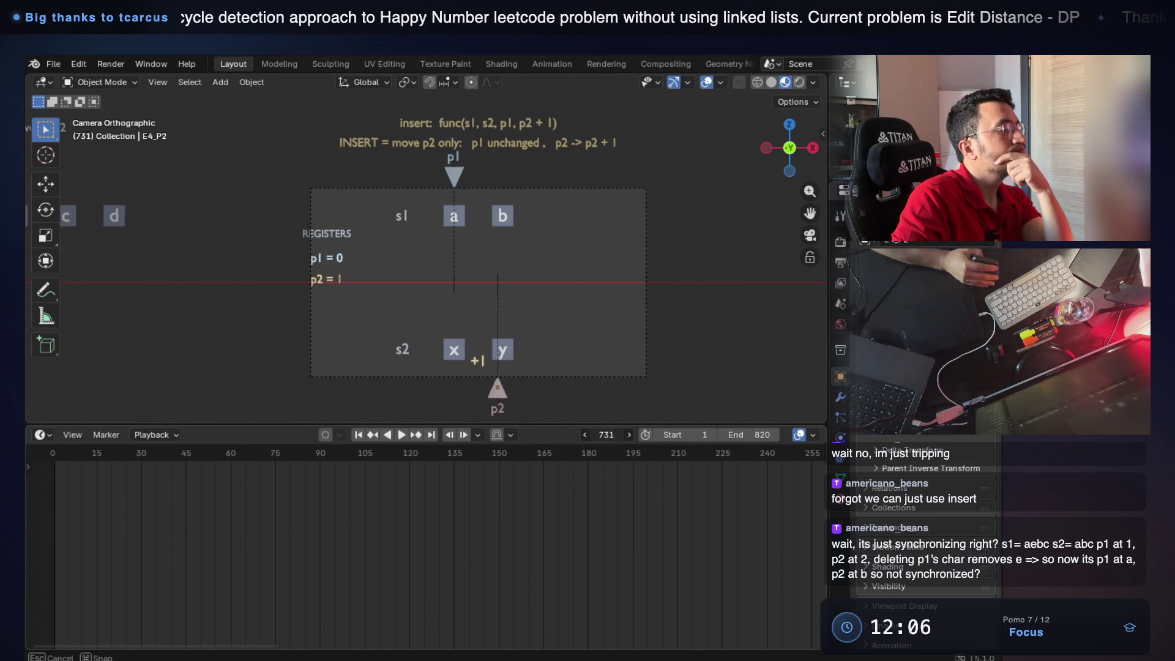
key(Left)
key(Left)
key(Left)
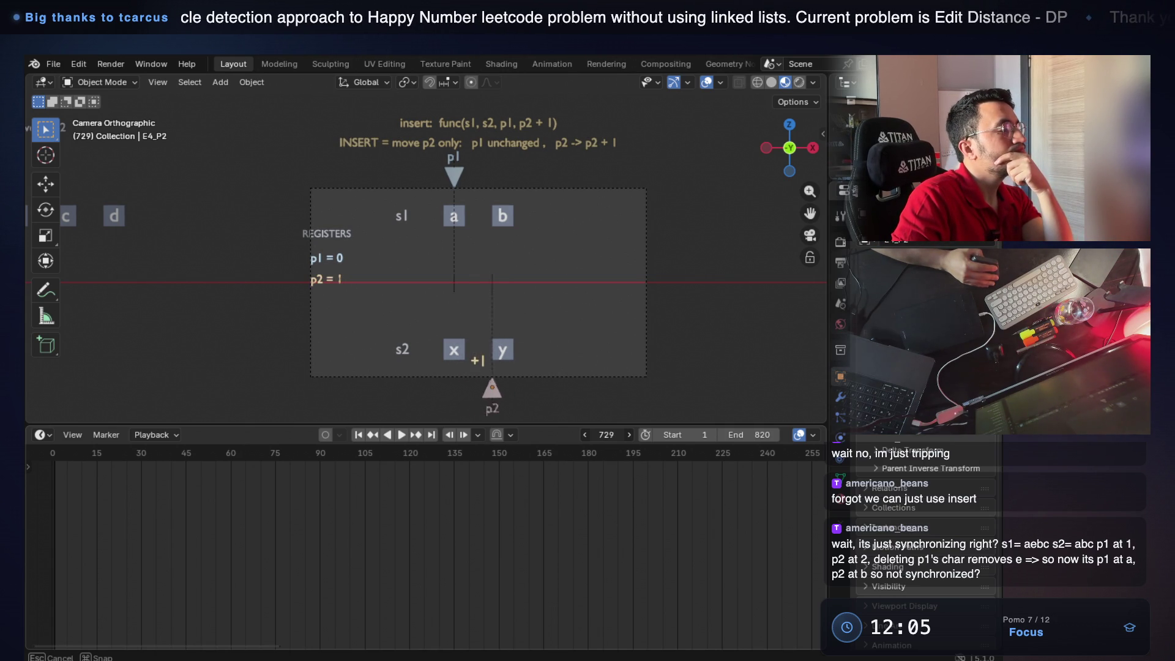
key(Left)
key(Left)
key(Left)
key(Right)
key(Right)
key(Right)
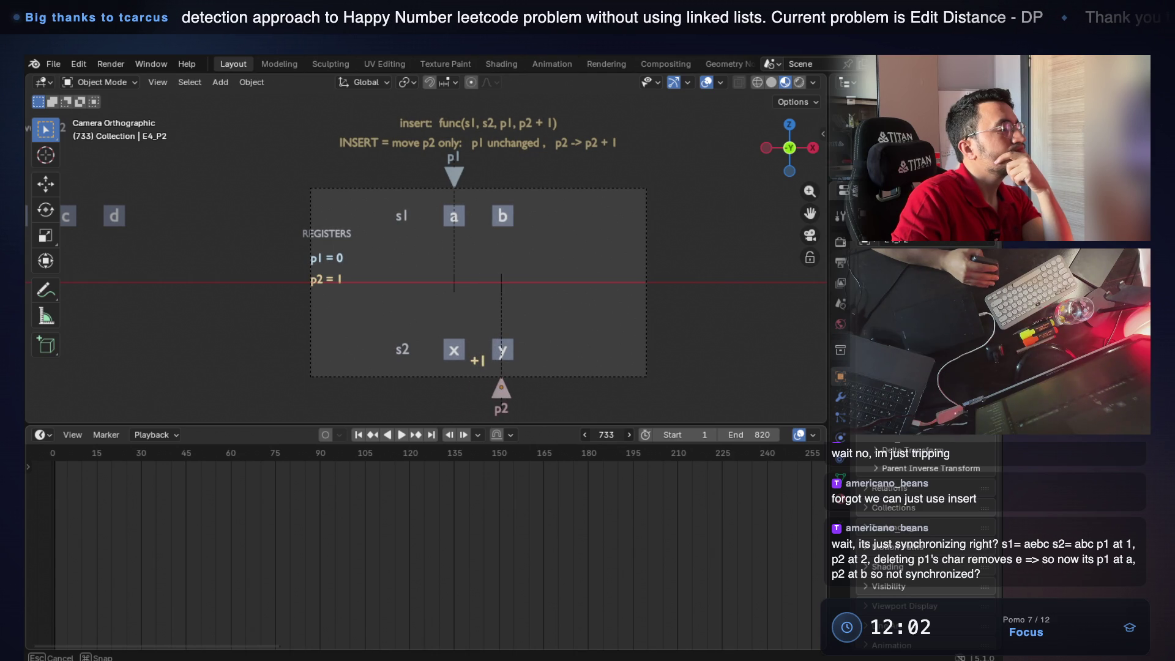
mouse_move(605, 434)
mouse_down()
mouse_move(379, 430)
mouse_move(616, 405)
mouse_up()
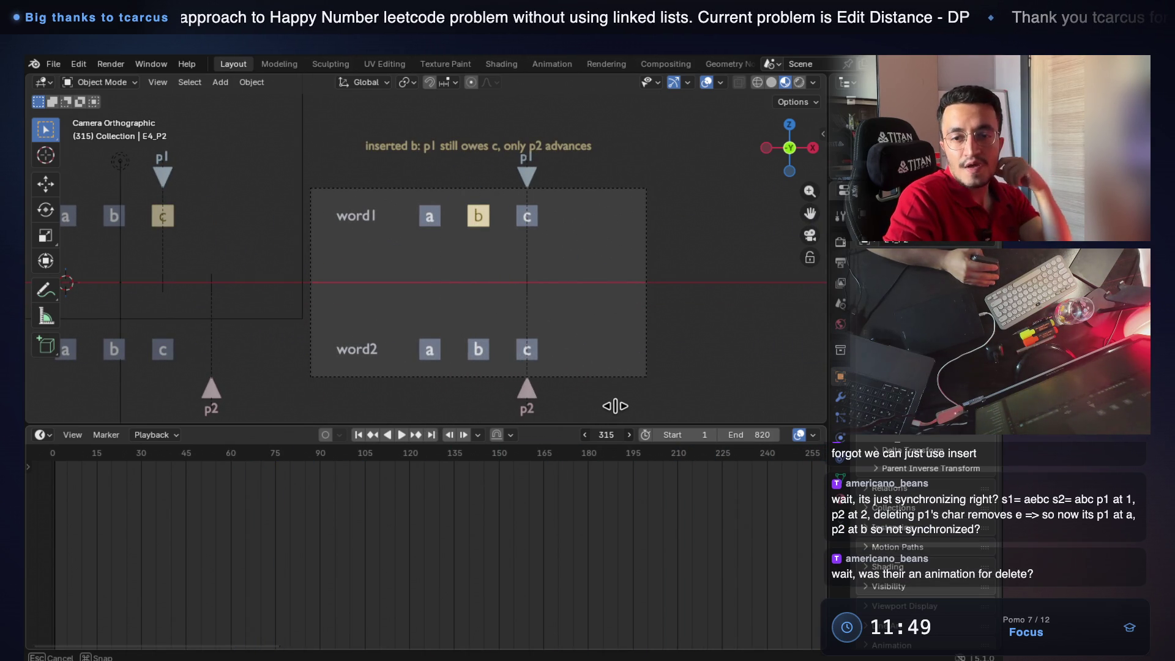
drag(615, 405, 615, 406)
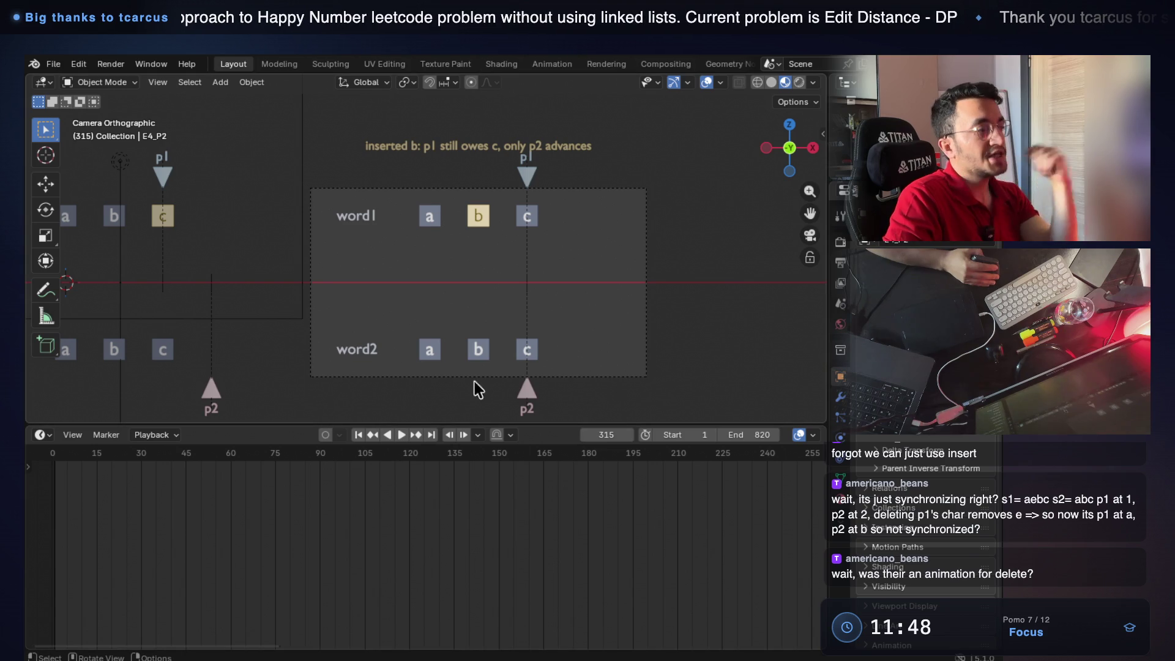
key(super+Tab)
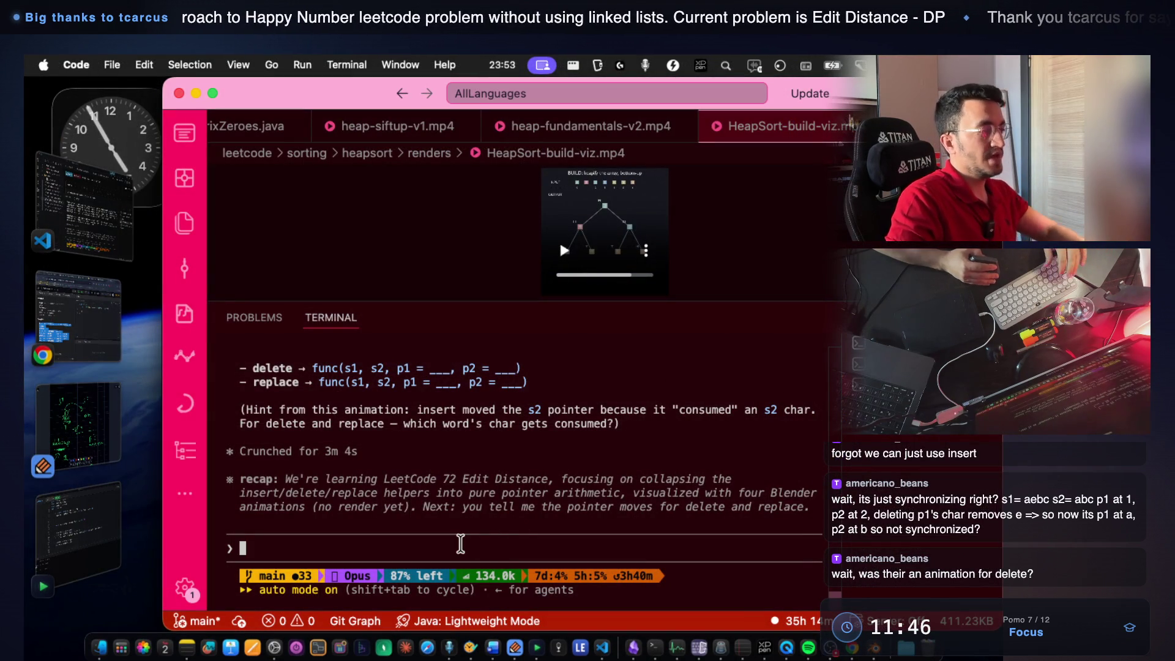
scroll(438, 467, up, 1)
scroll(438, 468, down, 1)
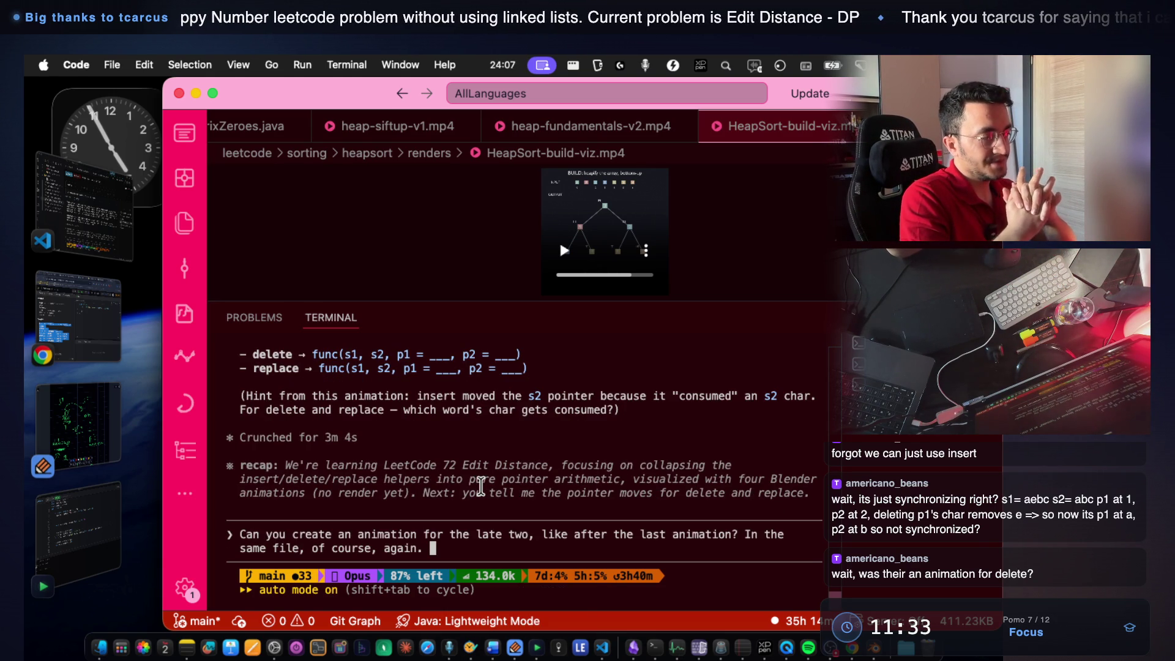
Send the request for delete and replace animations in the same file to the assistant.
key(Return)
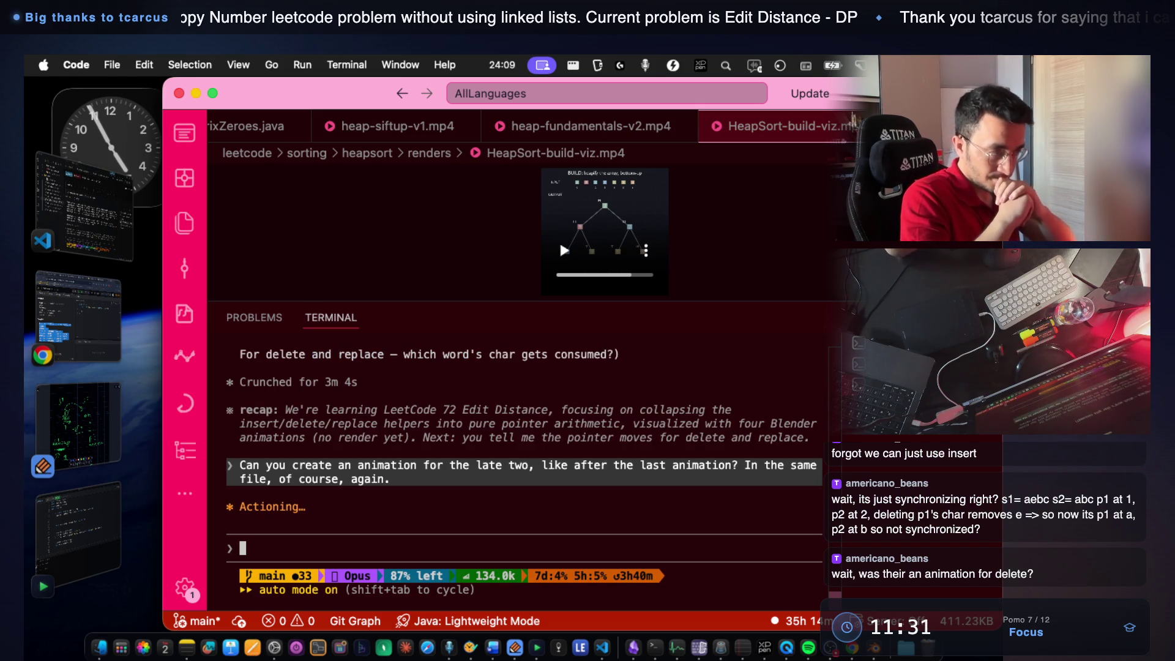
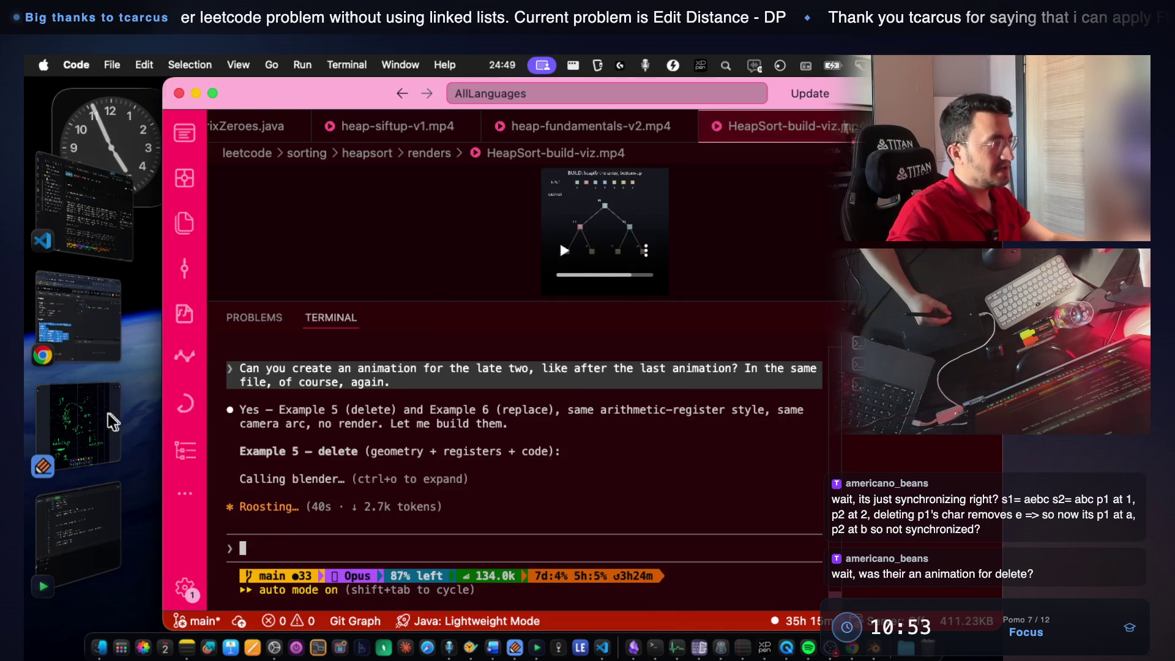
Write the strings ab and ad side by side with an up arrow pointing at ab.
click(83, 418)
scroll(503, 386, down, 5)
scroll(502, 385, down, 5)
scroll(503, 386, down, 3)
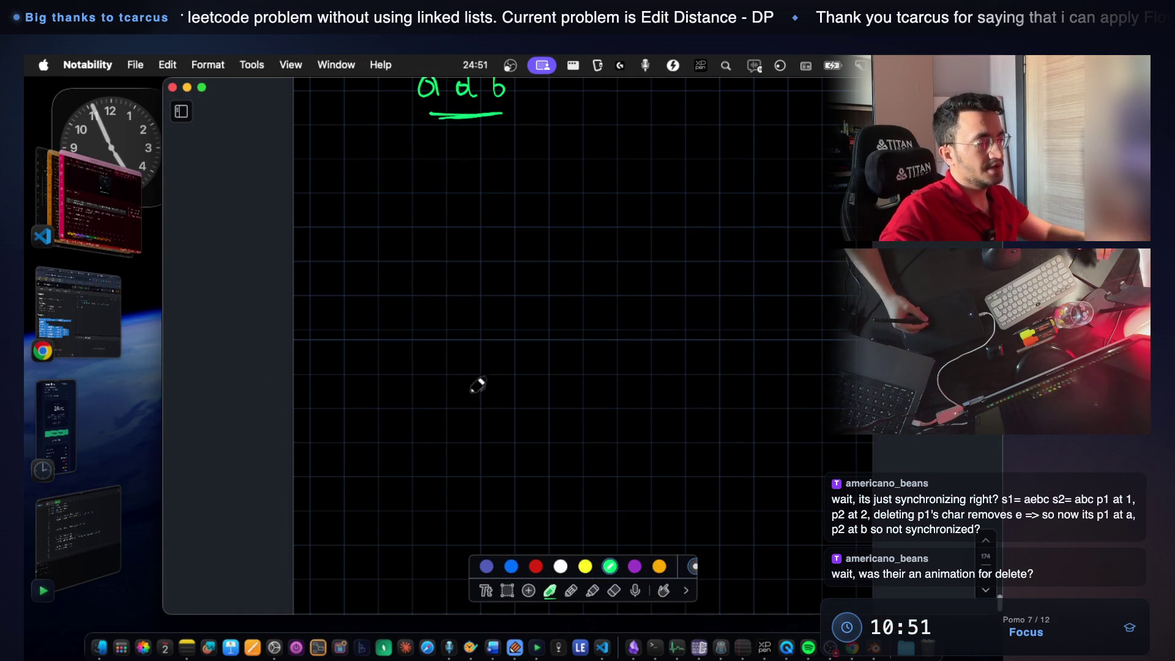
drag(421, 292, 423, 317)
drag(443, 268, 445, 316)
drag(675, 295, 679, 314)
mouse_move(443, 346)
mouse_down()
mouse_move(442, 395)
mouse_move(454, 359)
mouse_up()
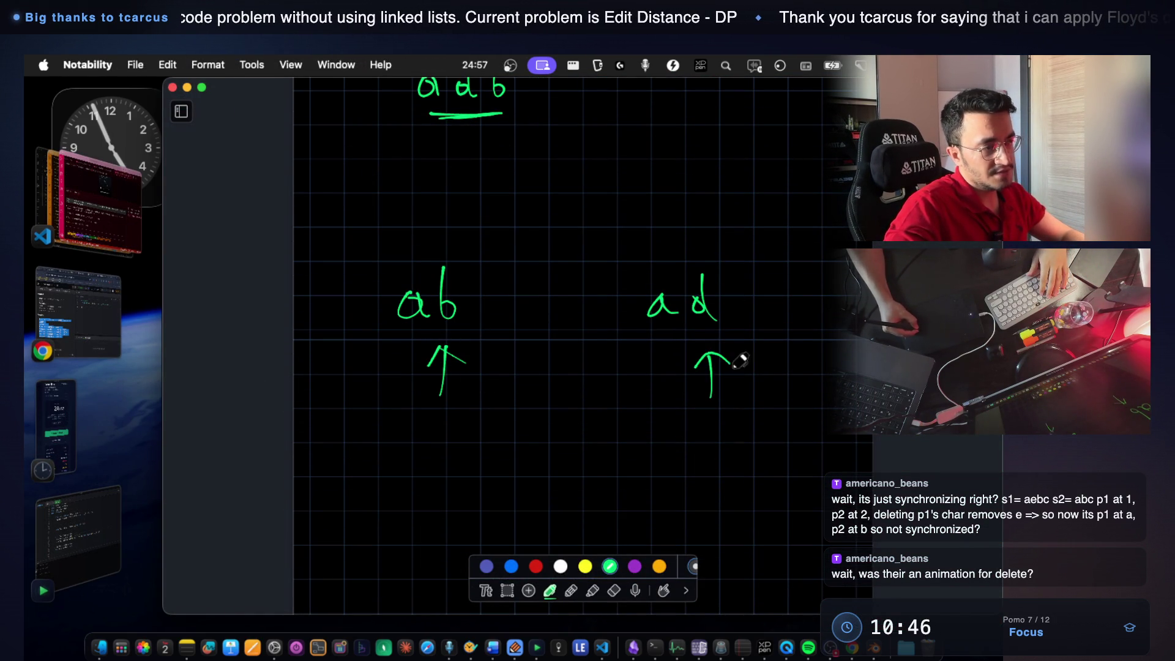
scroll(703, 327, down, 3)
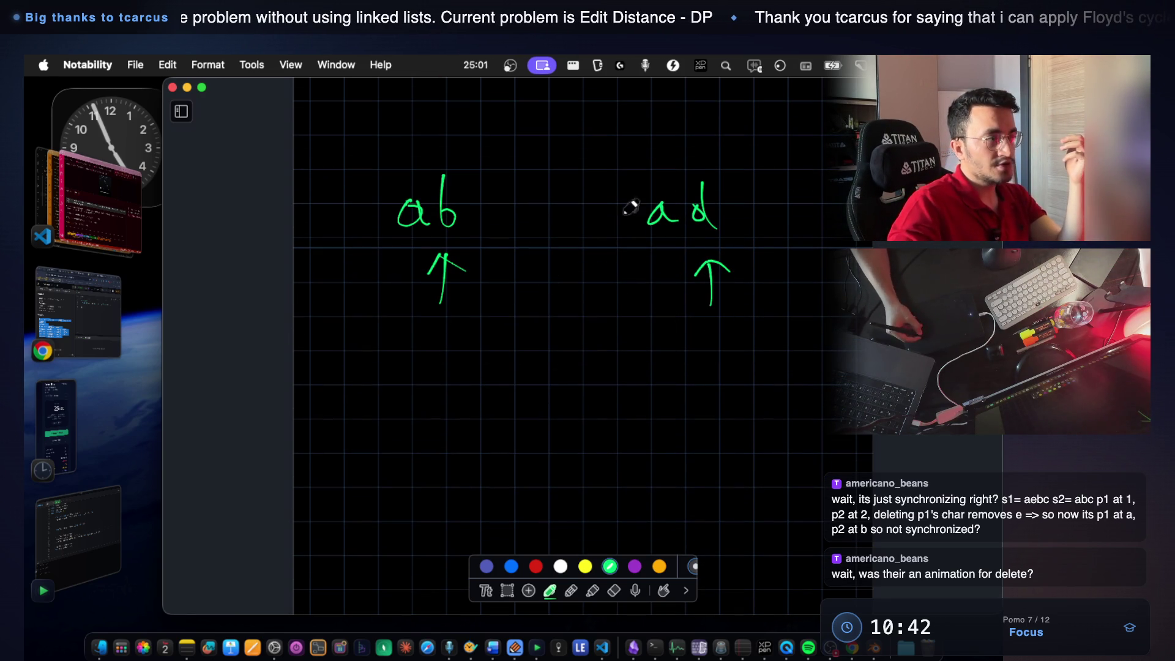
Circle b and d, link them with a curved arrow, and add a down arrow toward ad.
drag(432, 153, 433, 161)
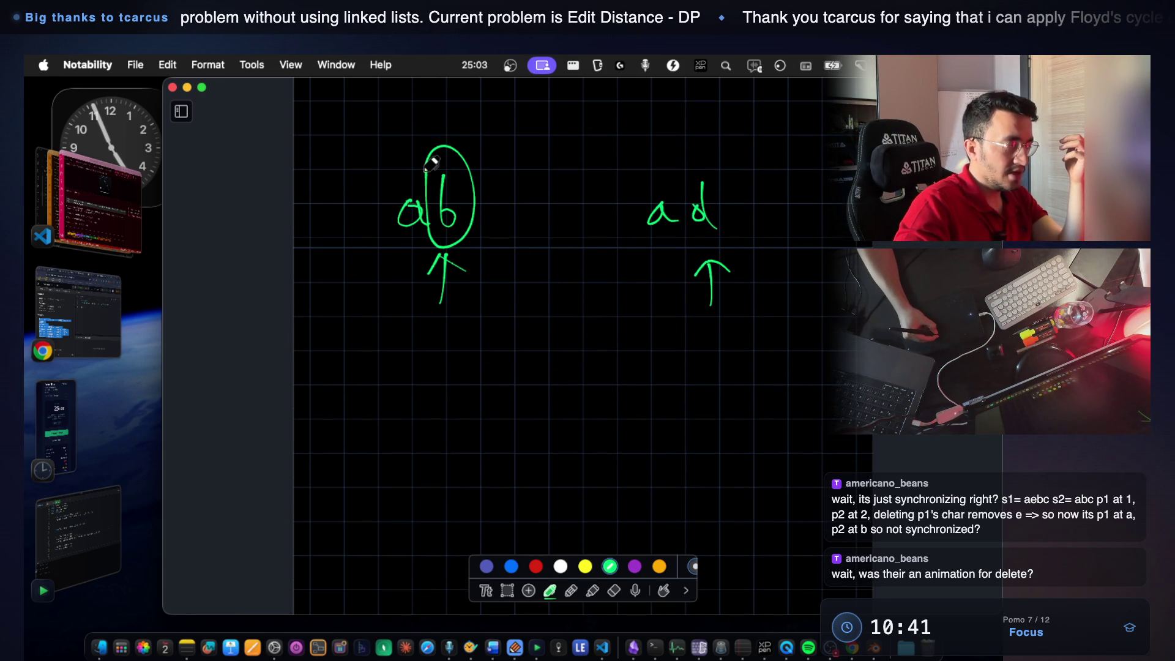
mouse_move(712, 165)
mouse_down()
mouse_move(726, 178)
mouse_move(555, 122)
mouse_move(478, 146)
mouse_up()
drag(482, 137, 498, 158)
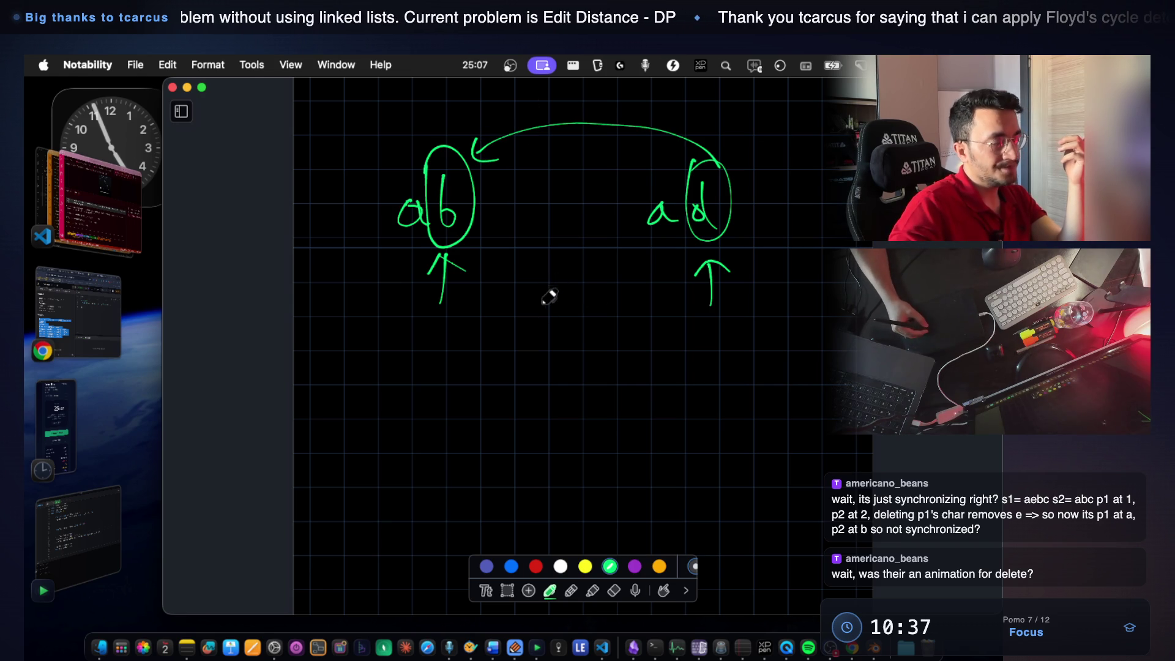
drag(433, 324, 420, 376)
key(super+z)
key(super+z)
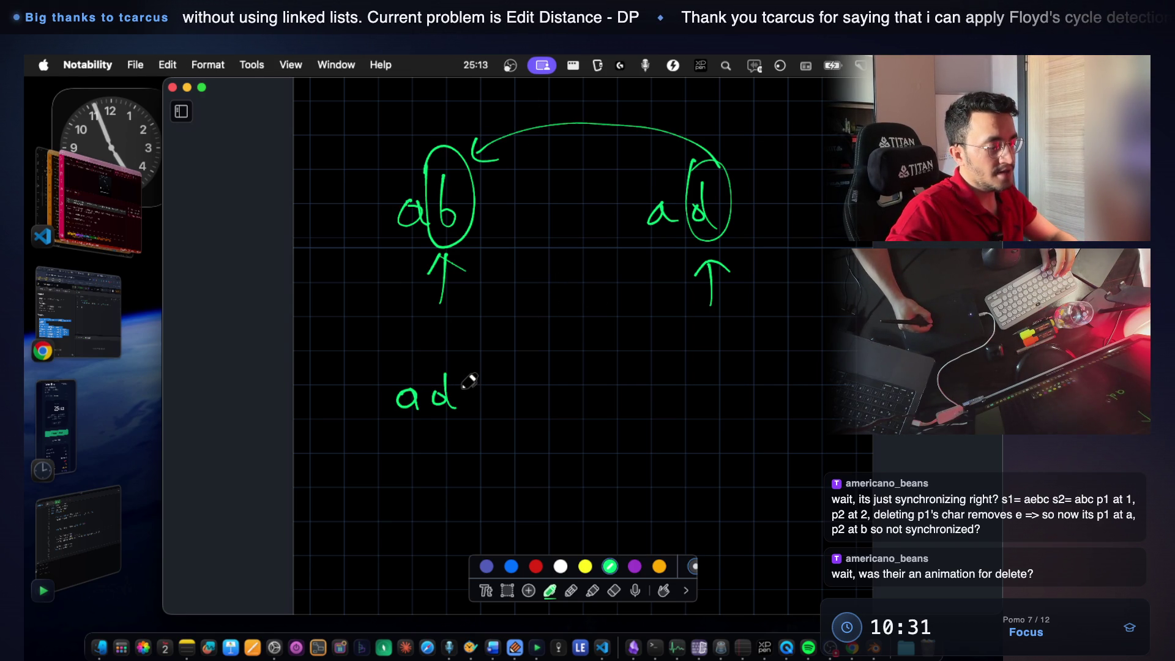
drag(432, 347, 449, 347)
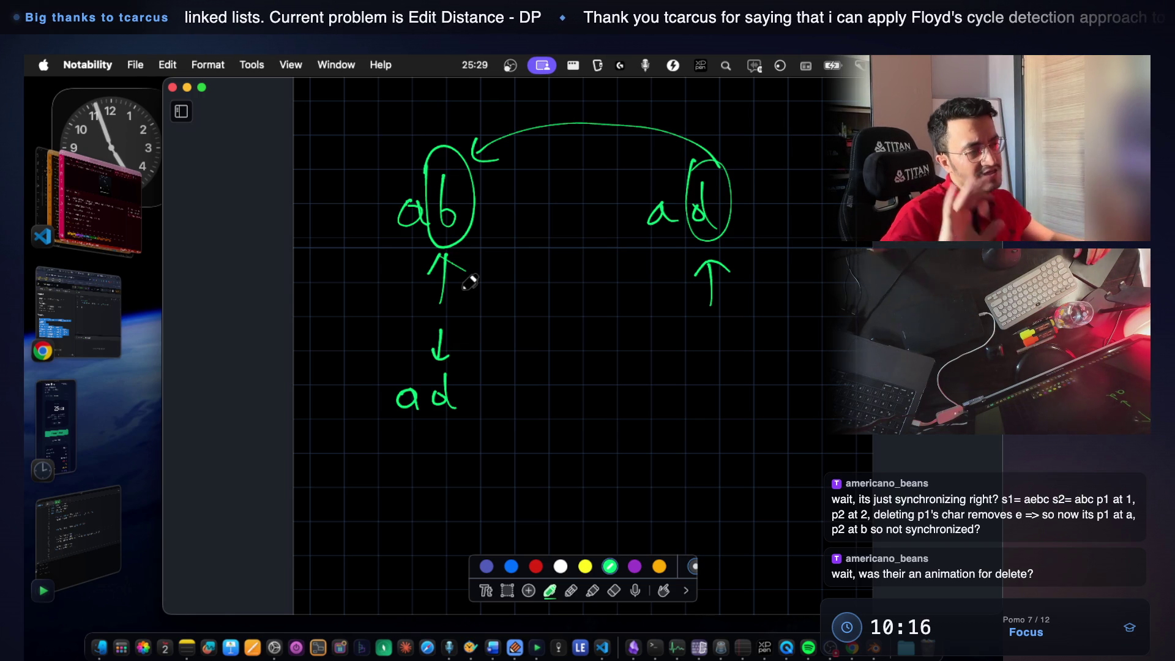
scroll(464, 304, down, 2)
scroll(469, 282, down, 2)
scroll(469, 282, down, 1)
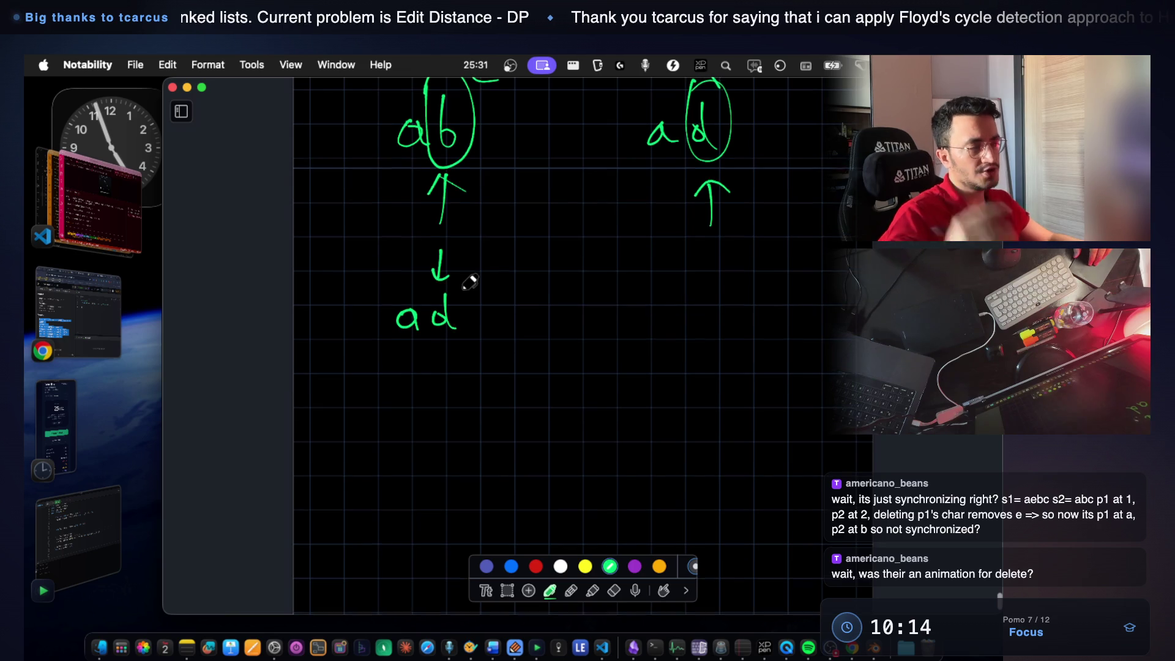
Handwrite the numbered notes 'Index of p1' and 'Char that p1 points at' under the sketch.
drag(350, 407, 350, 426)
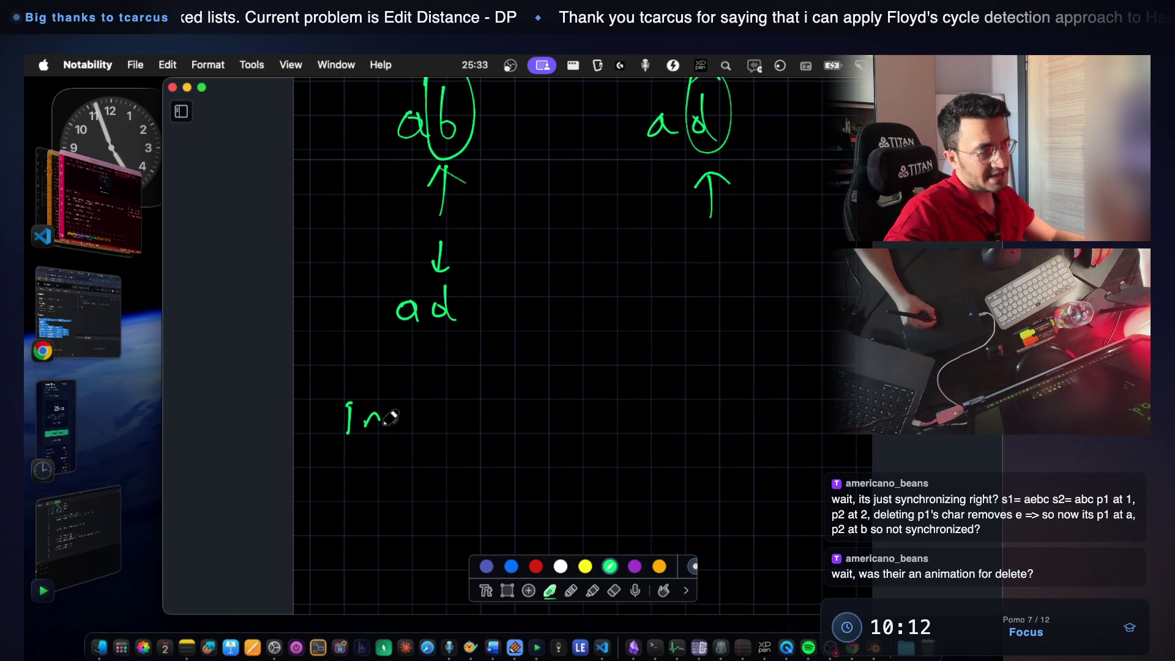
drag(439, 412, 424, 428)
drag(538, 411, 521, 457)
mouse_move(617, 400)
mouse_down()
mouse_move(621, 442)
mouse_move(645, 429)
mouse_up()
scroll(622, 414, down, 2)
scroll(623, 415, down, 2)
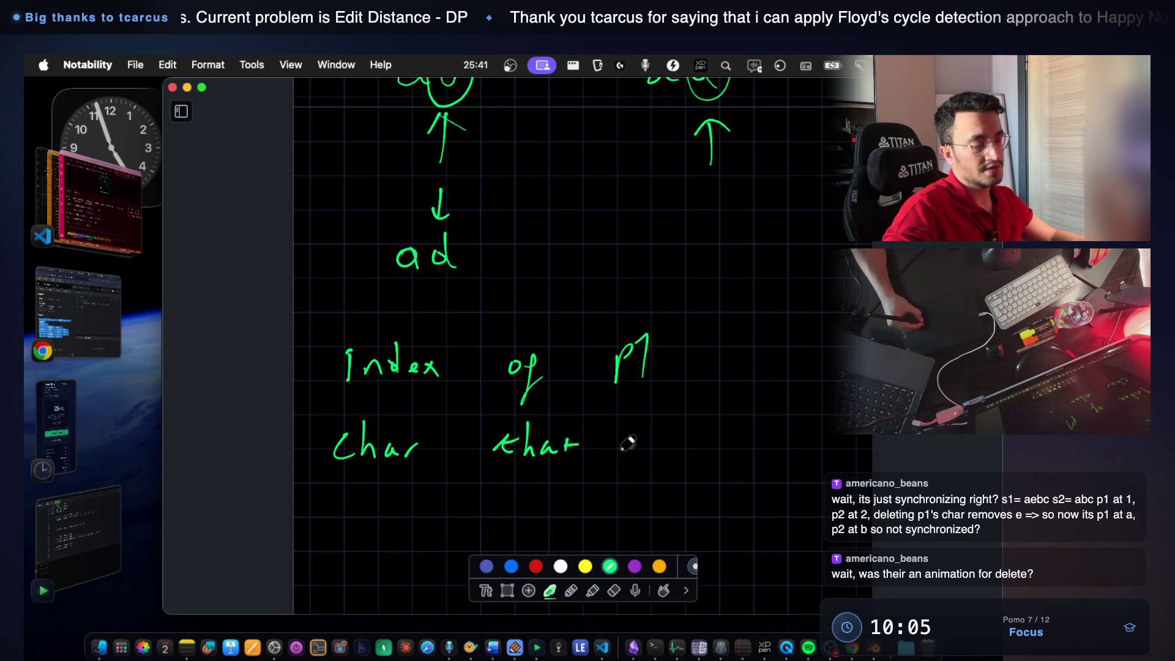
drag(615, 438, 640, 422)
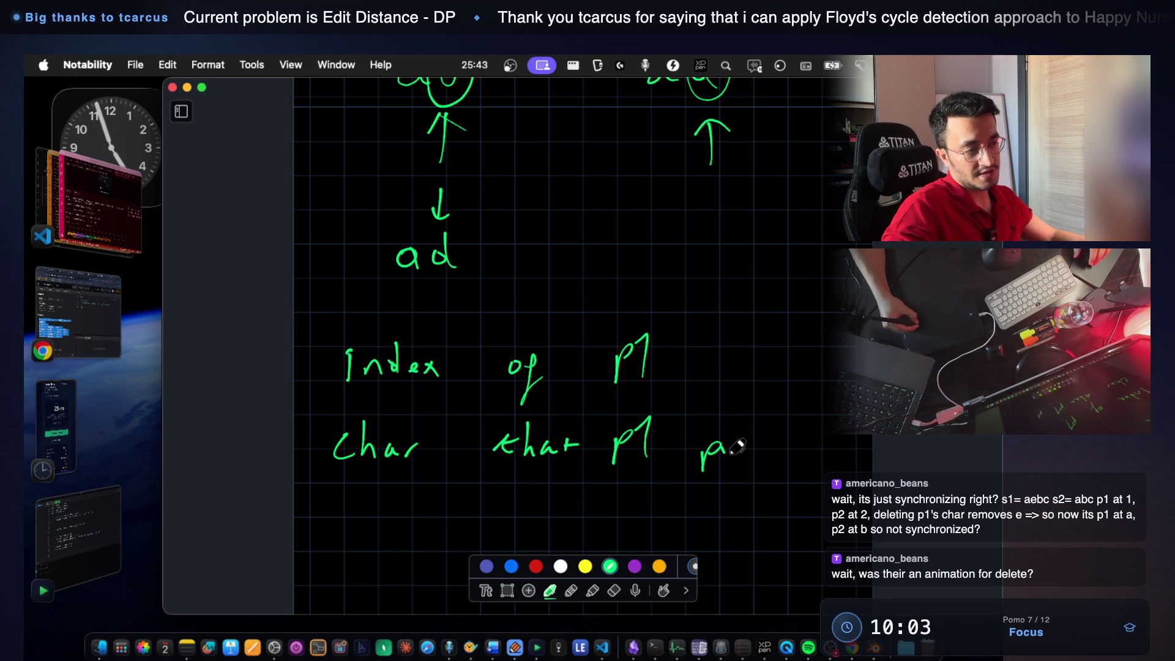
drag(828, 440, 837, 449)
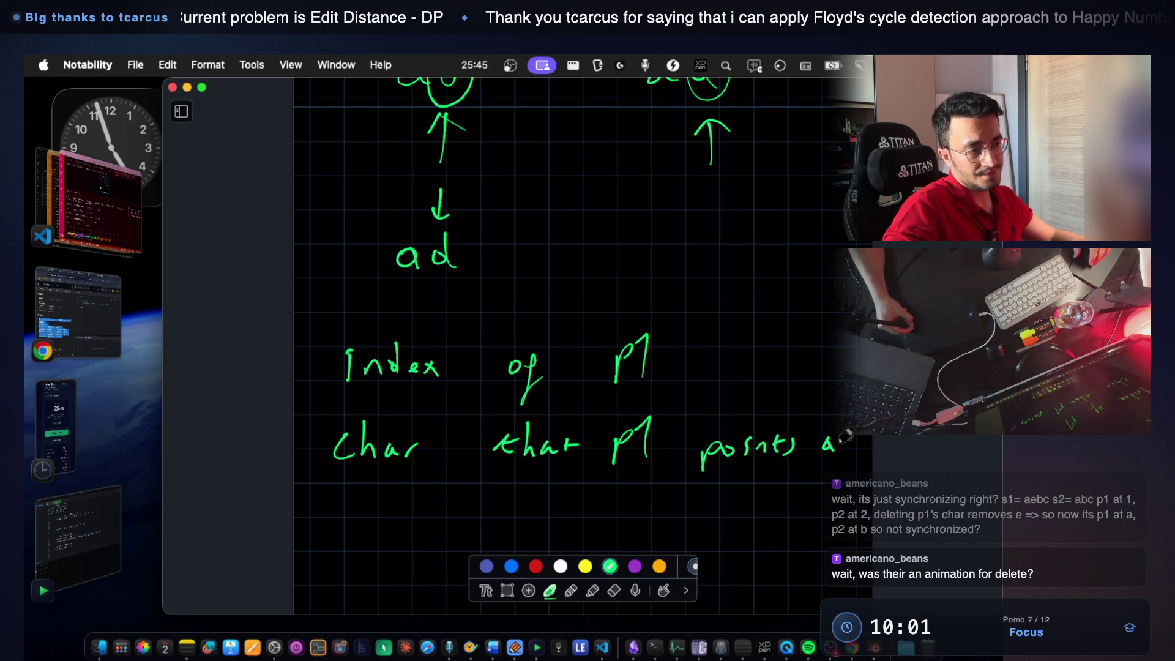
mouse_move(308, 349)
mouse_down()
mouse_move(308, 378)
mouse_move(303, 349)
mouse_up()
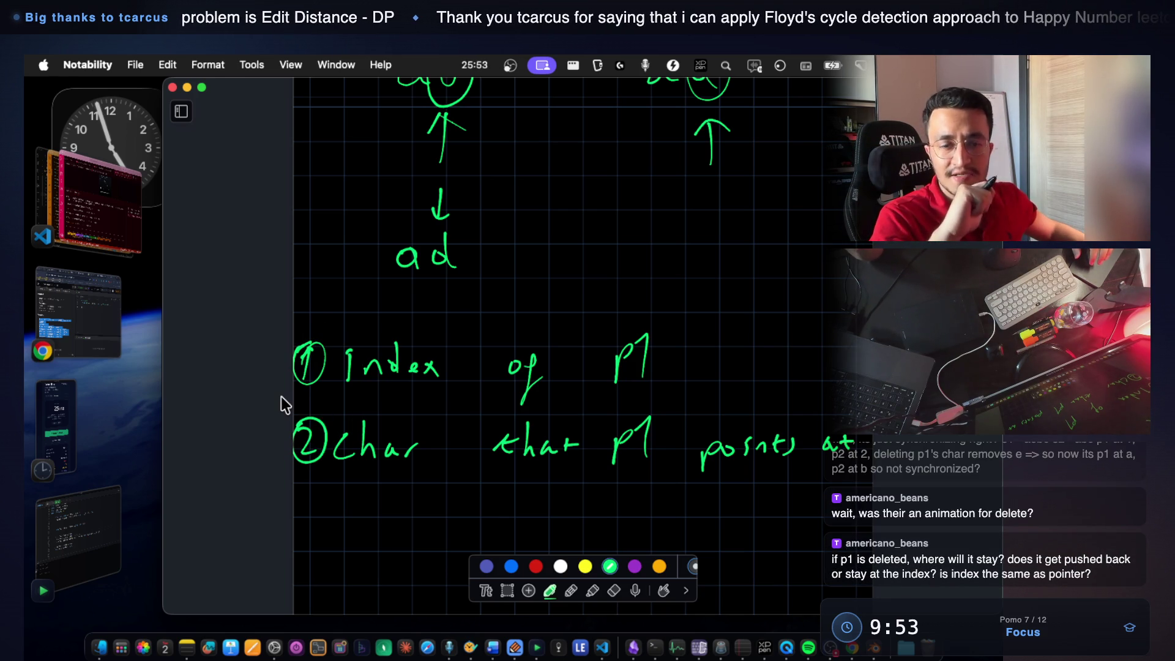
scroll(684, 290, up, 2)
scroll(666, 294, up, 4)
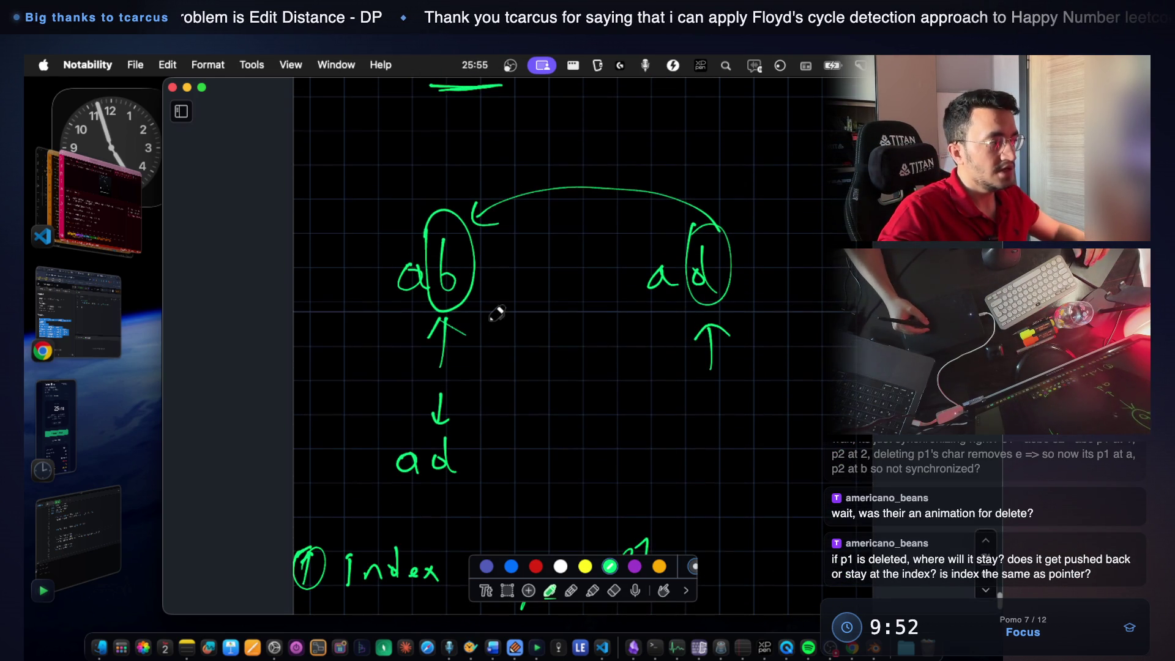
scroll(487, 310, down, 5)
scroll(551, 446, down, 1)
Sketch ab with an arrow labelled p1 beneath it and ad to the right, then bring Blender forward.
drag(434, 368, 438, 393)
drag(447, 332, 449, 392)
drag(725, 360, 726, 401)
drag(435, 425, 460, 422)
mouse_move(447, 422)
mouse_down()
mouse_move(434, 505)
mouse_move(438, 487)
mouse_up()
drag(459, 474, 470, 500)
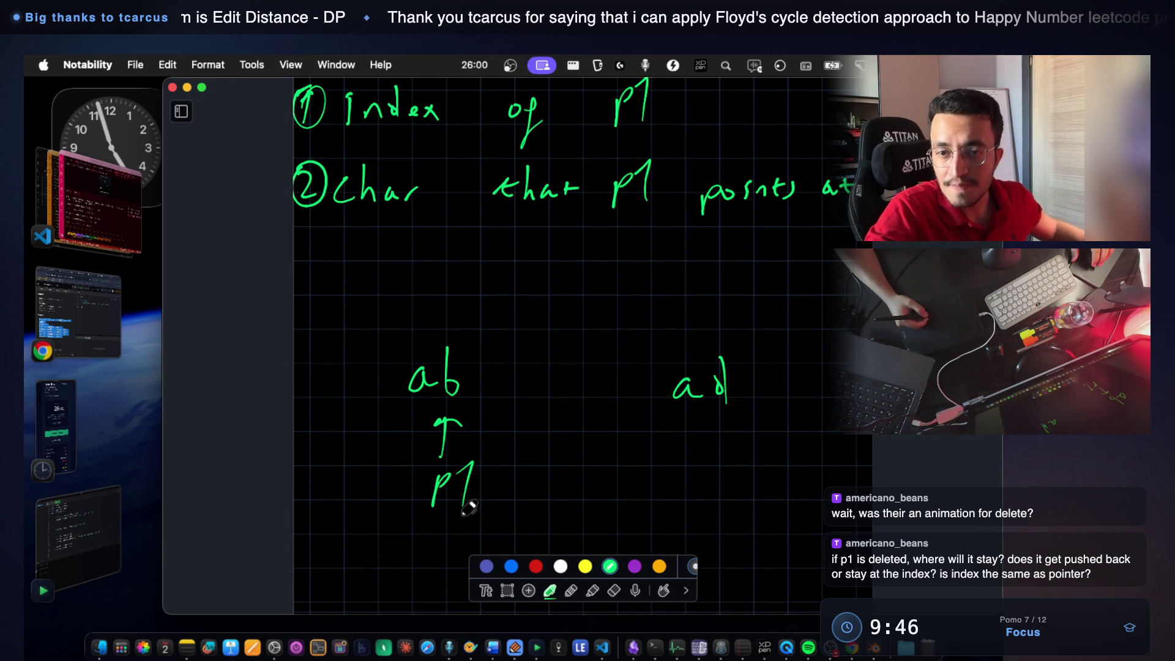
scroll(468, 498, down, 1)
scroll(459, 486, down, 1)
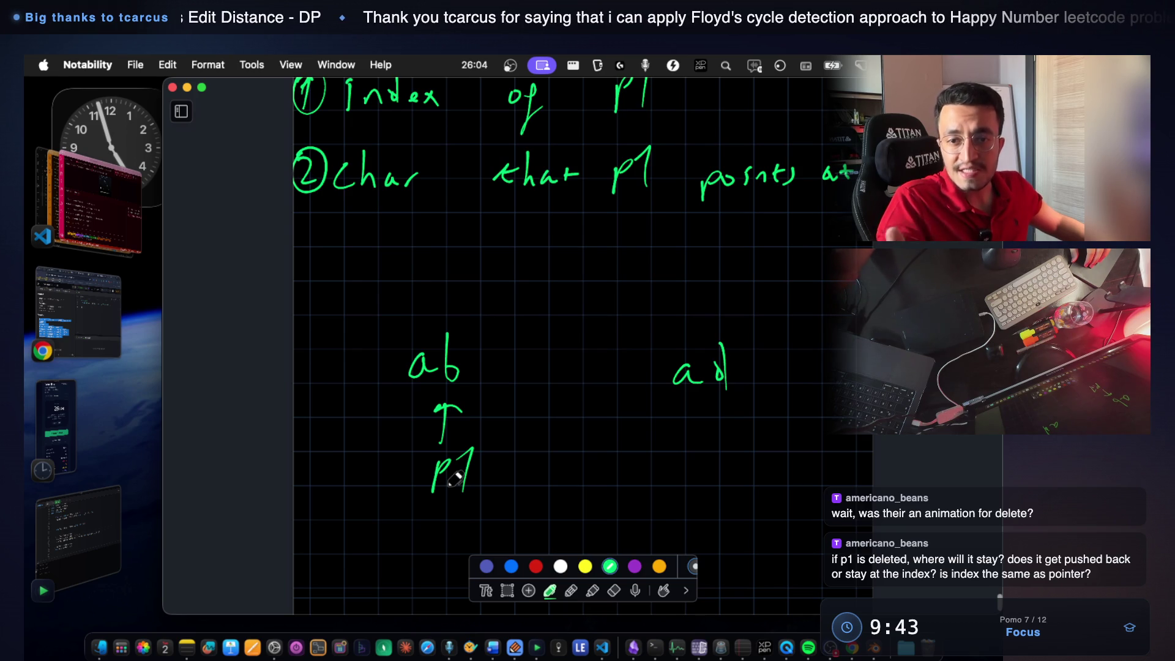
scroll(455, 476, down, 1)
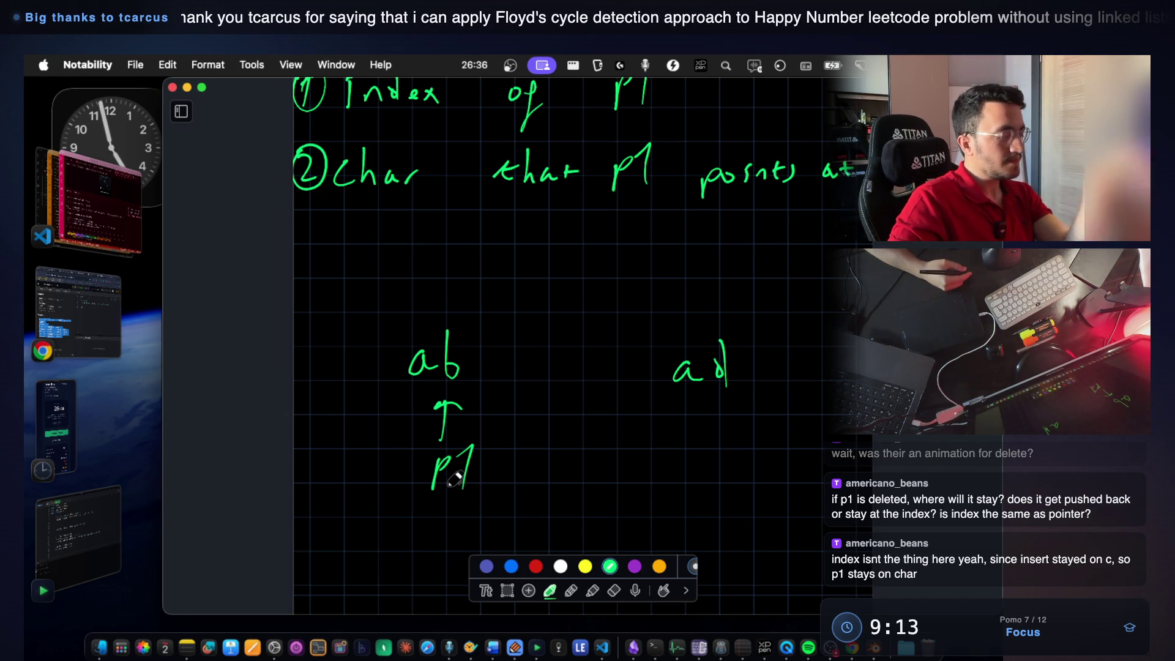
click(870, 648)
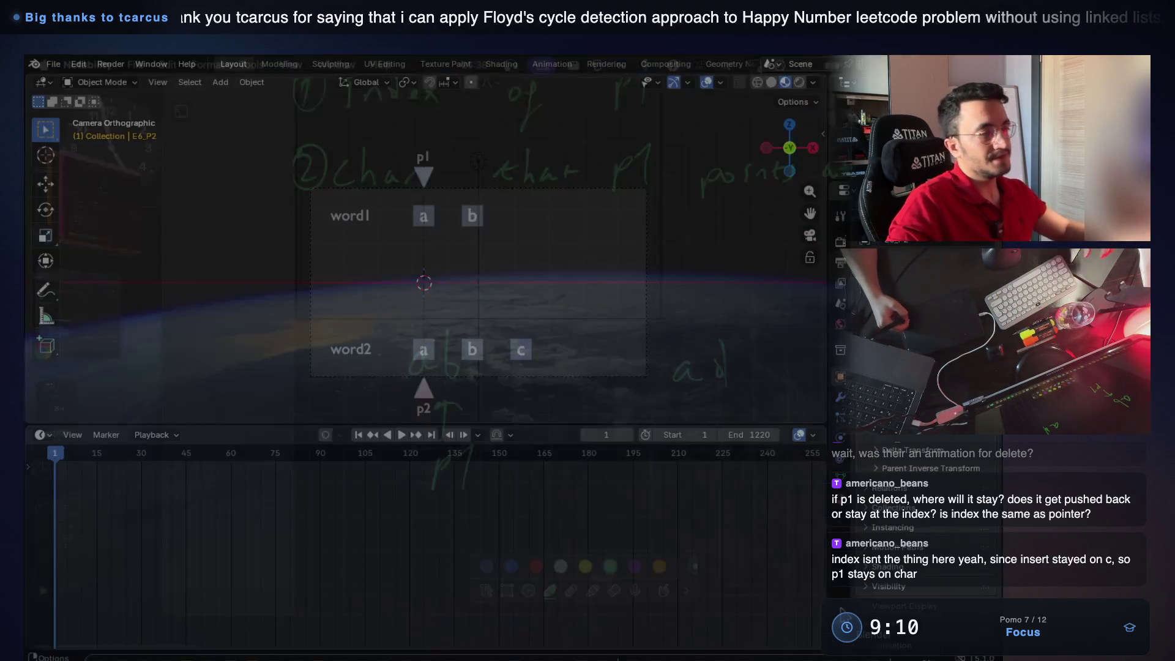
Scrub the Blender timeline to frame 732 where p2 advances, then return to the notes.
mouse_move(603, 434)
mouse_down()
mouse_move(760, 441)
mouse_move(732, 437)
mouse_up()
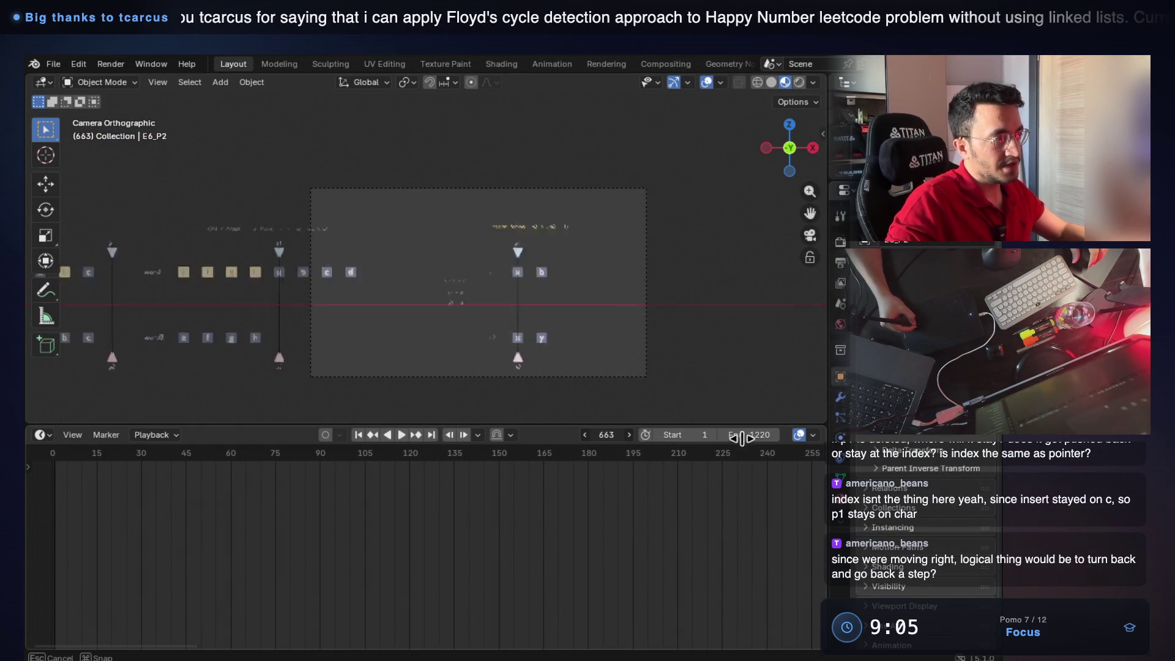
mouse_move(731, 437)
mouse_down()
mouse_move(582, 435)
mouse_move(604, 435)
mouse_up()
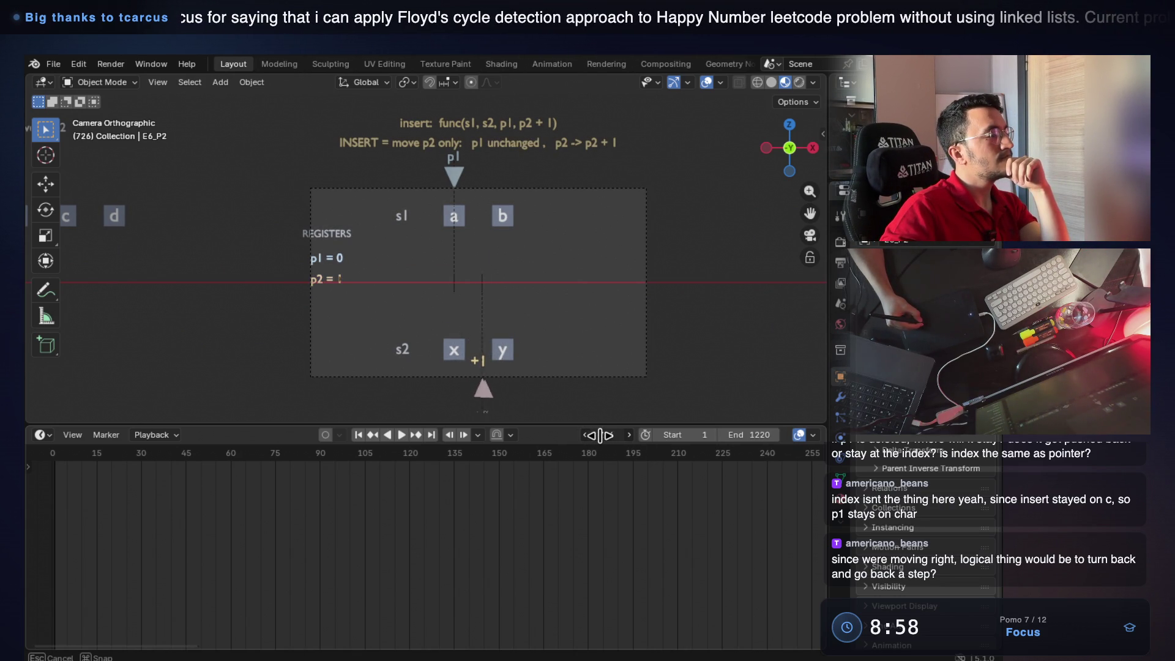
drag(608, 434, 593, 434)
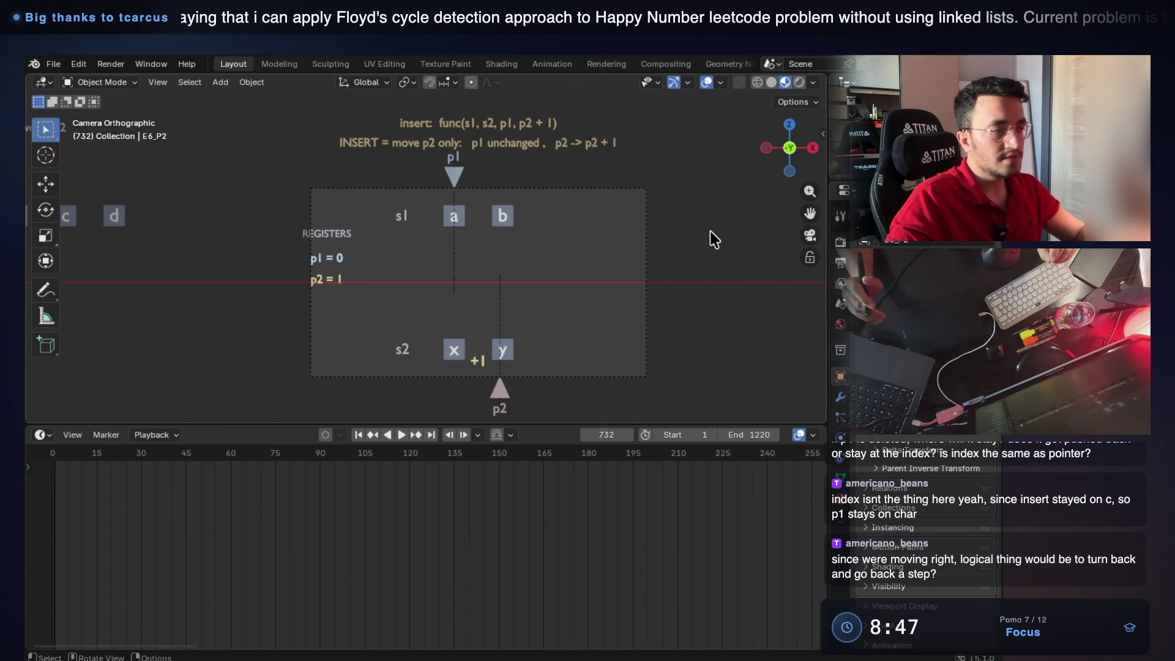
key(super+Tab)
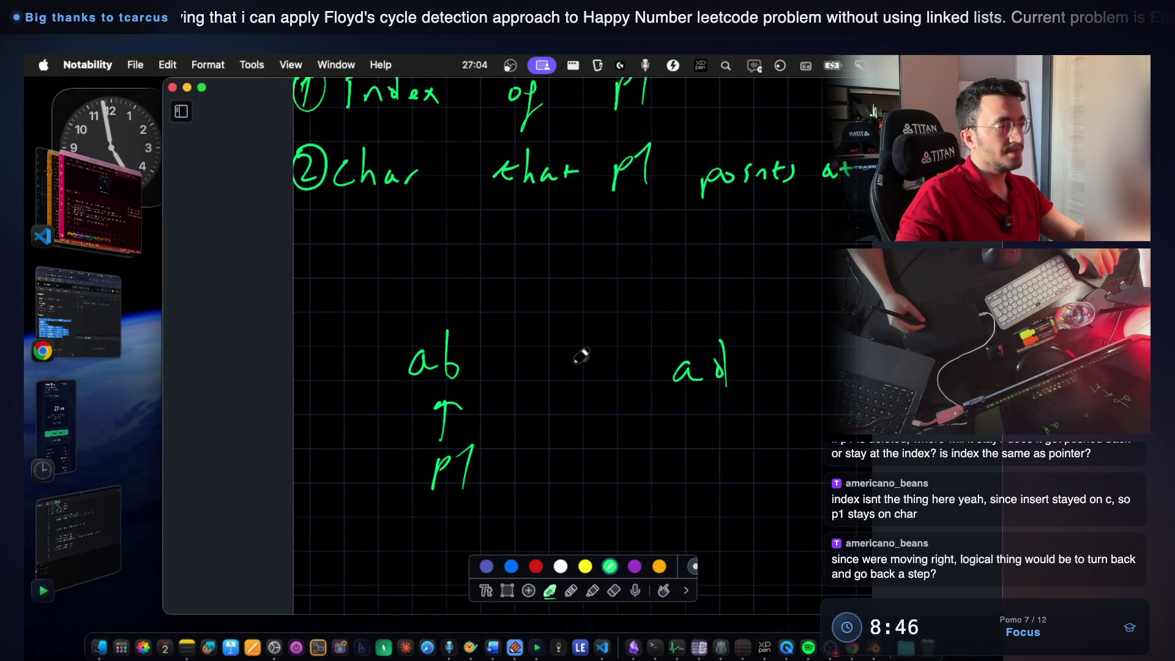
scroll(587, 358, up, 2)
scroll(583, 367, up, 2)
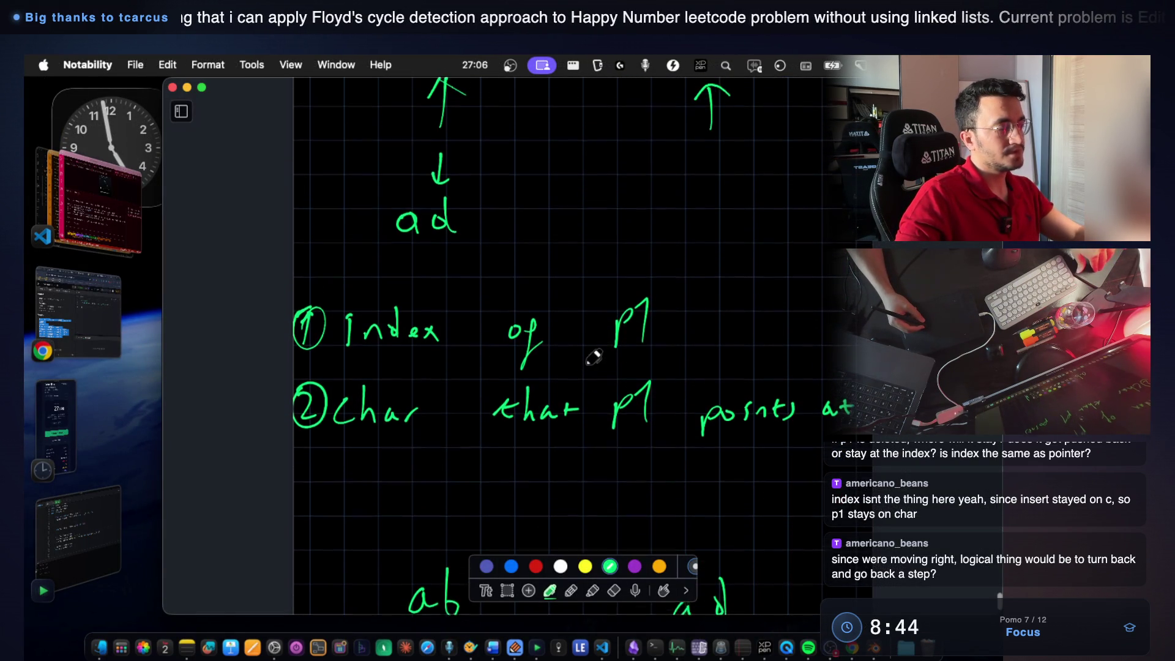
Underline the word Index and p1 in the first note.
mouse_move(345, 361)
mouse_down()
mouse_move(417, 361)
mouse_move(411, 371)
mouse_up()
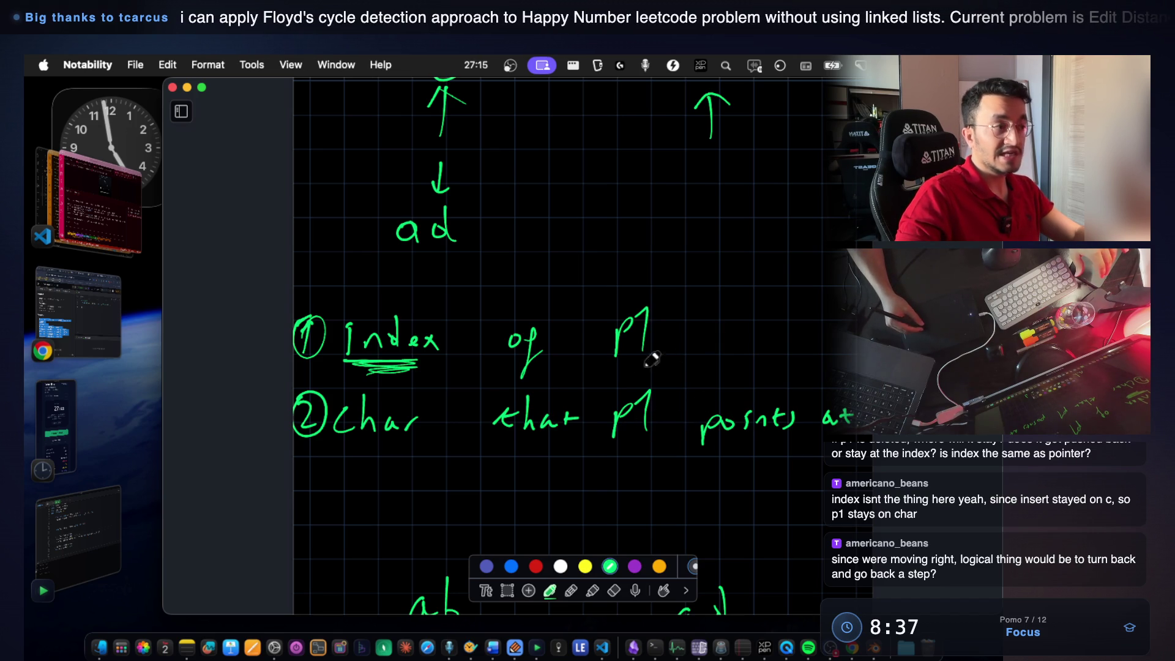
drag(606, 366, 665, 363)
scroll(645, 365, up, 5)
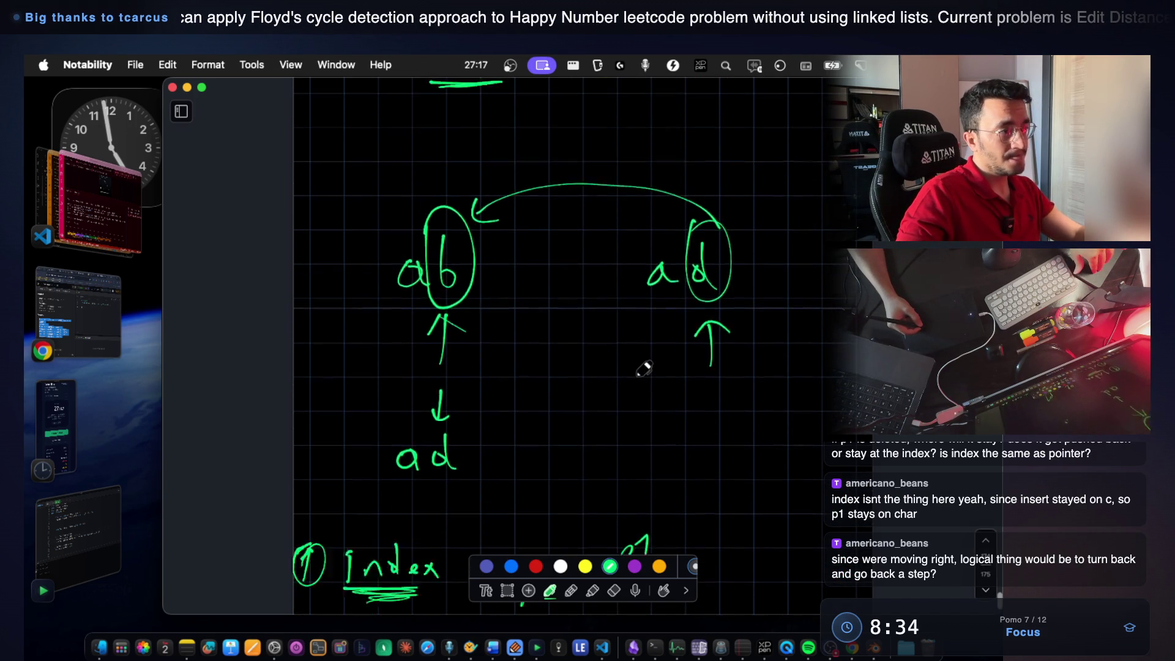
scroll(643, 370, down, 2)
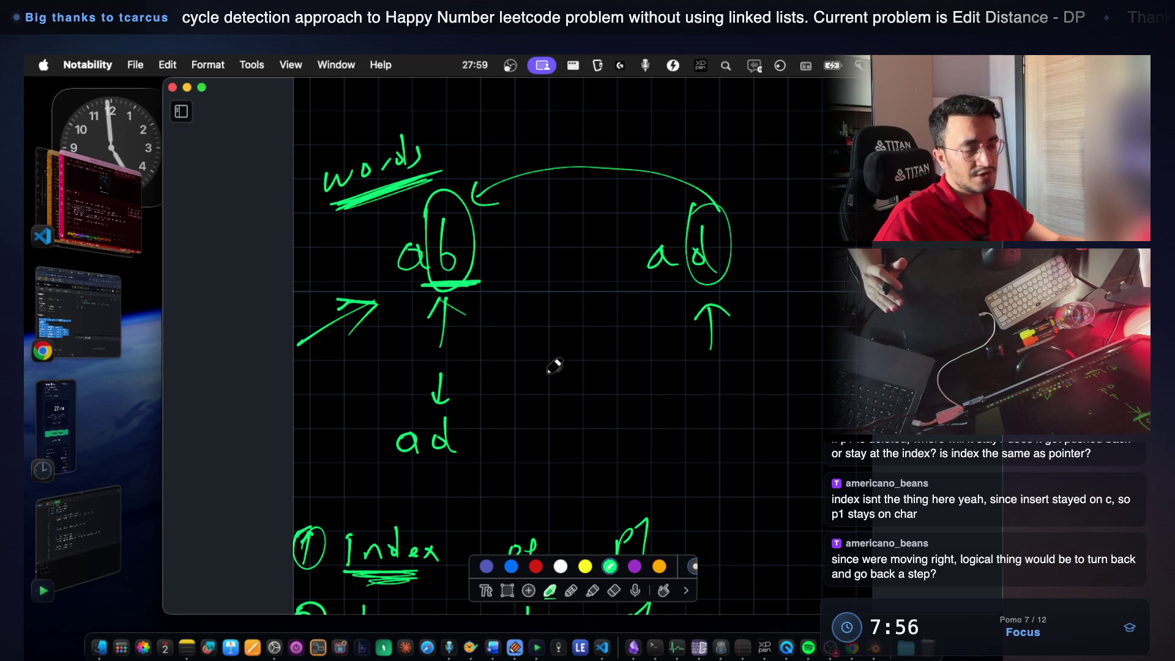
Draw the boxed 'p1--' note beside the sketch, briefly checking Blender and switching back.
drag(566, 397, 651, 393)
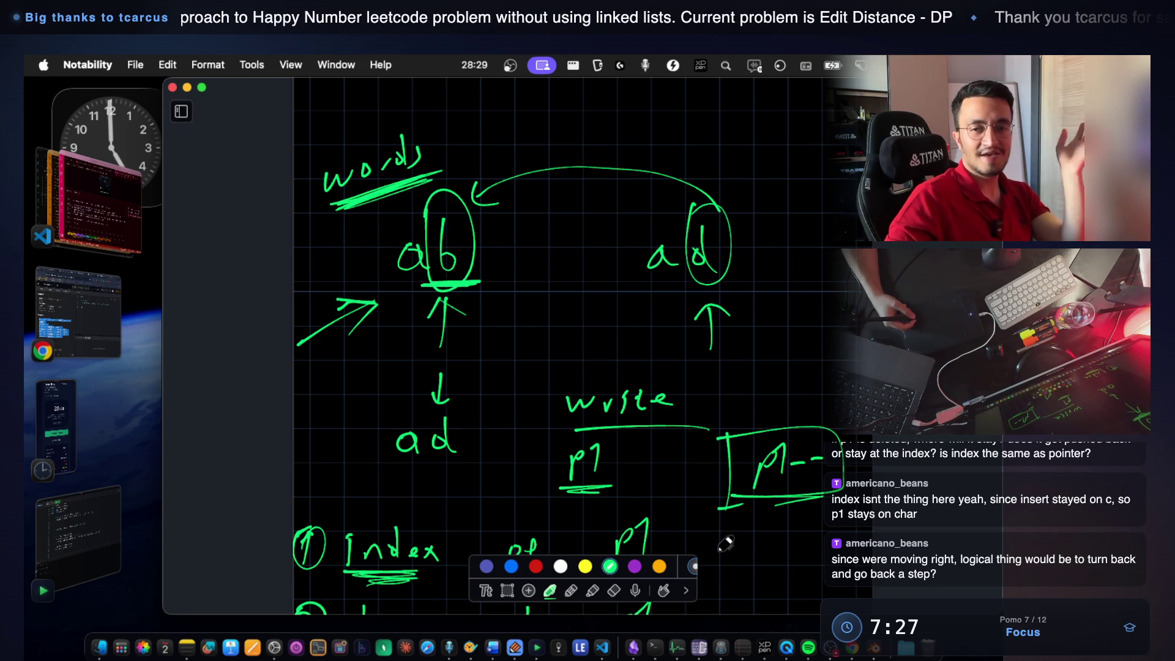
drag(818, 499, 742, 511)
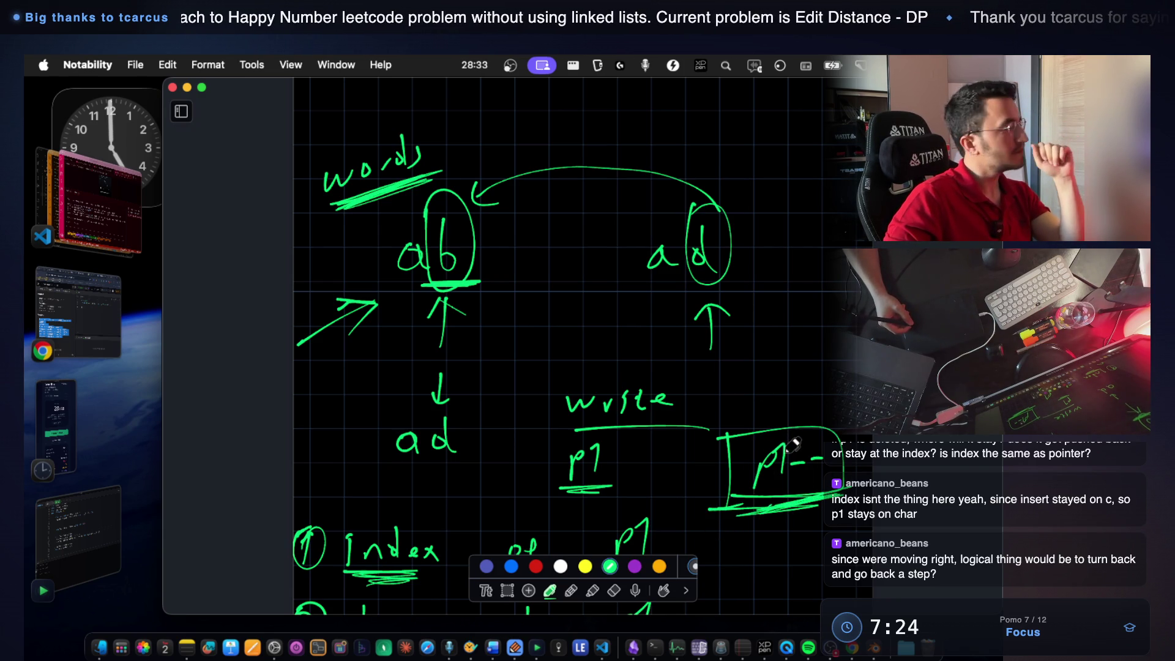
key(super+Tab)
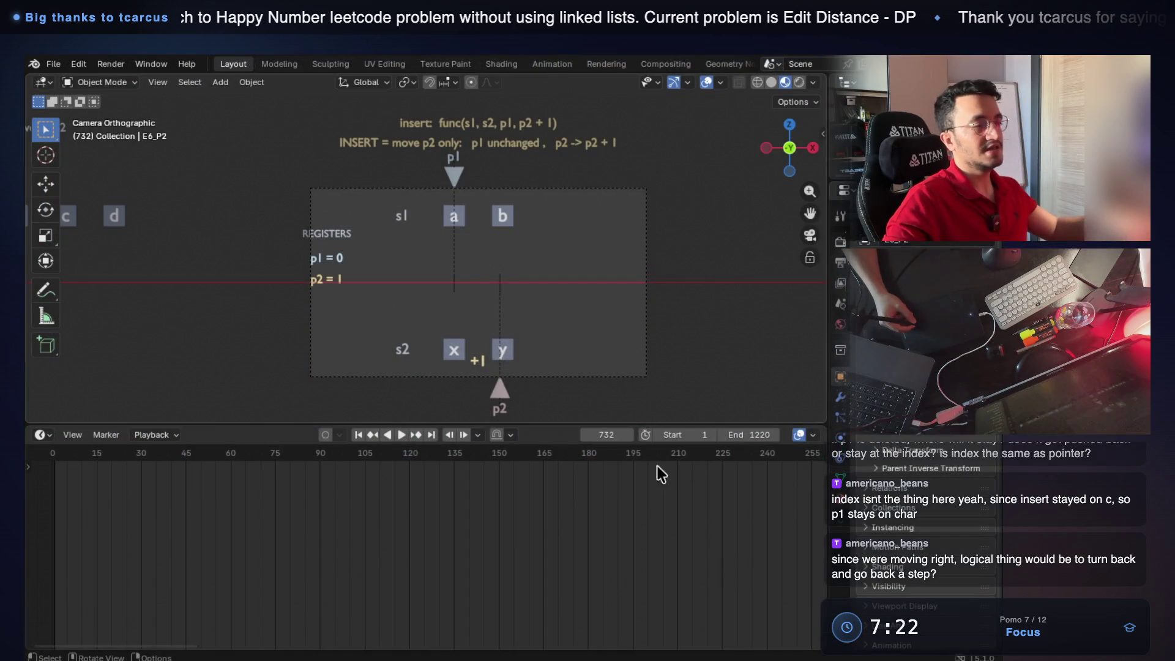
key(super+Tab)
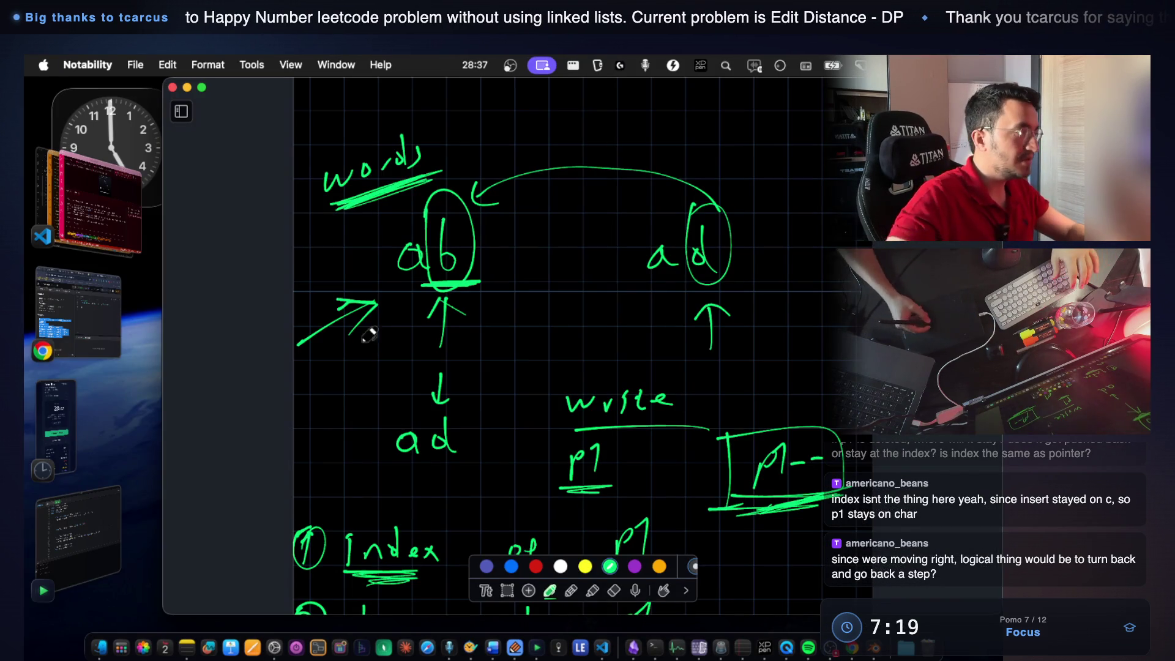
key(super+Tab)
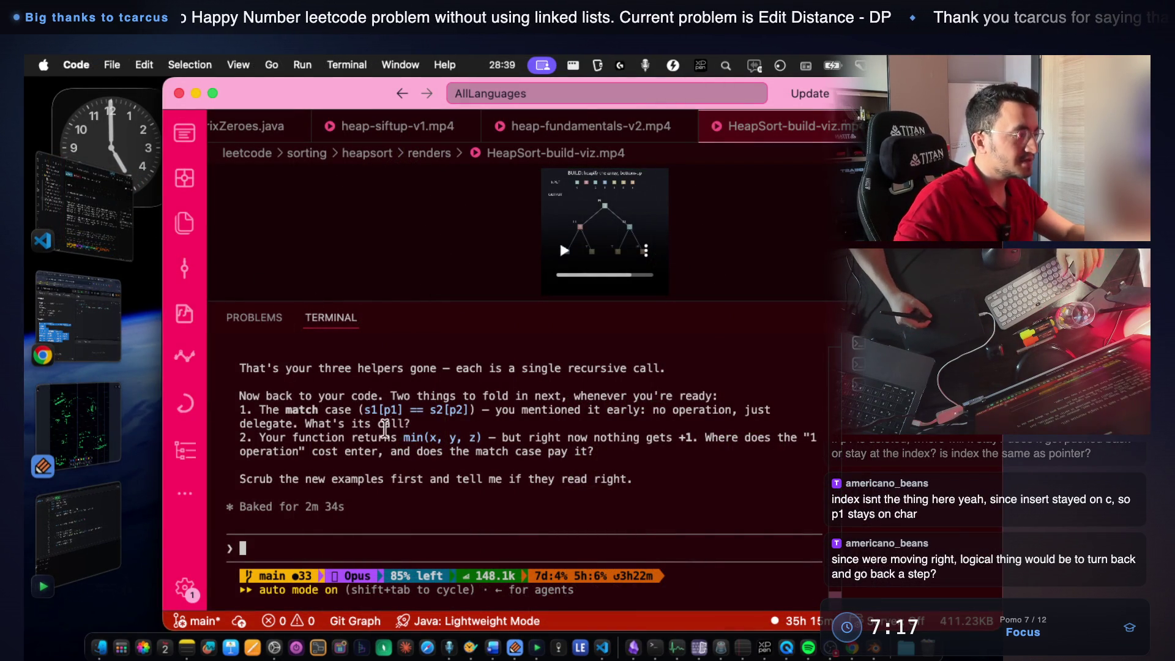
scroll(431, 437, up, 3)
scroll(431, 437, up, 2)
scroll(430, 437, up, 2)
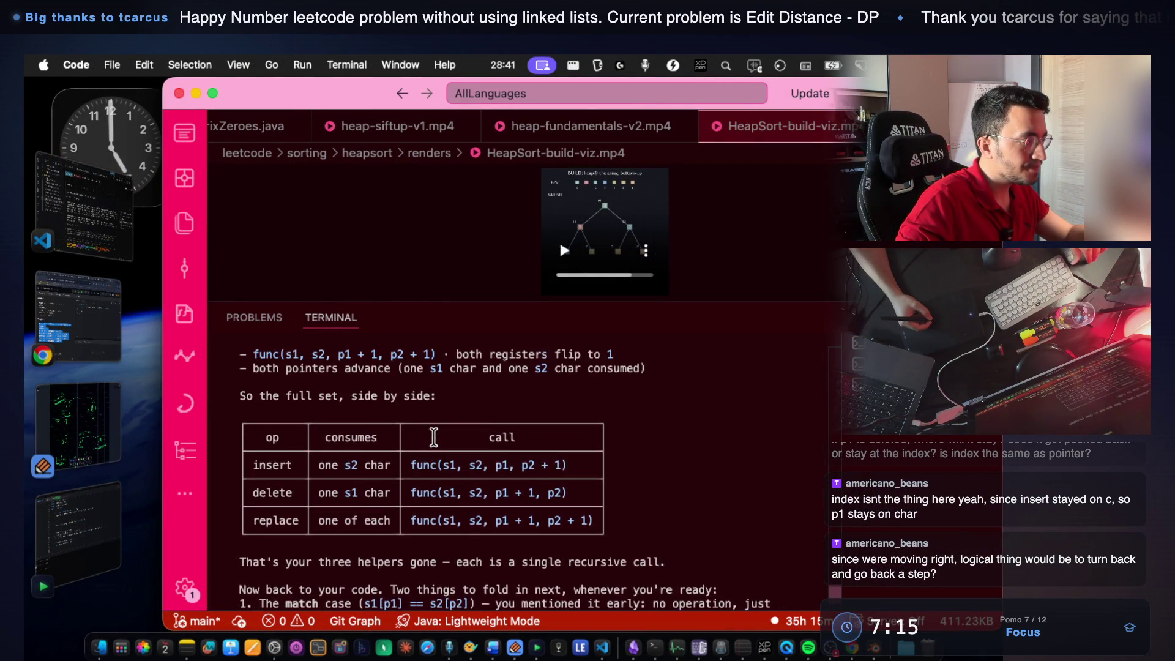
scroll(430, 437, up, 1)
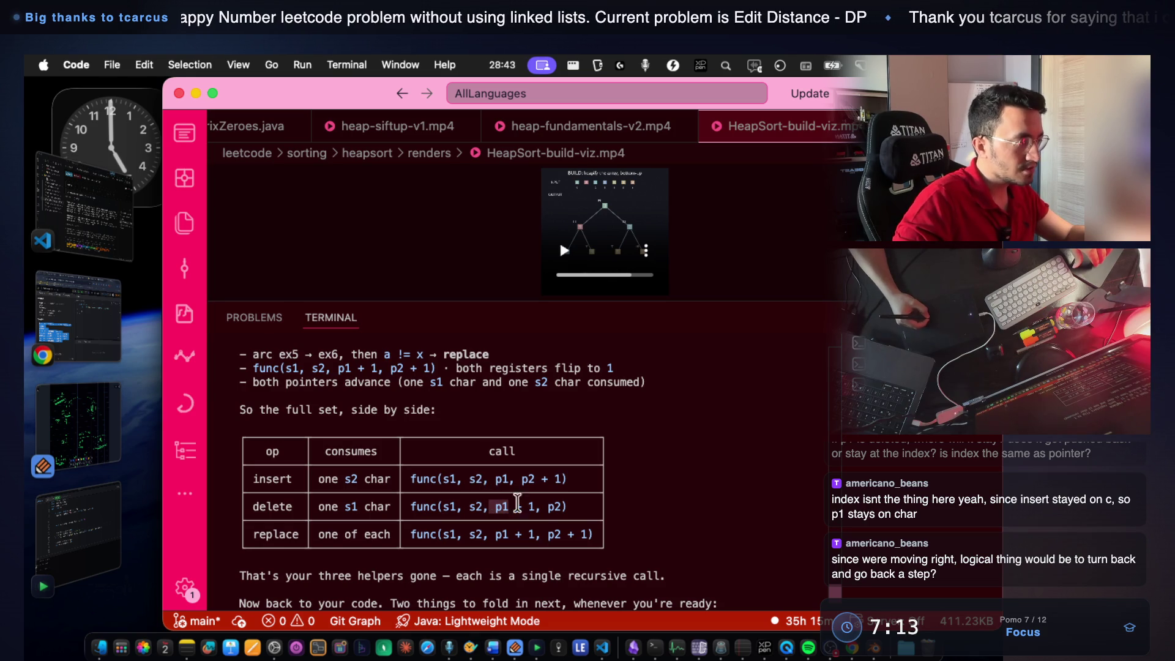
scroll(531, 508, up, 3)
scroll(530, 507, up, 1)
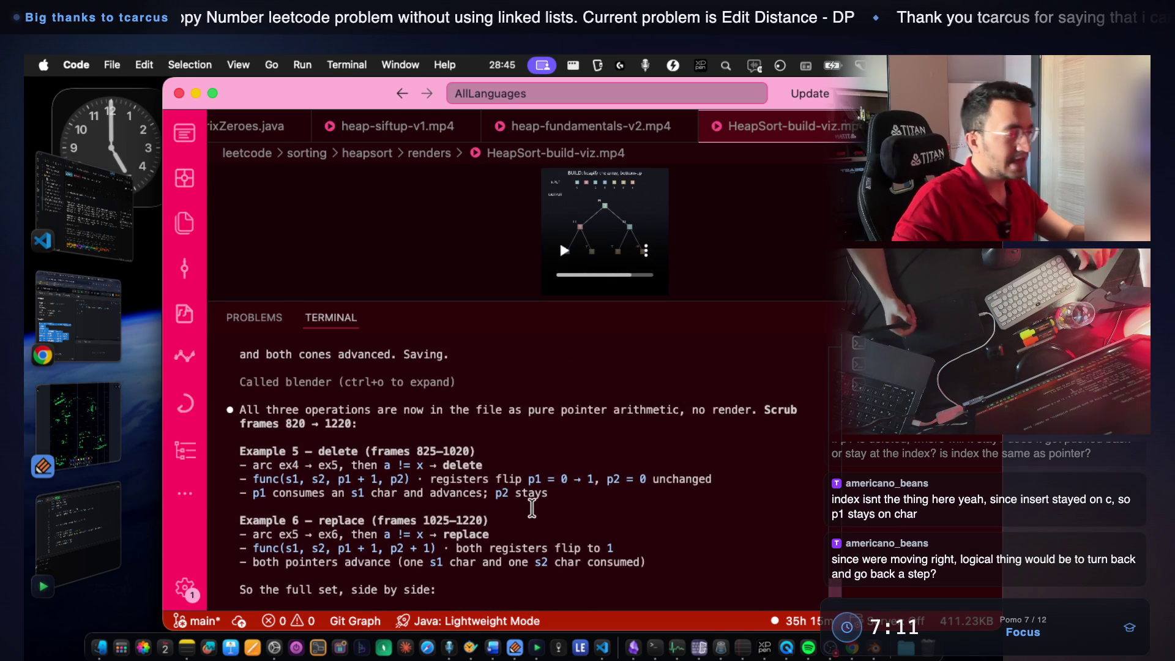
scroll(531, 507, up, 1)
scroll(531, 507, up, 1)
drag(402, 465, 751, 466)
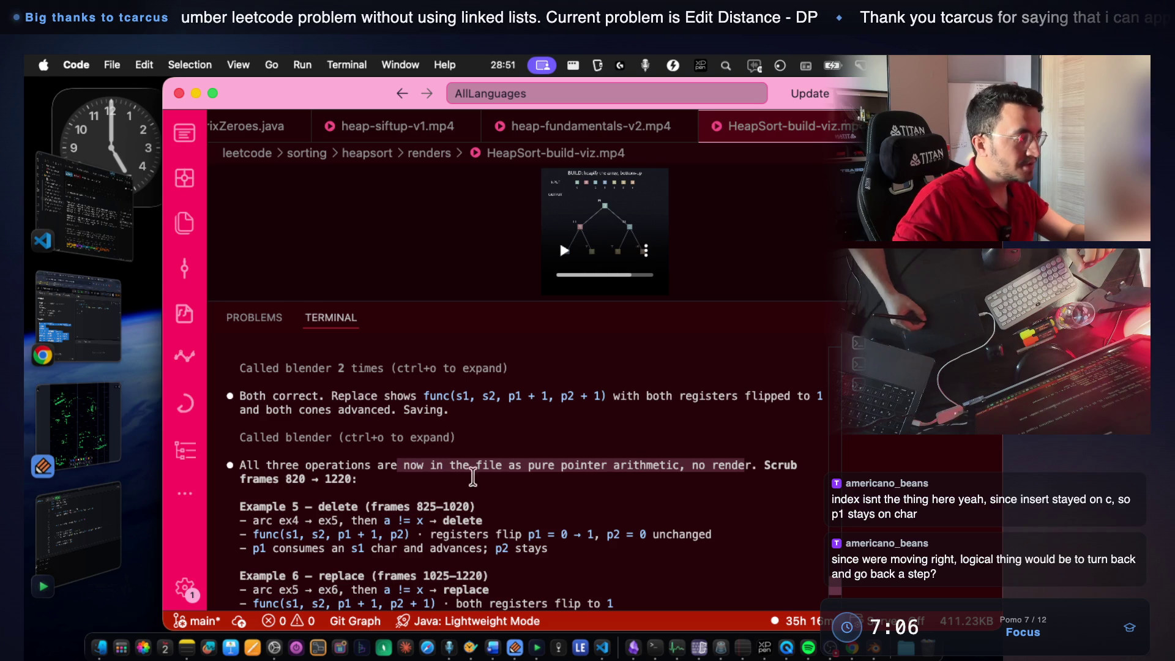
Switch from the VS Code terminal over to the Blender animation.
key(super+Tab)
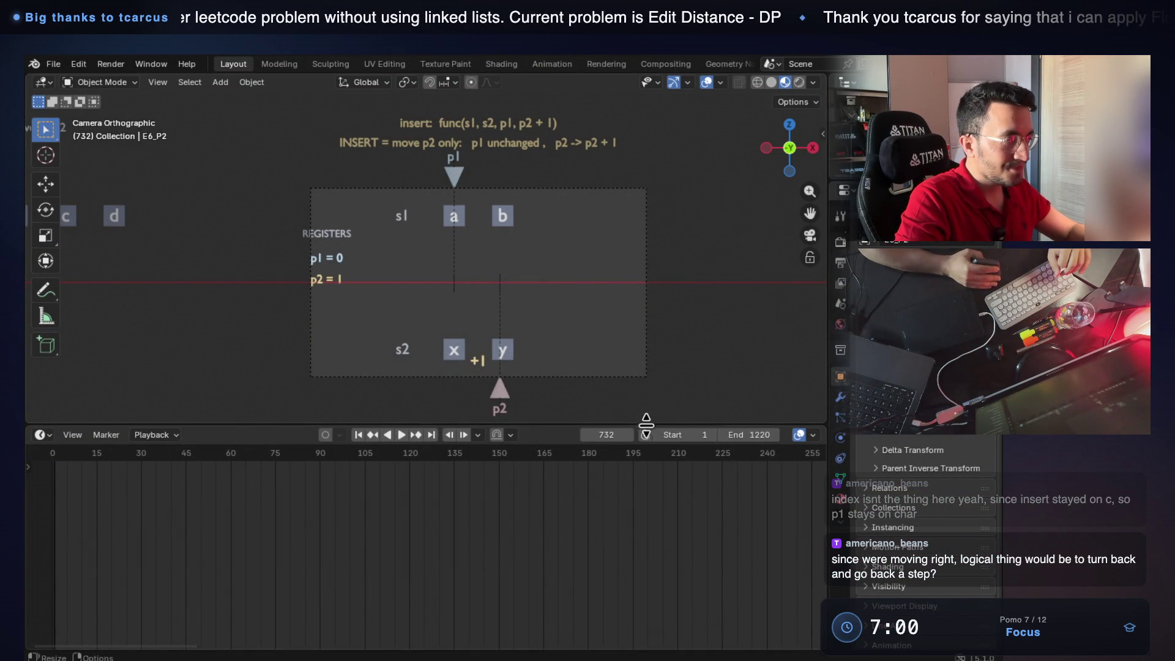
Scrub the timeline between frames 890 and 930 to watch p1 move past 'a' in the delete step.
drag(606, 437, 785, 442)
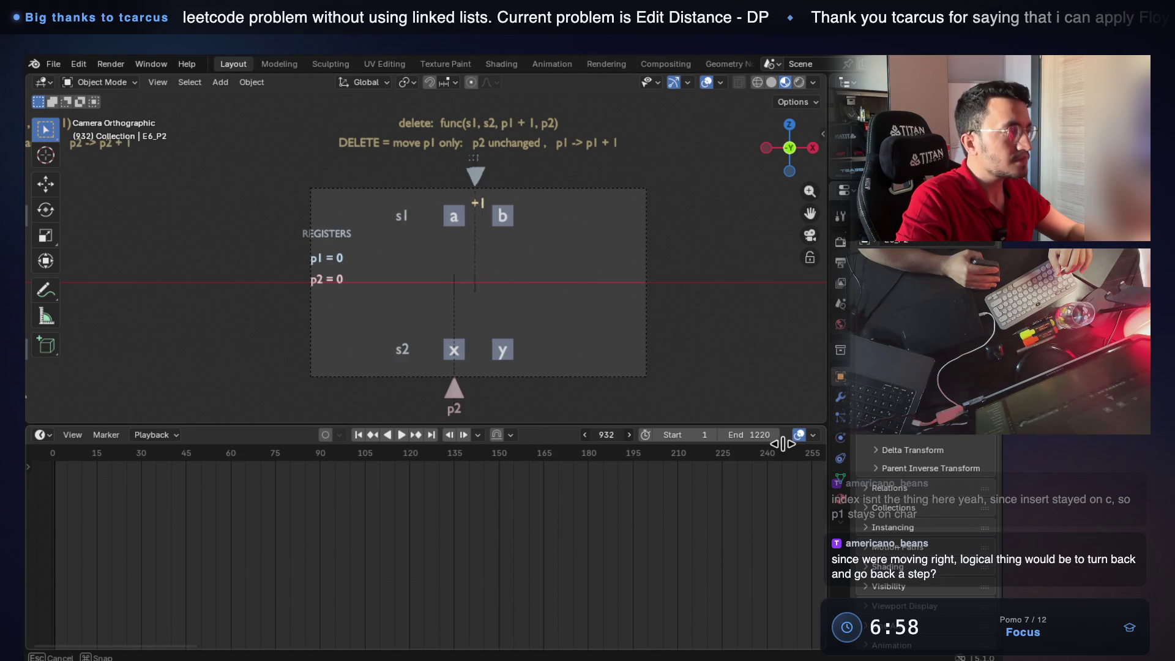
drag(776, 444, 784, 447)
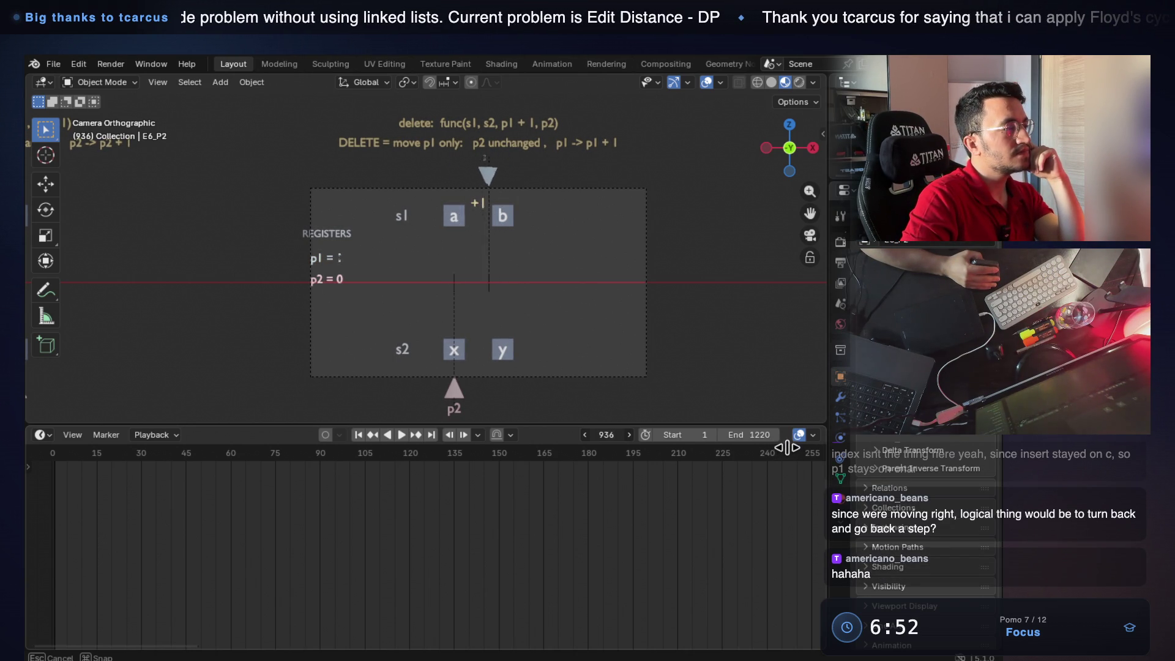
drag(785, 448, 787, 449)
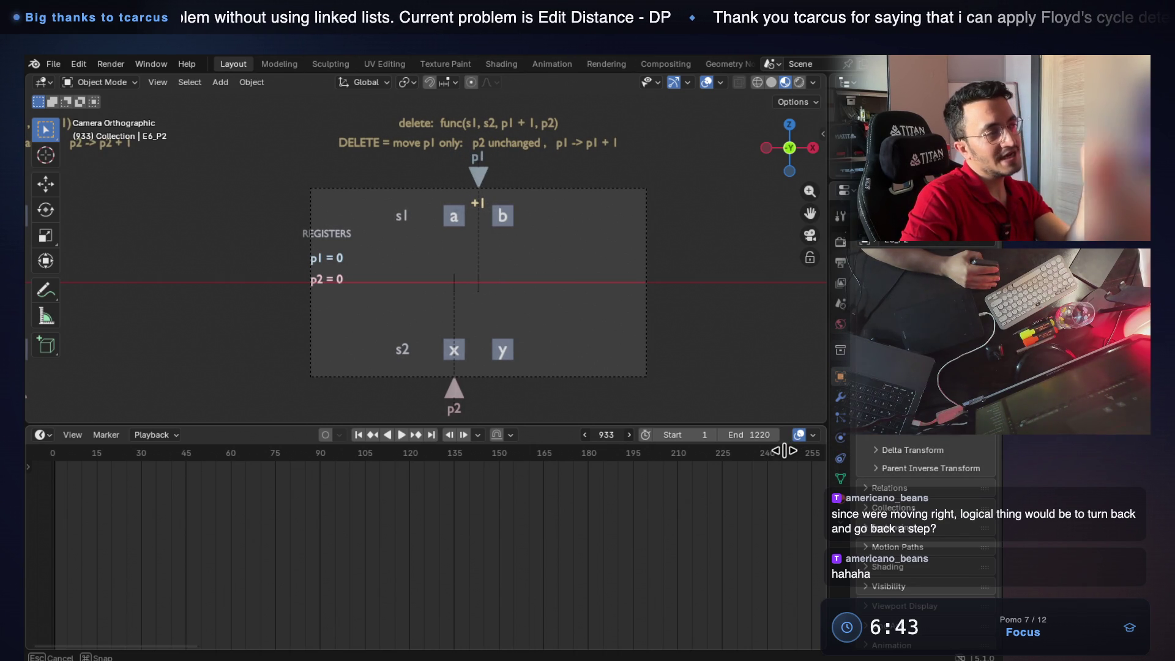
drag(785, 450, 770, 450)
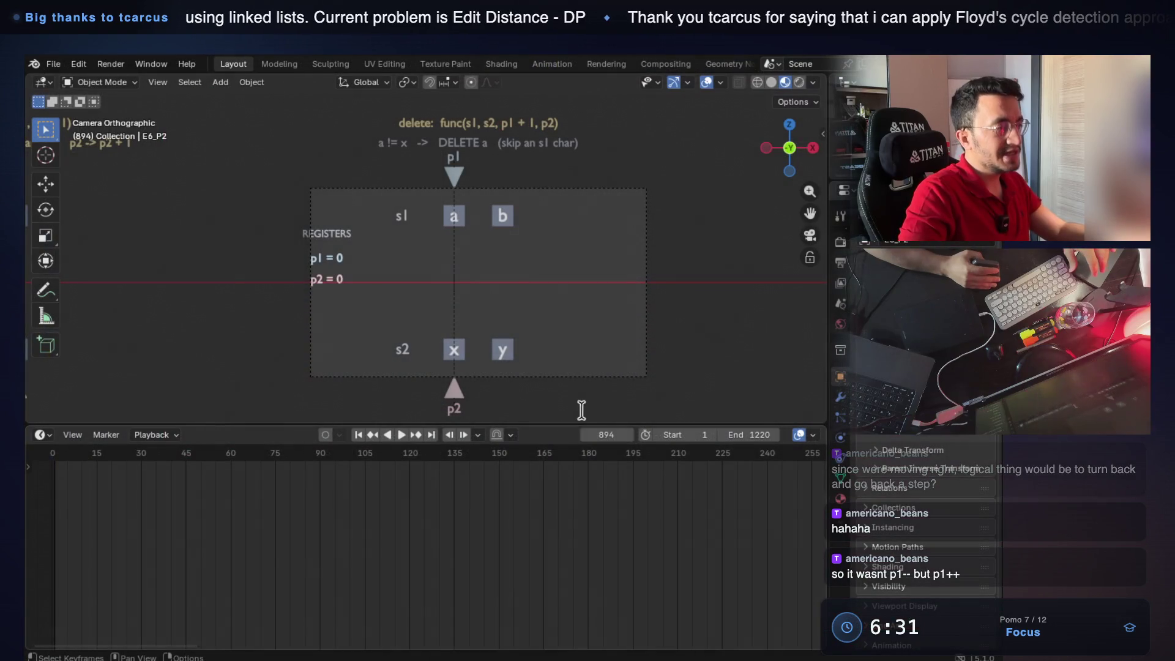
mouse_move(615, 440)
mouse_down()
mouse_move(805, 444)
mouse_move(551, 444)
mouse_up()
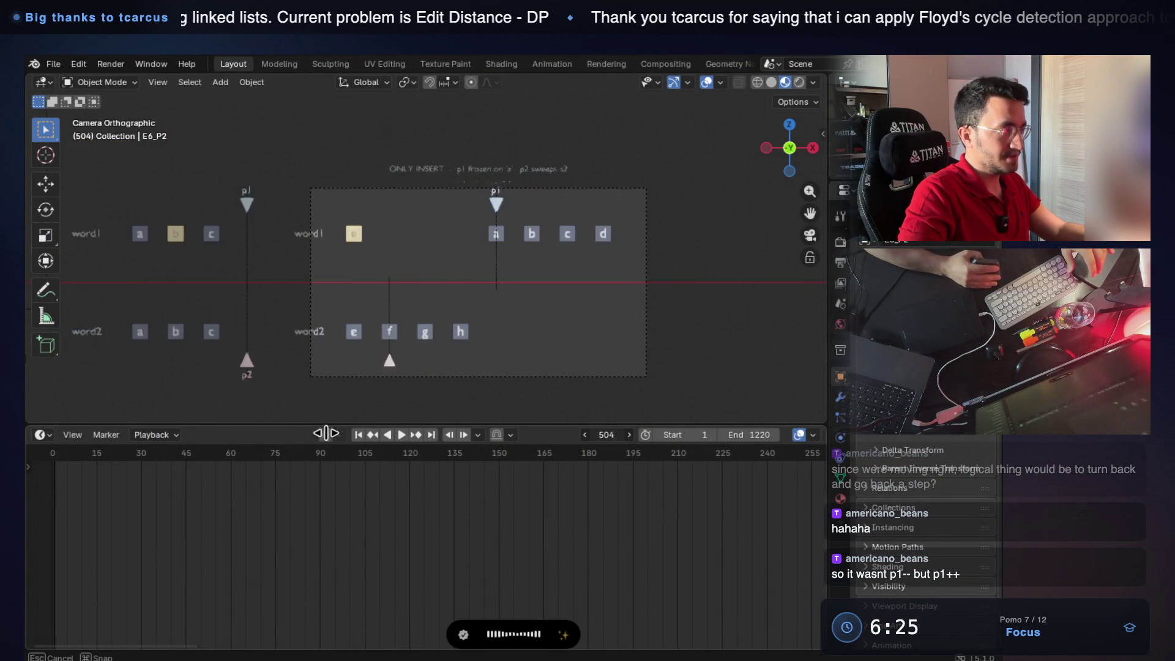
Rewind to frame 0, then step through the insert-b example from the c != b mismatch to b appearing in word1.
drag(550, 445, 19, 444)
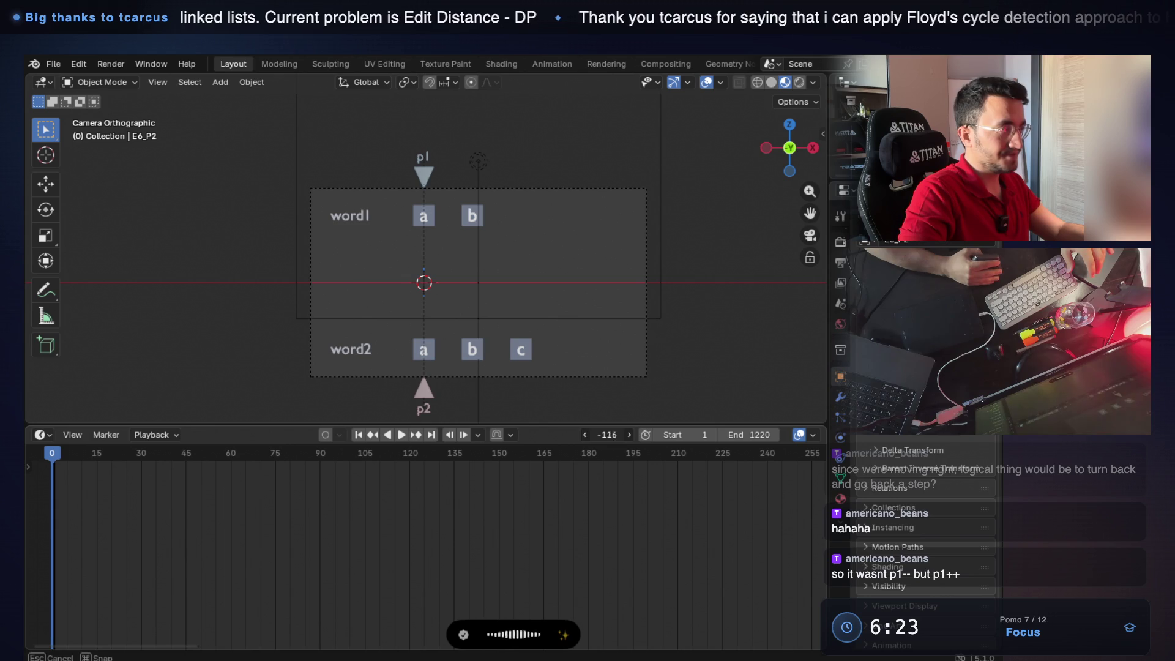
drag(606, 433, 835, 401)
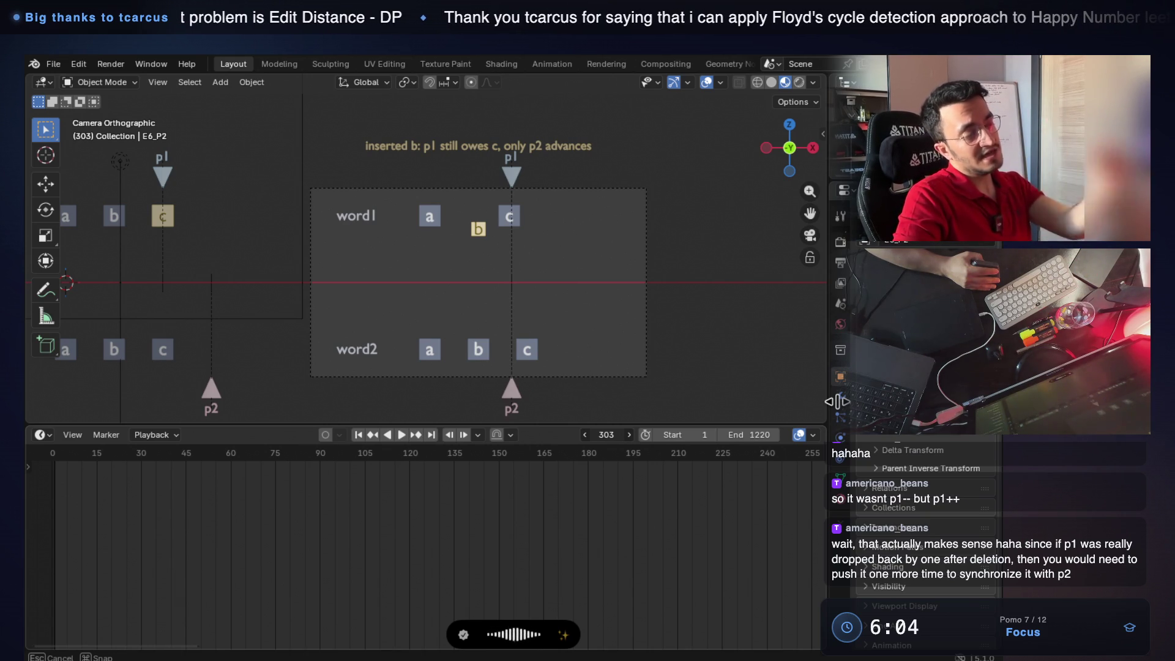
drag(836, 401, 833, 401)
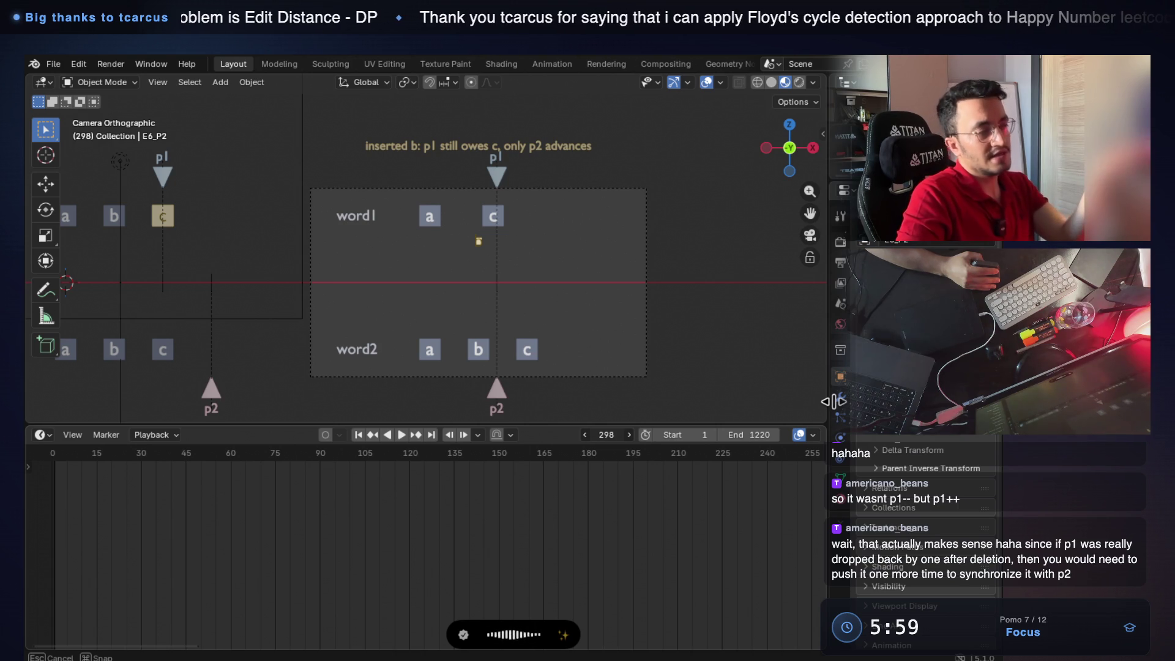
drag(832, 402, 827, 401)
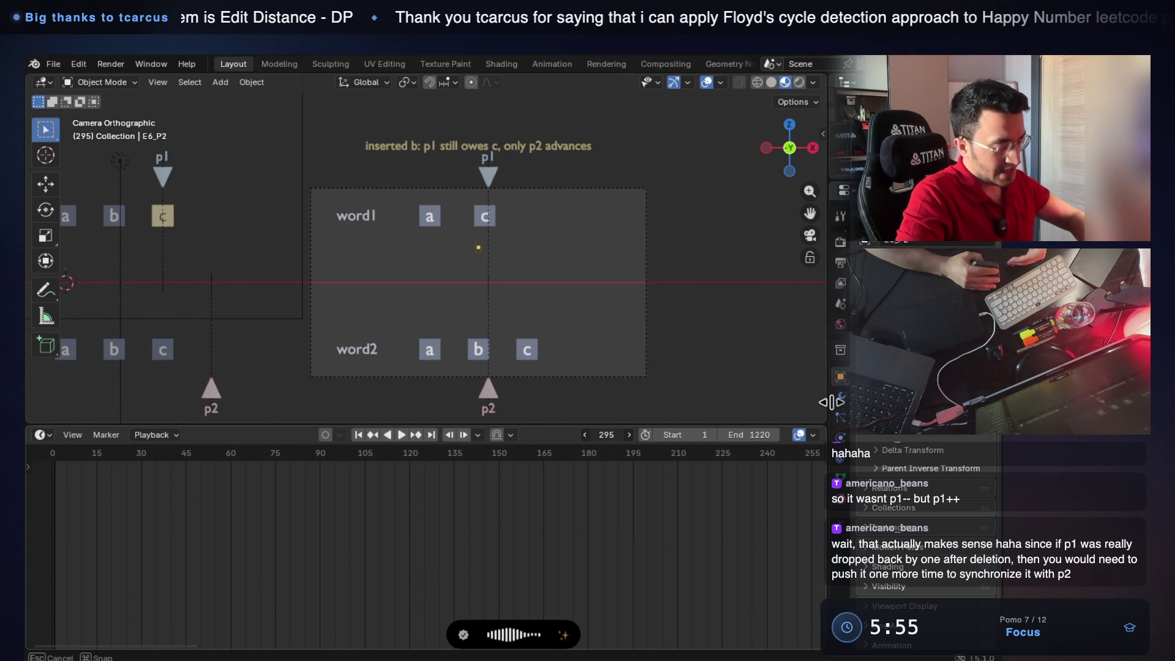
drag(826, 402, 821, 406)
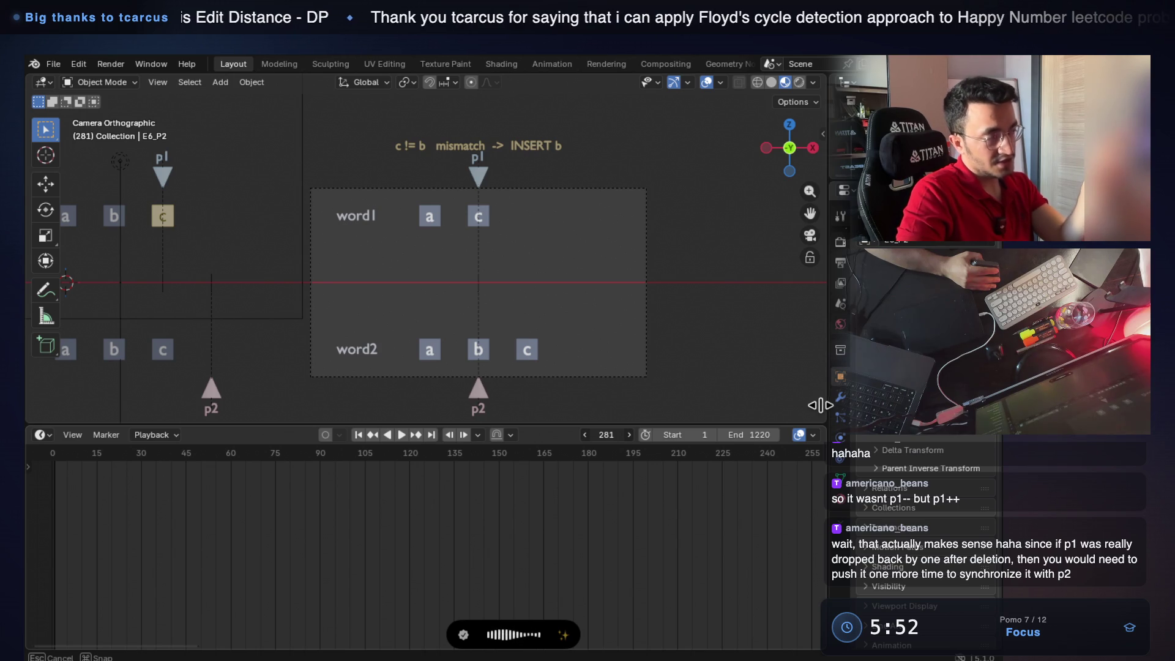
key(Right)
key(Right)
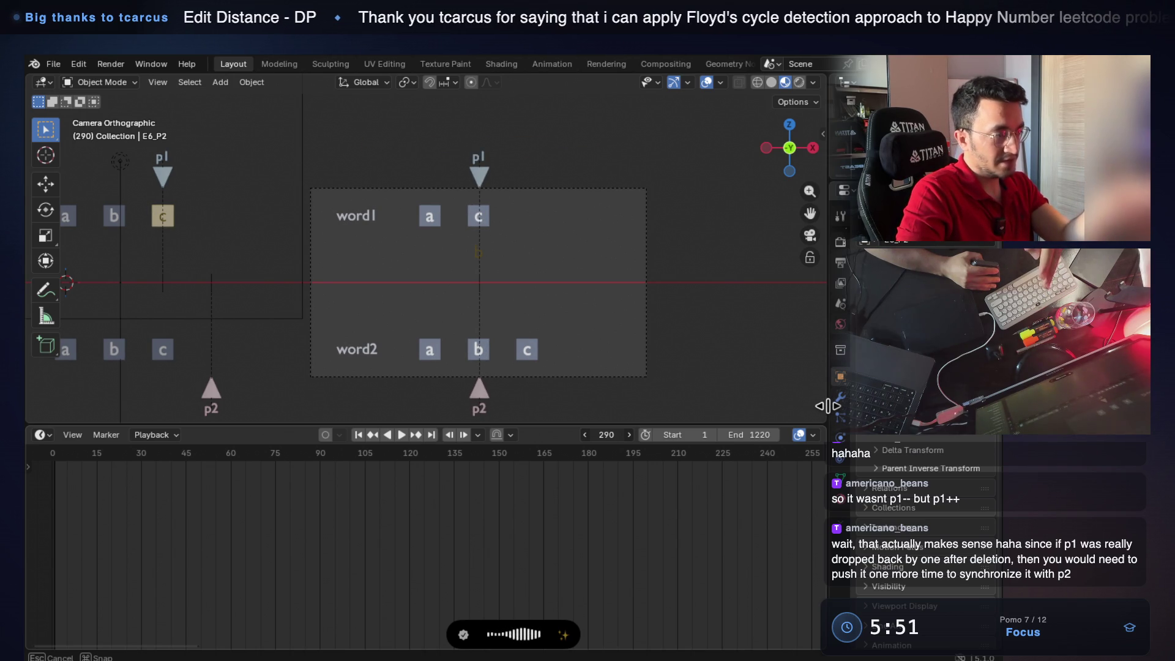
key(space)
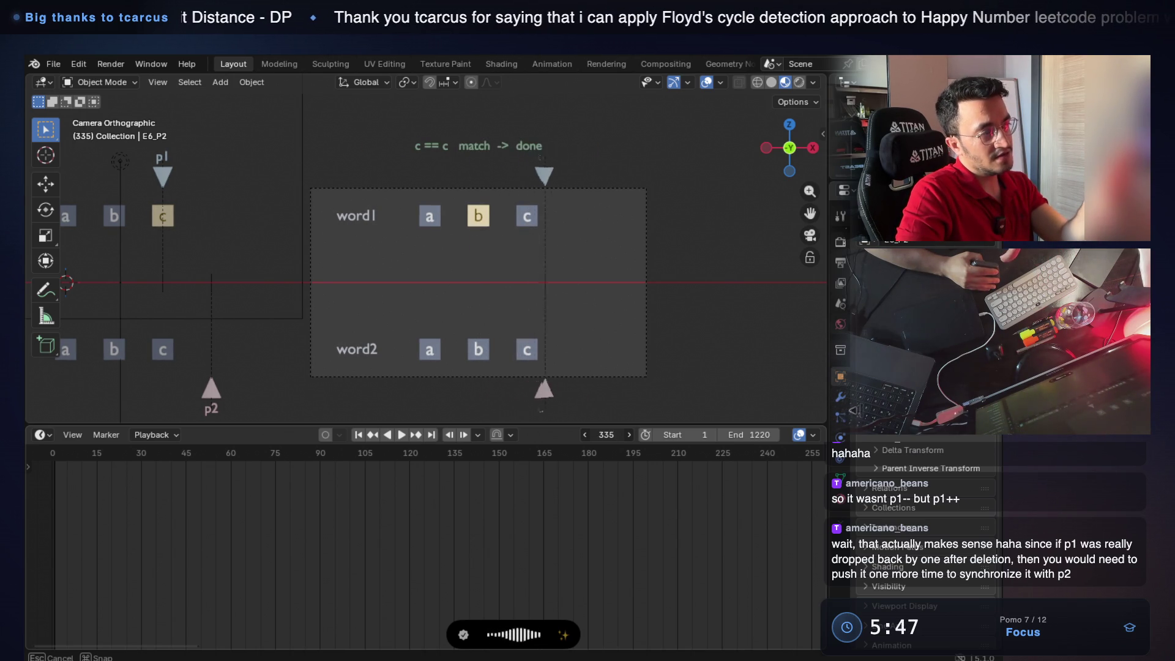
key(Left)
key(Left)
key(Left)
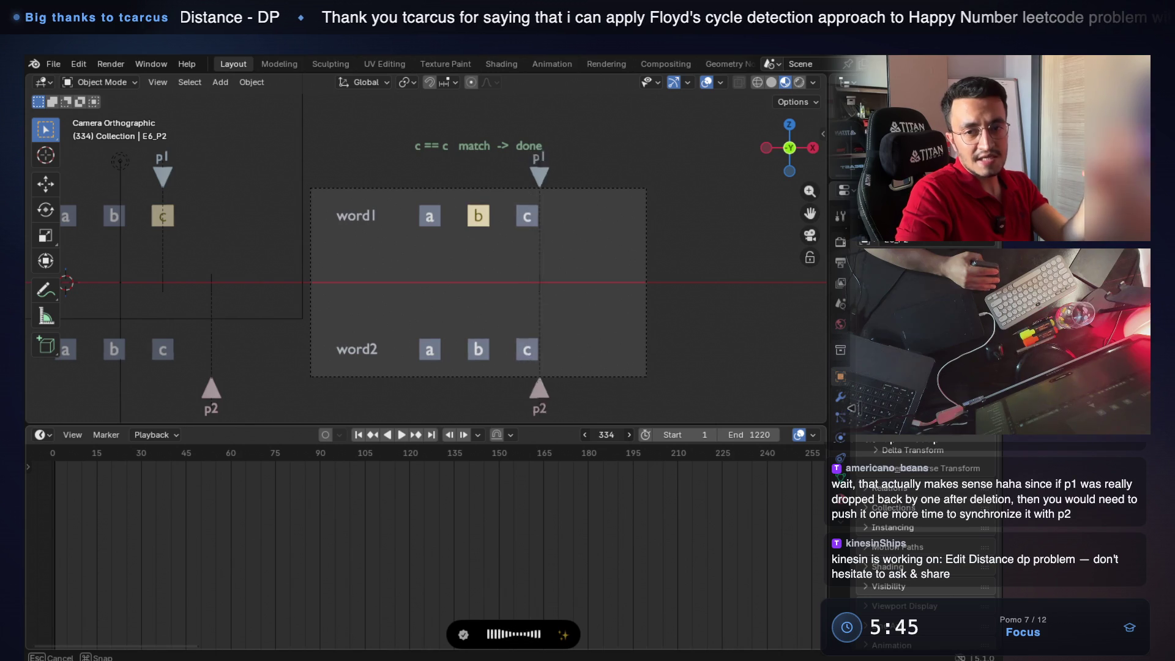
key(Left)
key(Left)
key(Left)
key(Left)
key(Left)
key(Left)
key(Left)
key(Left)
key(Left)
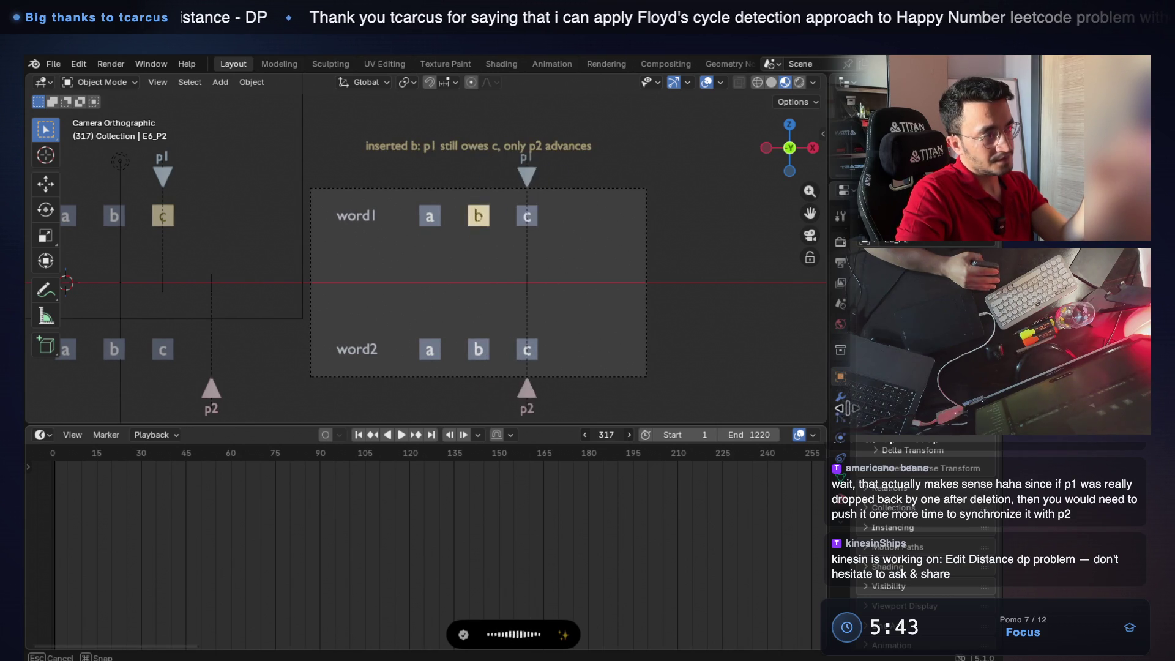
key(Left)
key(Left)
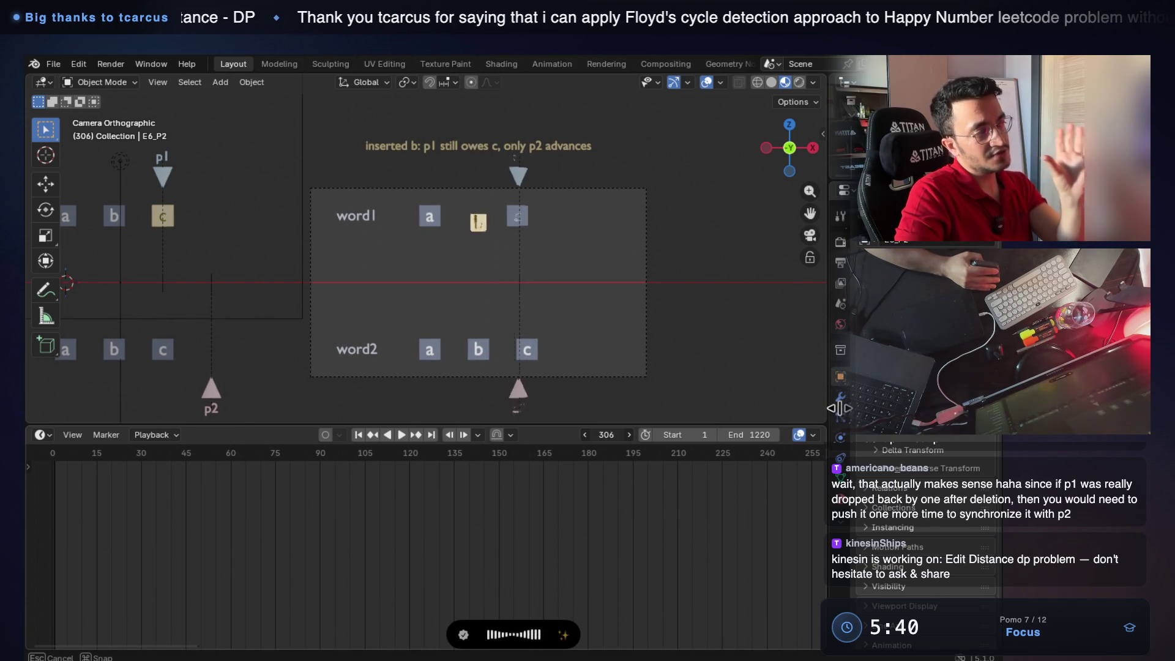
key(Right)
key(Right)
key(Right)
key(Right)
key(Right)
key(Right)
key(Right)
key(Right)
key(Right)
key(Right)
key(Right)
key(Right)
key(Right)
key(Right)
key(Right)
key(Left)
key(Left)
key(Left)
key(Right)
key(Right)
key(Right)
key(Right)
key(Right)
key(Right)
key(Right)
key(Right)
key(Right)
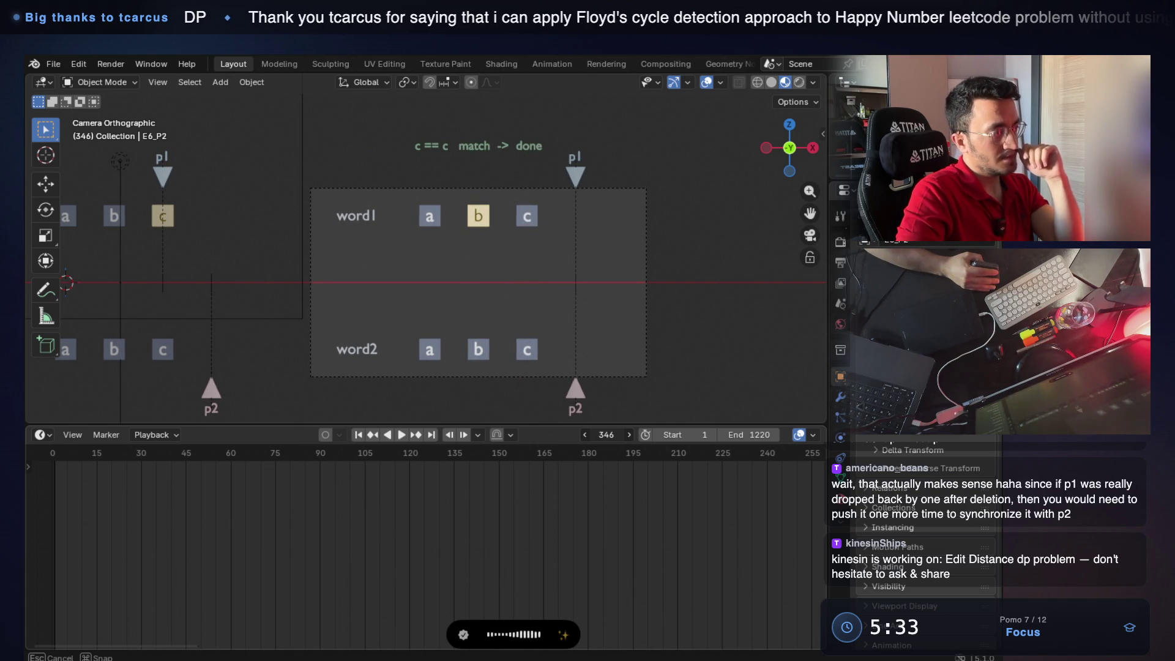
Jump ahead to the s1/s2 registers example, watch p1 and p2 reach b and y, then return to VS Code.
key(Up)
key(Up)
key(Up)
key(Up)
key(Up)
key(Right)
key(Right)
key(Right)
key(Right)
key(Right)
key(Right)
key(Right)
key(Right)
key(Right)
key(Right)
key(Right)
key(Right)
key(Down)
key(Right)
key(Right)
key(Right)
key(Right)
key(Right)
key(Right)
key(Right)
key(Up)
key(Up)
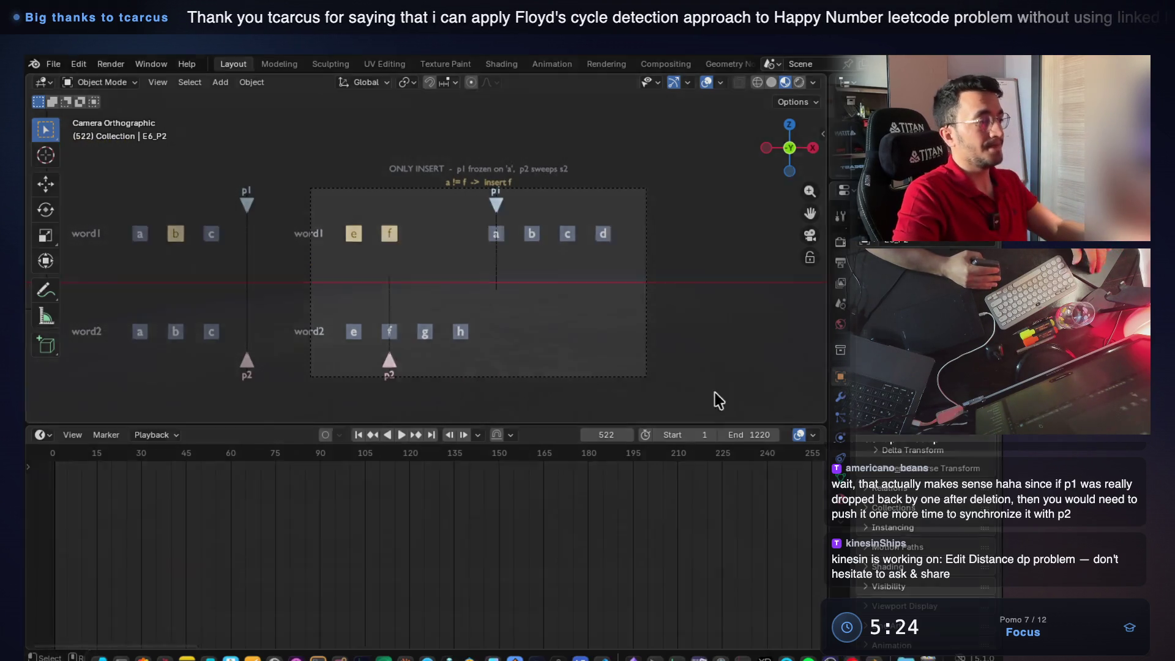
key(super+Tab)
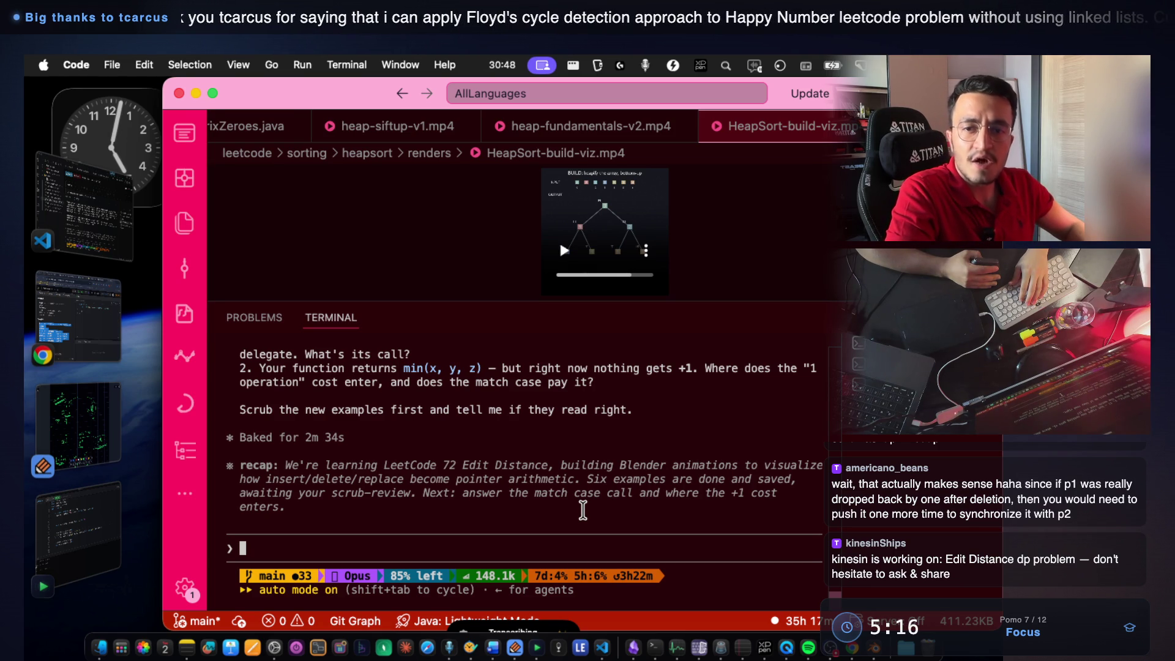
Send the assistant the pasted request for insert-style delete and replace animations, then bring Notability forward.
key(super+v)
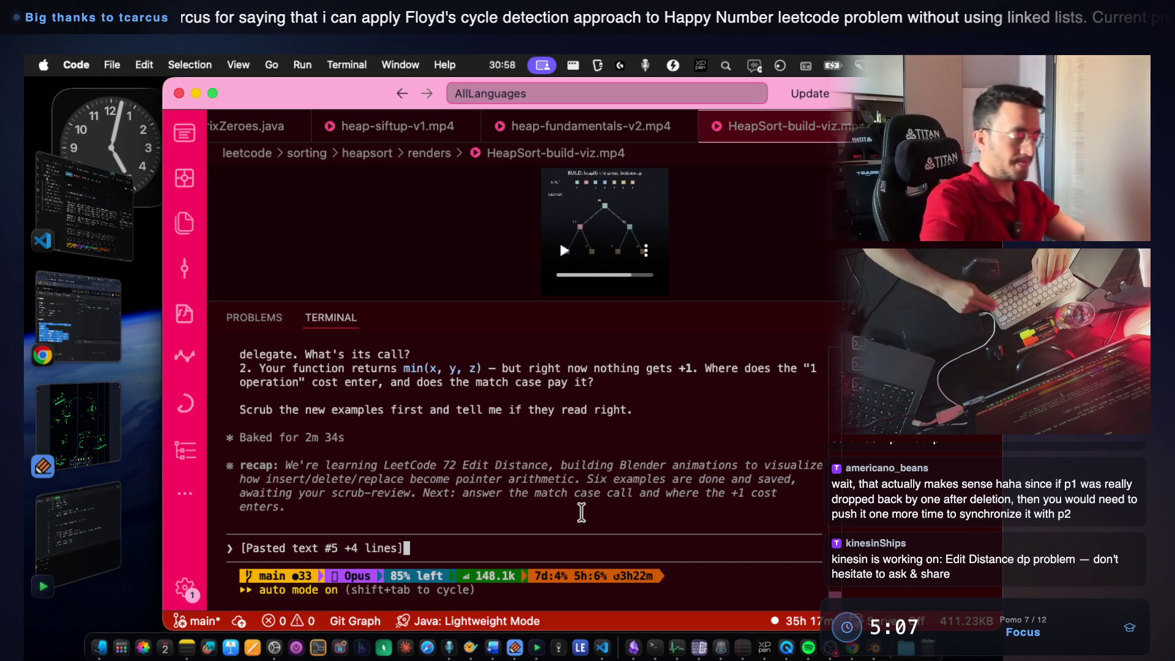
key(Return)
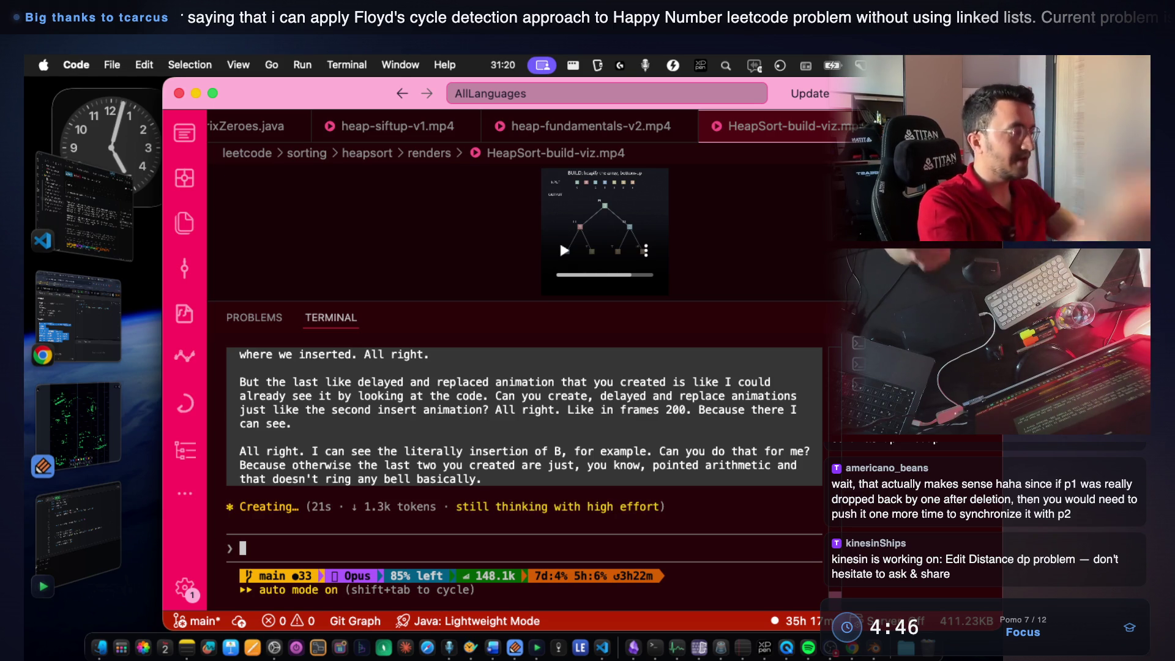
click(106, 418)
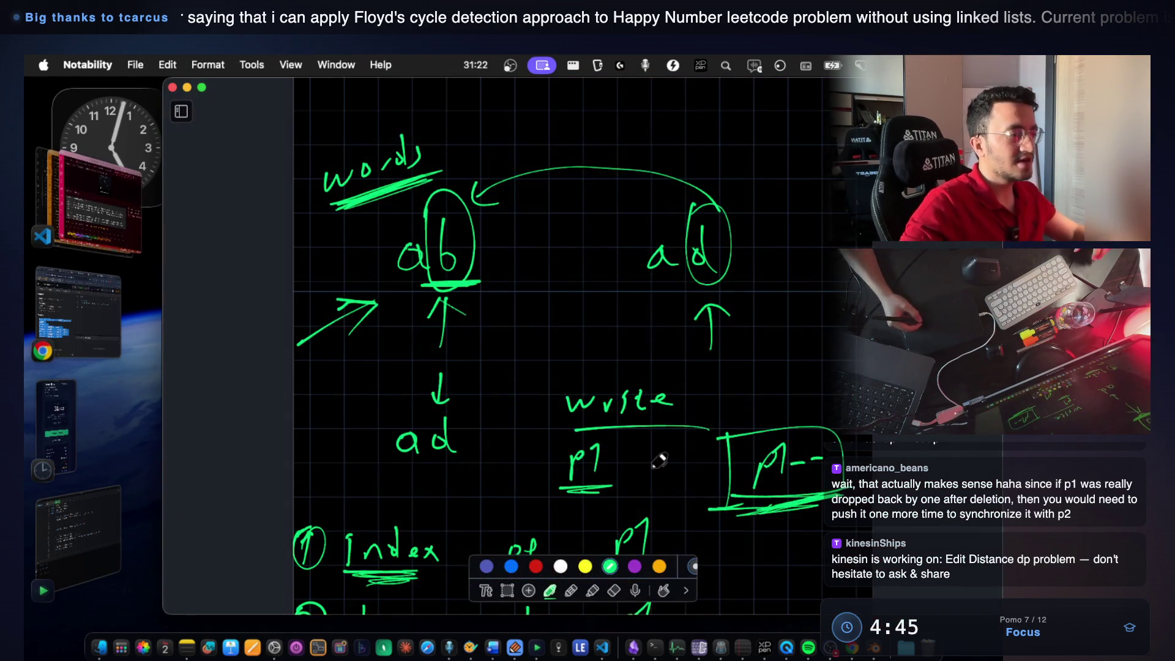
scroll(658, 459, down, 5)
scroll(651, 459, down, 5)
scroll(630, 467, down, 5)
scroll(584, 374, down, 3)
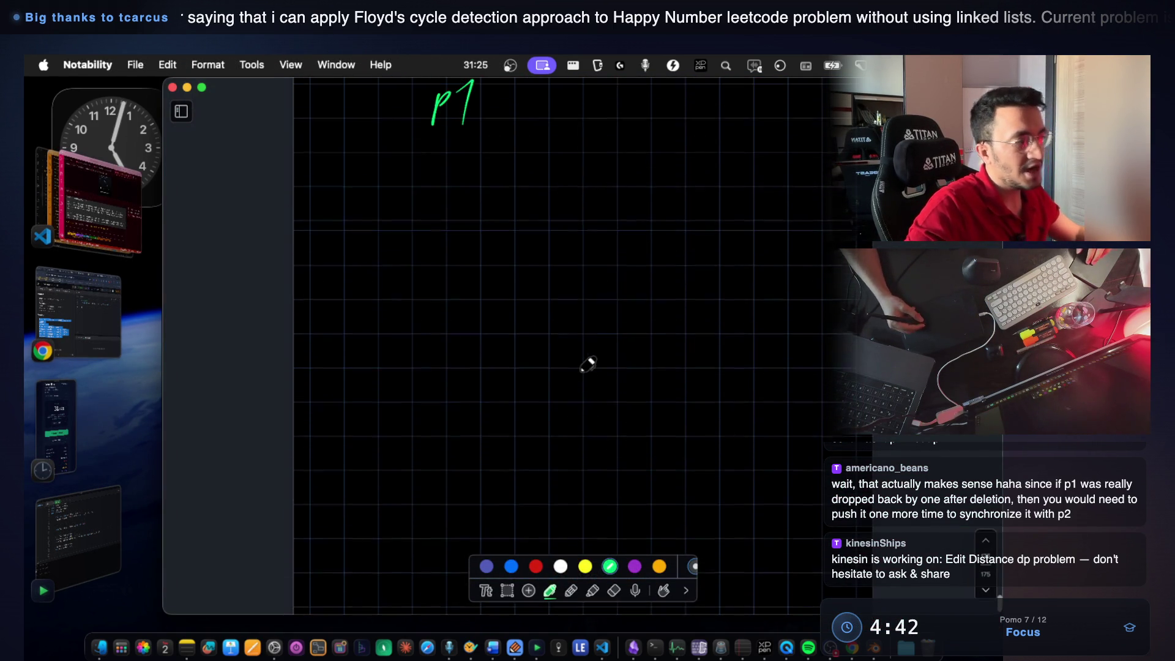
scroll(488, 288, up, 1)
scroll(576, 272, up, 5)
scroll(599, 320, up, 5)
scroll(598, 321, up, 5)
scroll(601, 325, up, 3)
scroll(600, 323, up, 4)
scroll(578, 322, up, 3)
scroll(574, 321, up, 5)
scroll(571, 323, up, 3)
scroll(551, 339, up, 3)
scroll(535, 360, up, 3)
scroll(535, 360, up, 3)
scroll(538, 362, down, 10)
scroll(538, 362, down, 1)
scroll(675, 236, up, 5)
scroll(675, 236, up, 2)
Screenshot the boxed 'write p1' and 'p1--' notes, then switch to Notes With Audio And Video.
key(super+shift+4)
drag(559, 222, 812, 418)
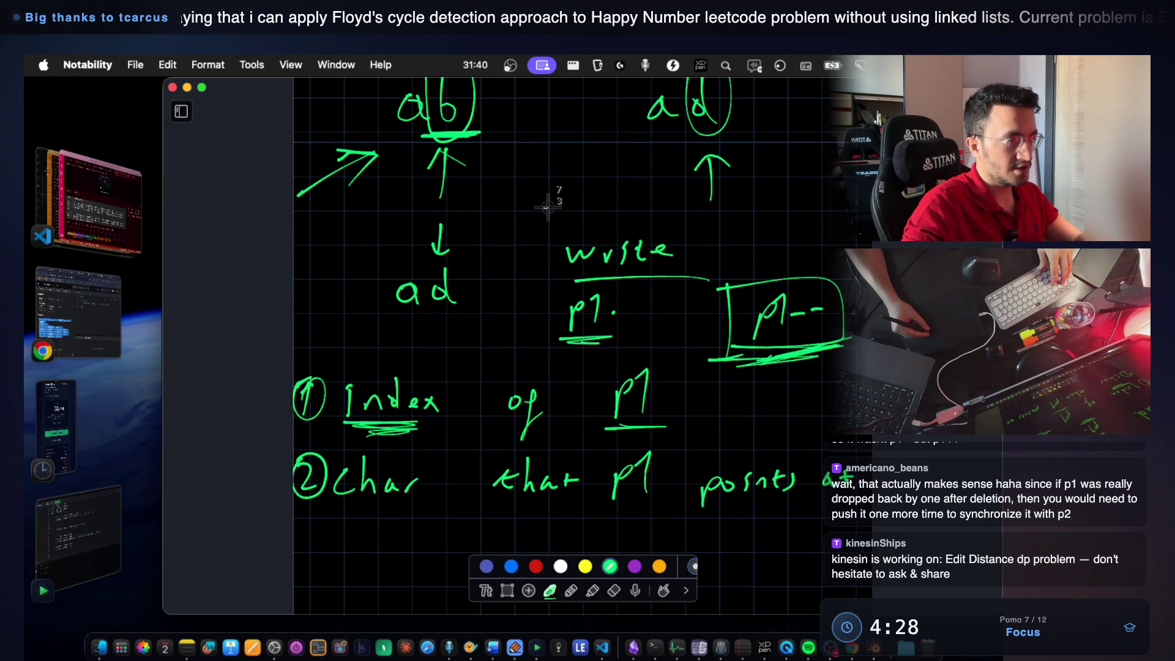
drag(542, 209, 859, 442)
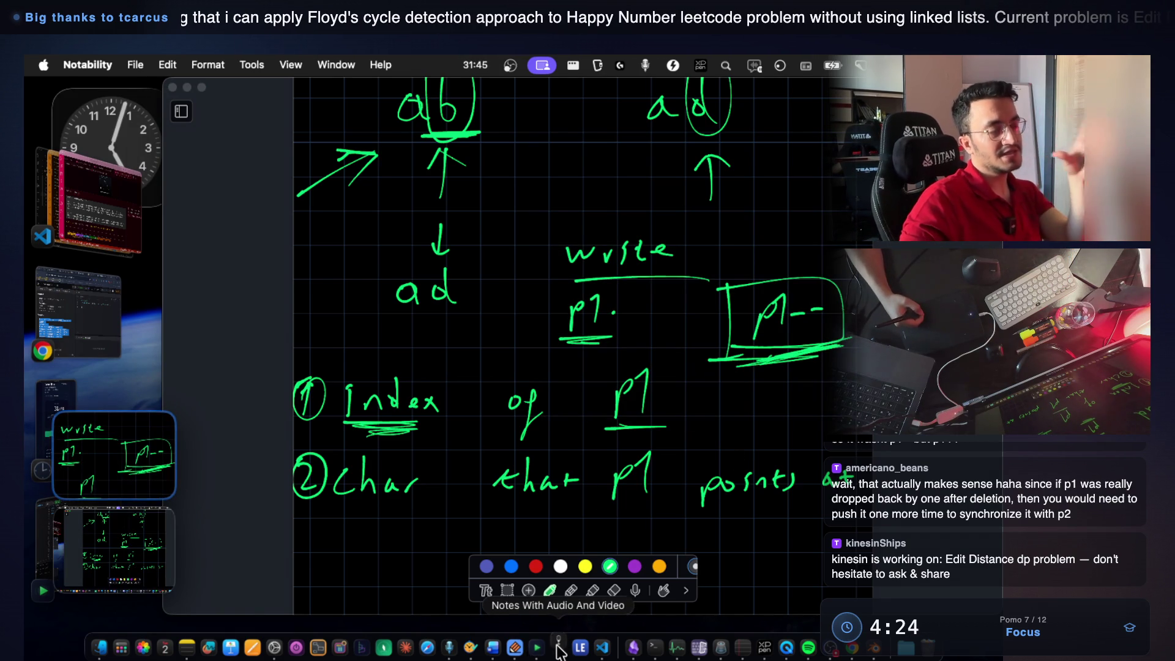
click(559, 650)
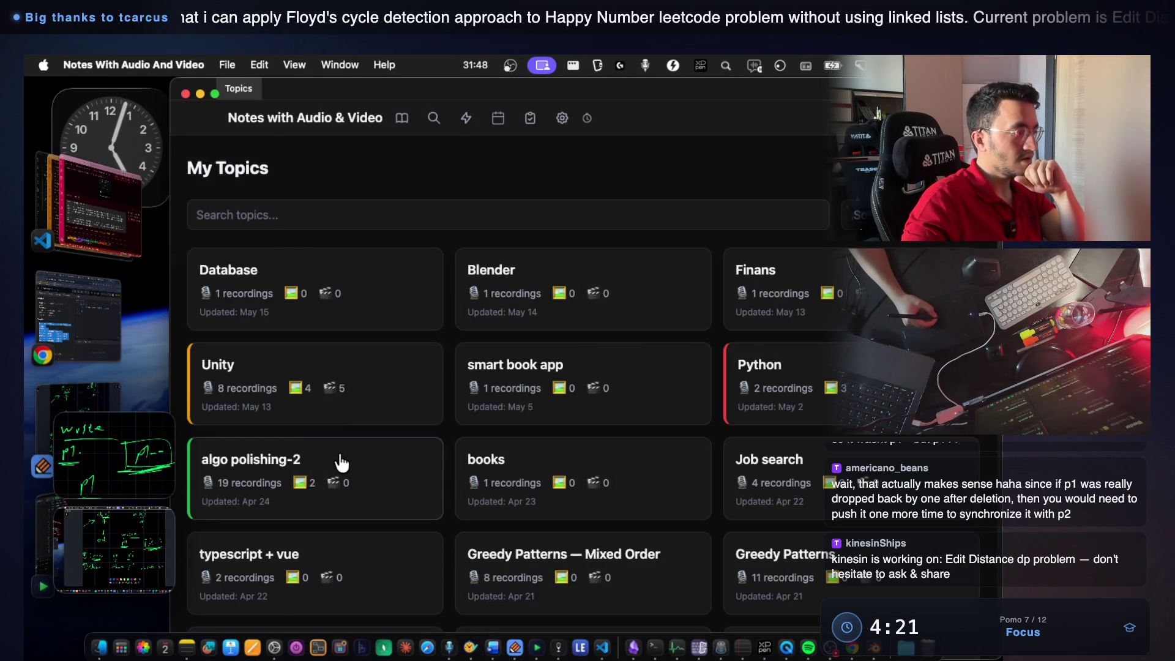
In algo polishing-2, open the 7 days plan note and browse Marks 40 and 41.
click(340, 462)
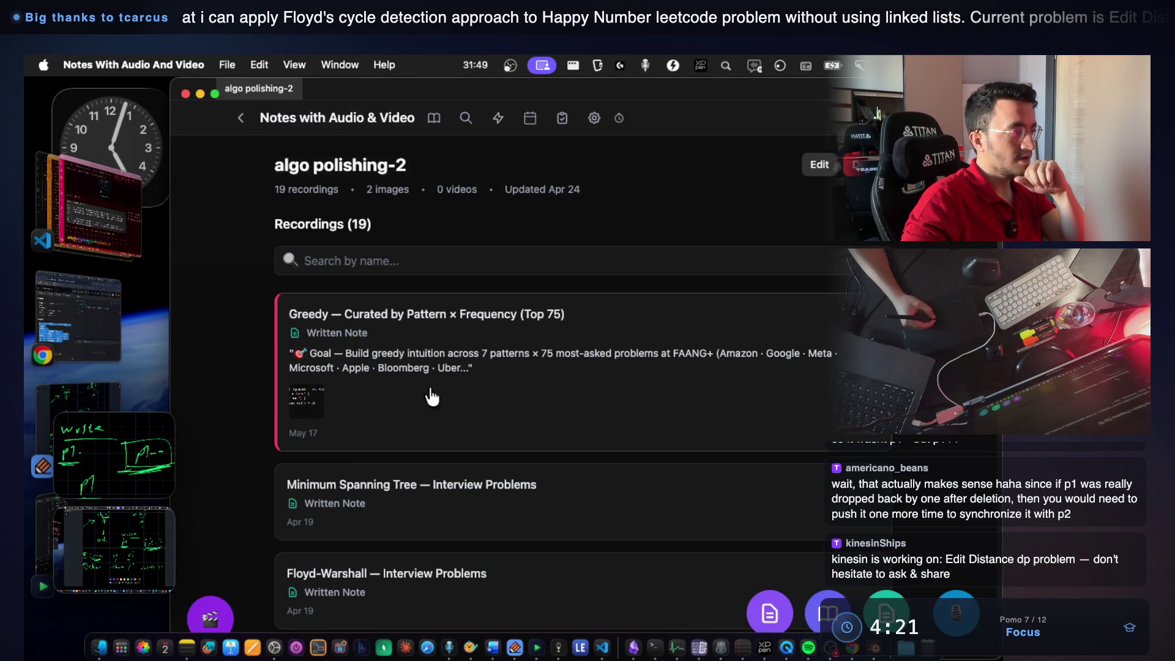
scroll(520, 425, down, 10)
scroll(520, 425, down, 10)
click(467, 495)
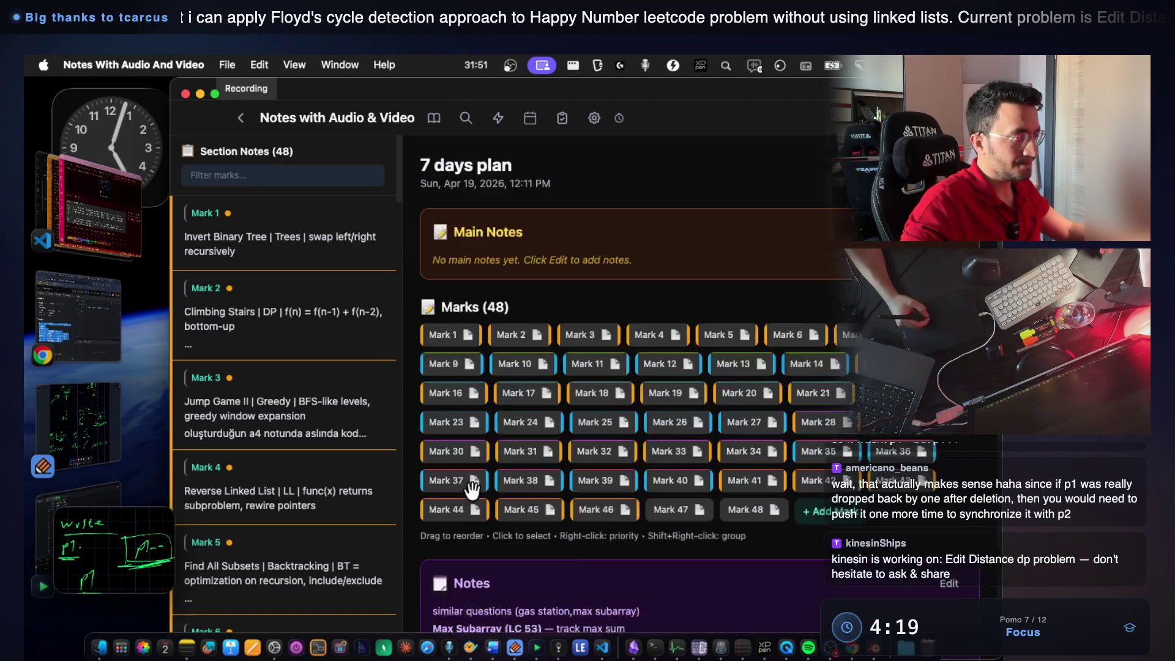
scroll(640, 500, down, 2)
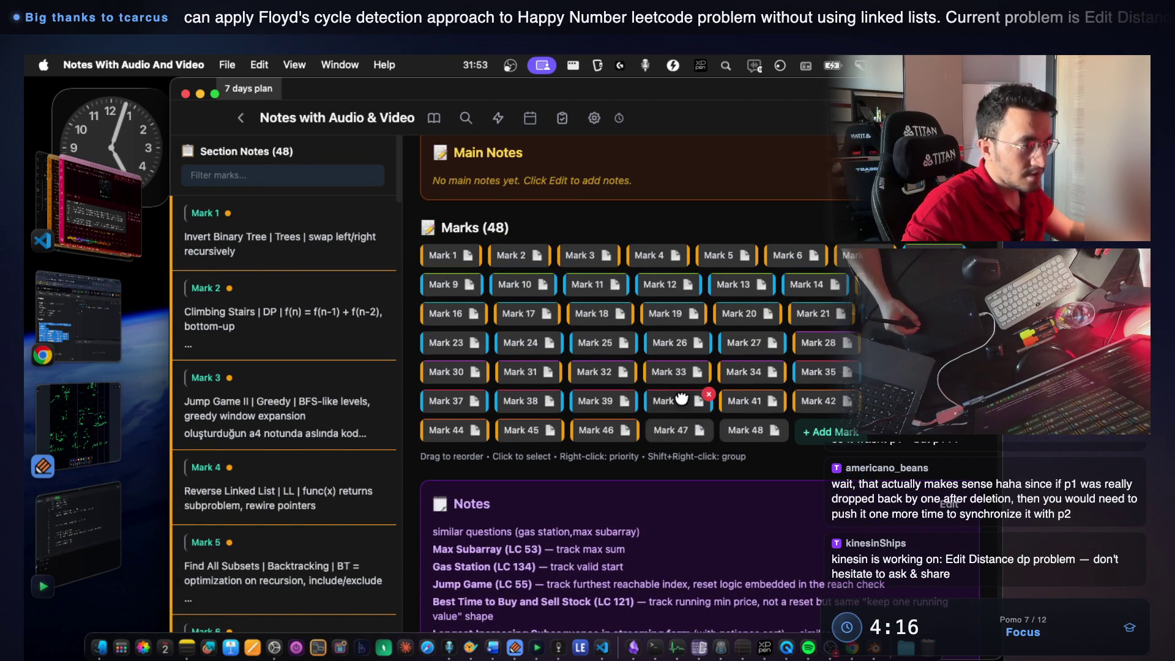
click(687, 401)
click(738, 400)
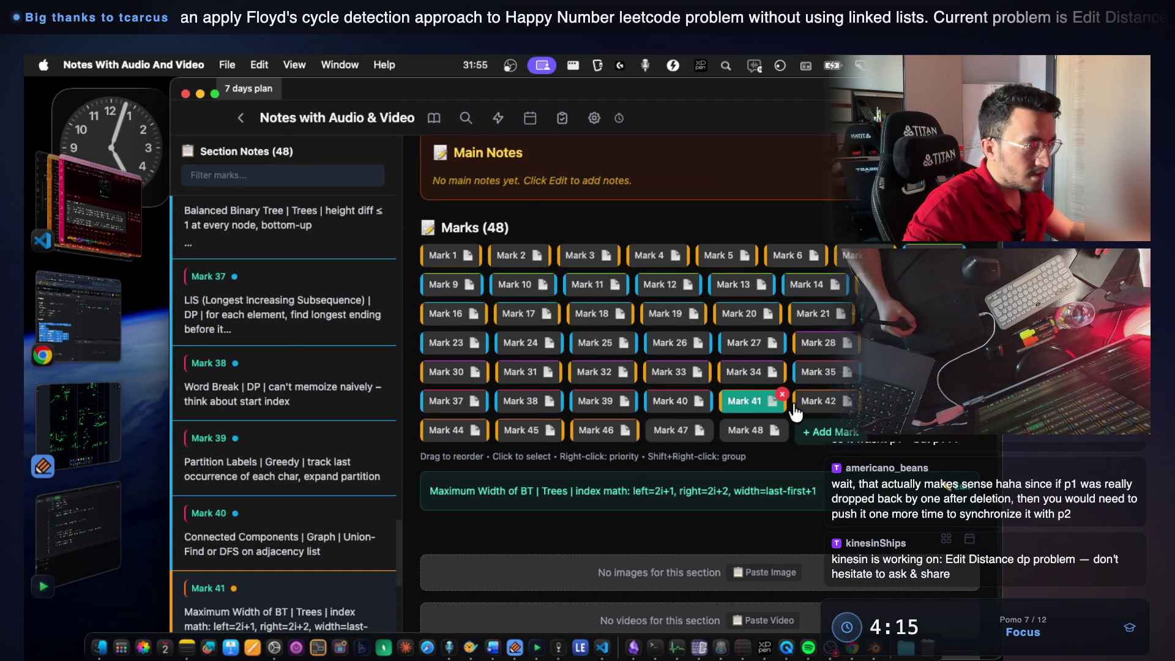
Review the Count Good Nodes and Edit Distance mark images, then return to Notability.
click(816, 400)
click(881, 400)
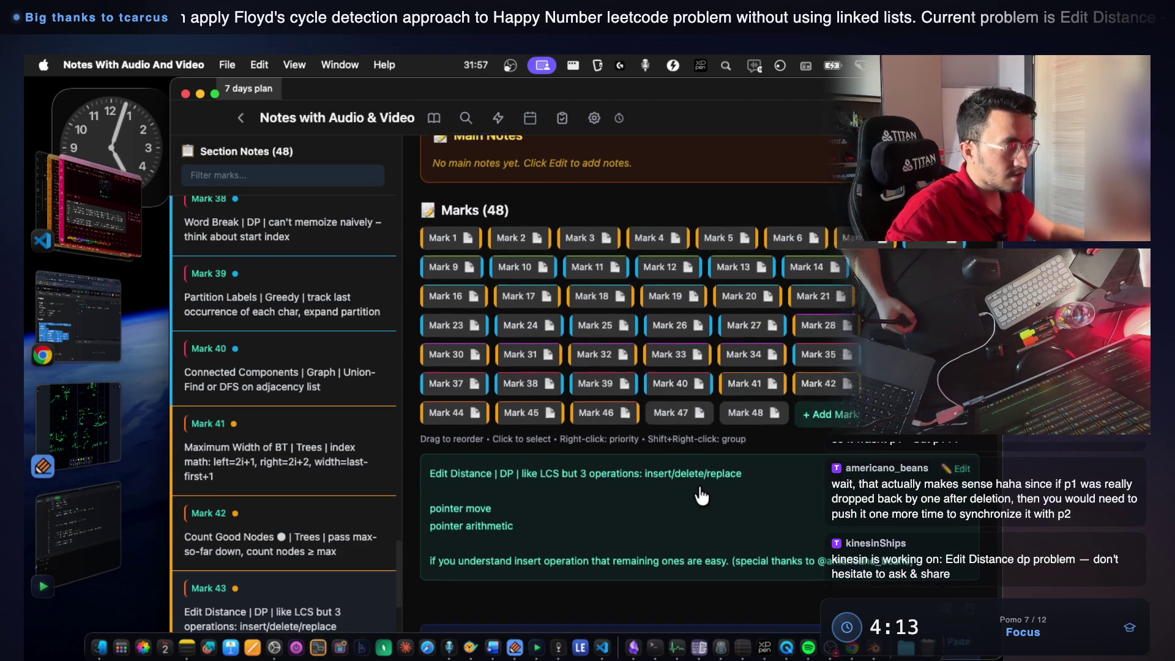
scroll(779, 462, down, 3)
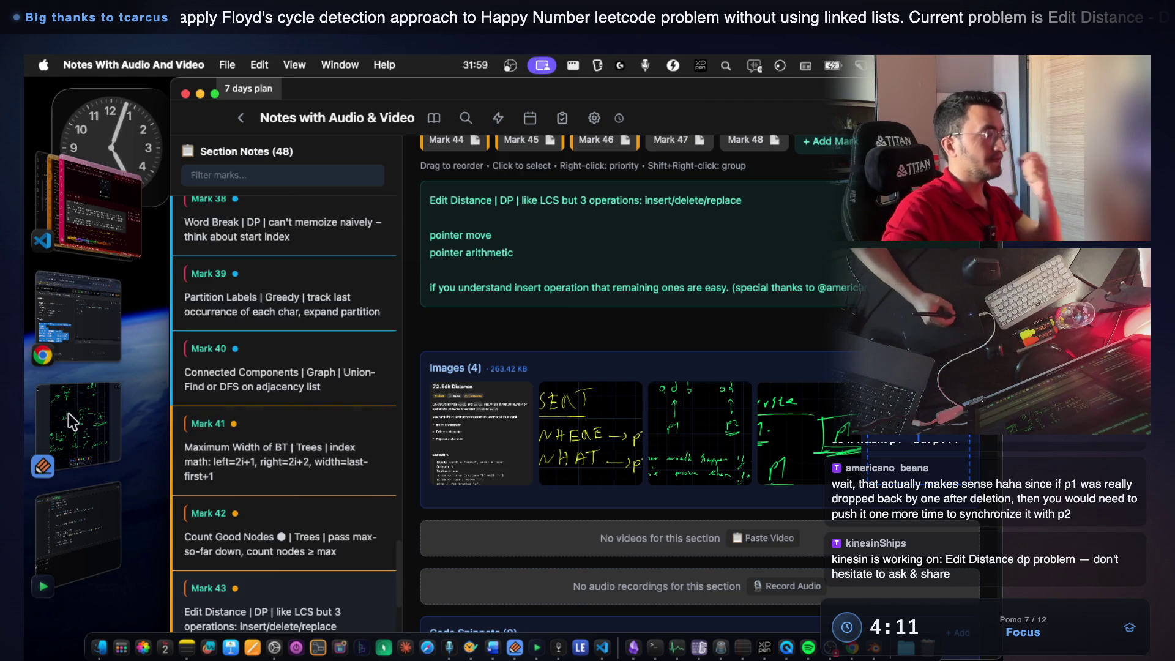
click(77, 422)
scroll(820, 328, down, 1)
scroll(695, 328, down, 3)
scroll(669, 321, up, 3)
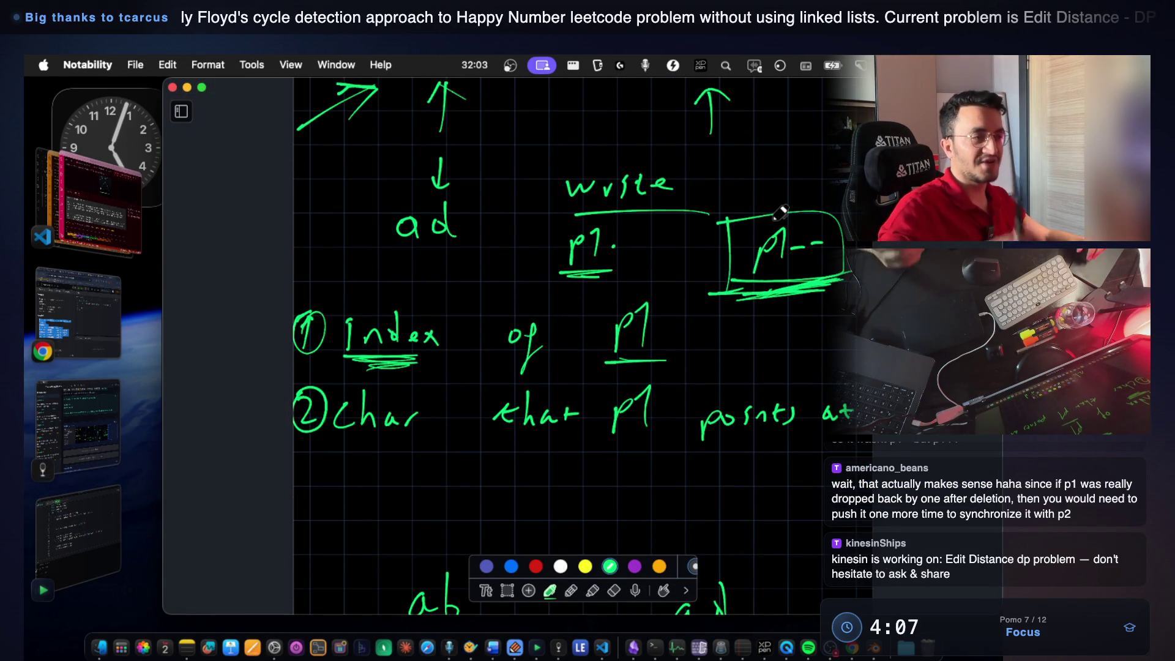
scroll(538, 376, down, 5)
scroll(471, 422, down, 3)
scroll(471, 421, down, 1)
Write p2++ under p1, circle p1 with a curved arrow above, then switch to VS Code.
drag(409, 395, 451, 401)
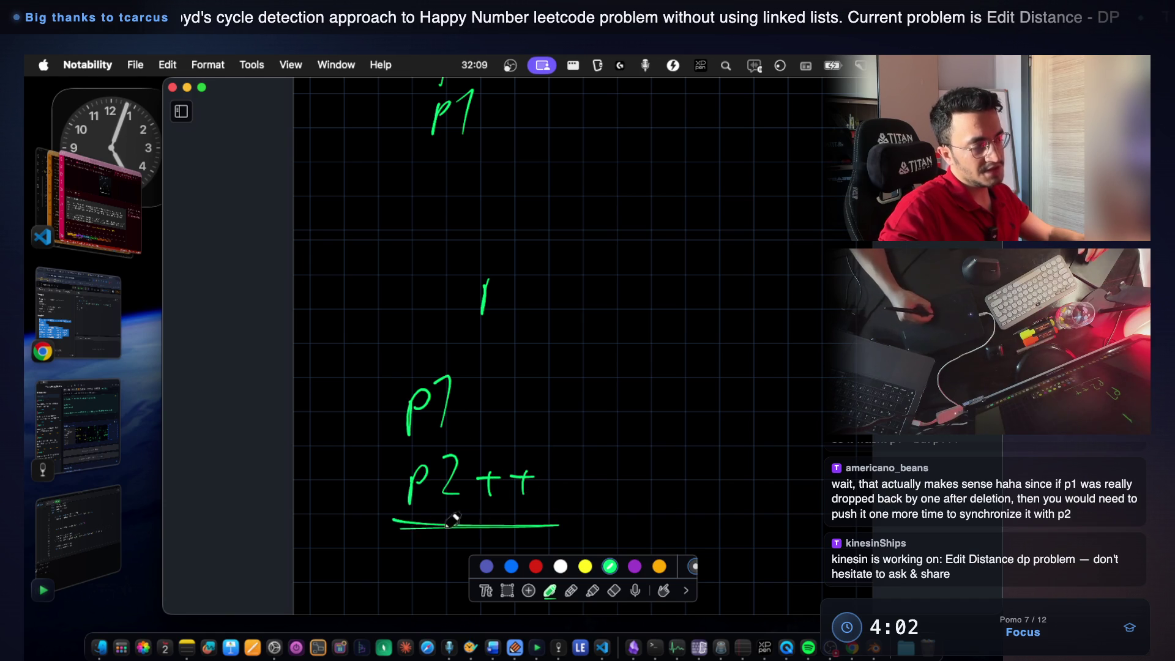
drag(442, 352, 452, 432)
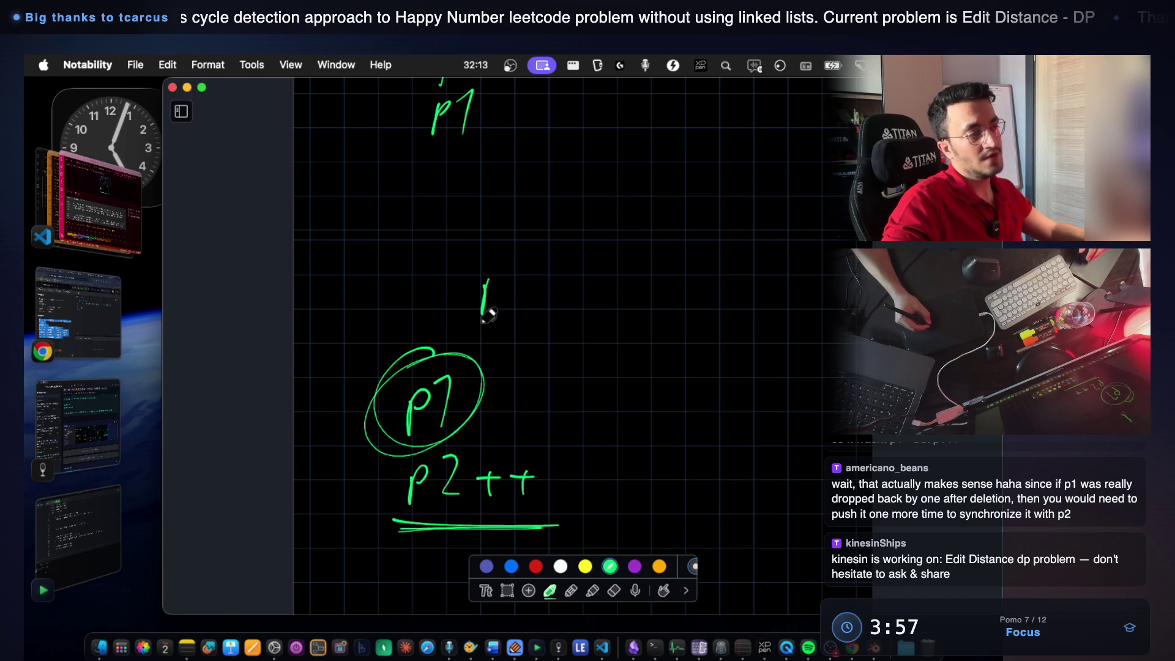
drag(411, 248, 419, 278)
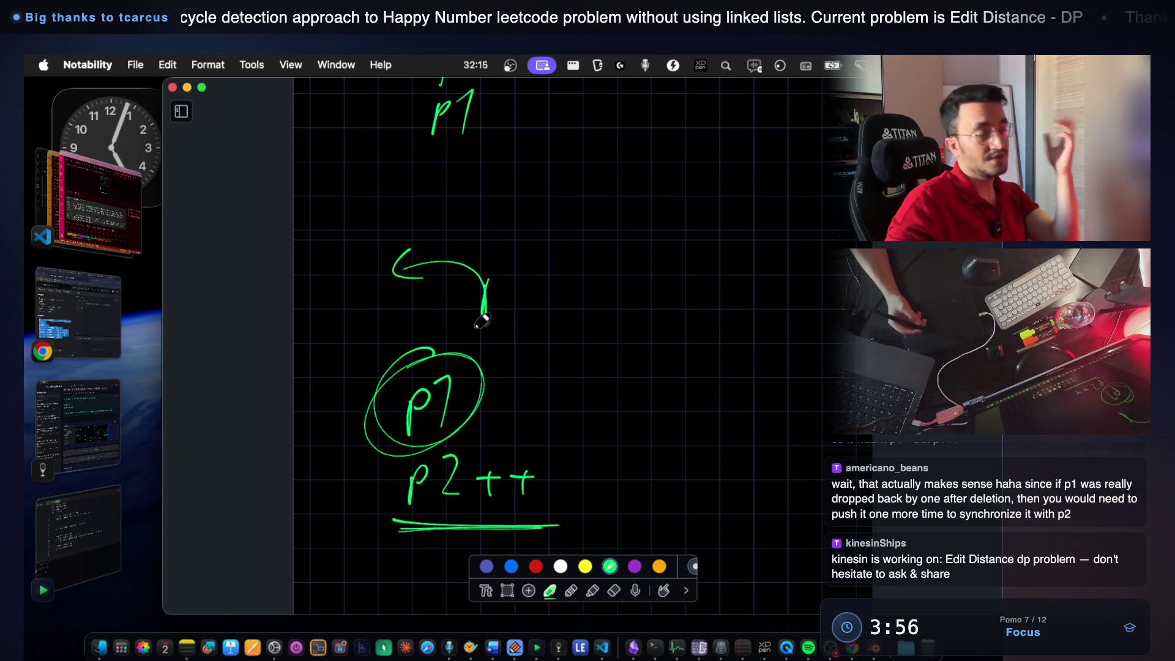
key(super+Tab)
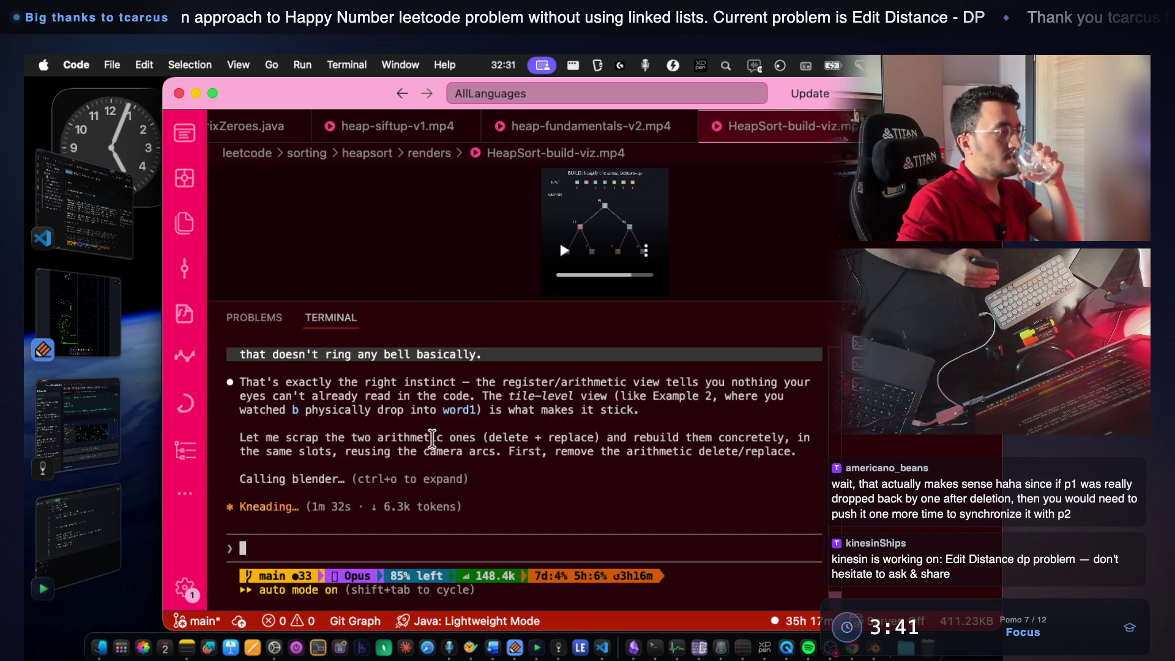
scroll(431, 441, up, 2)
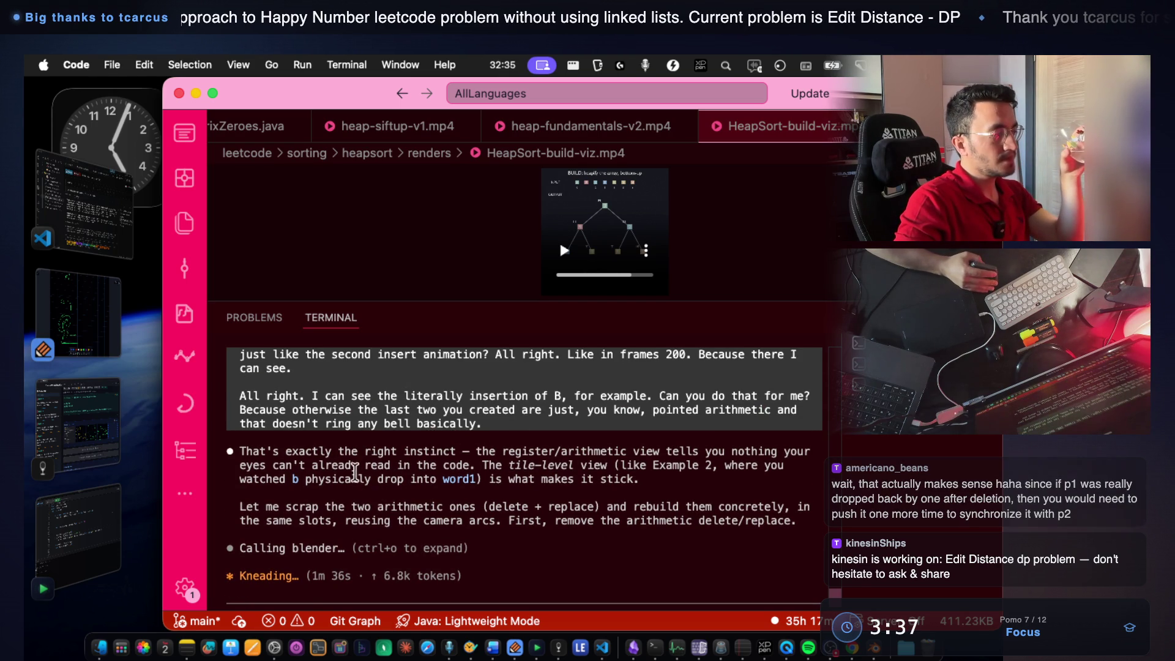
drag(364, 451, 791, 451)
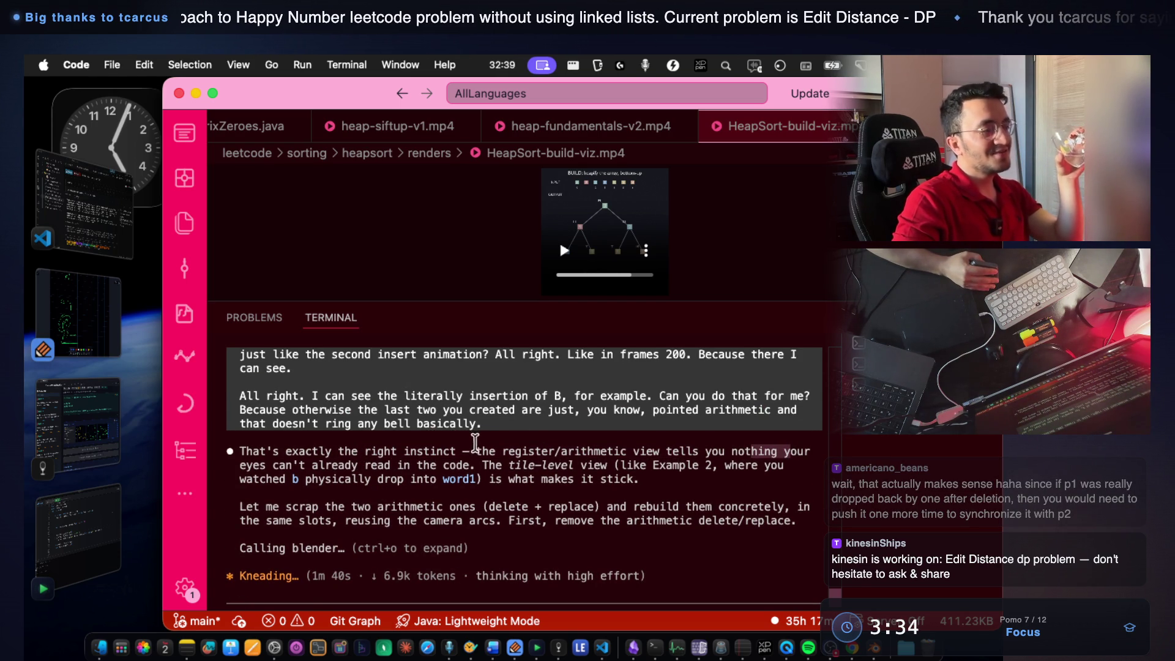
drag(474, 444, 641, 443)
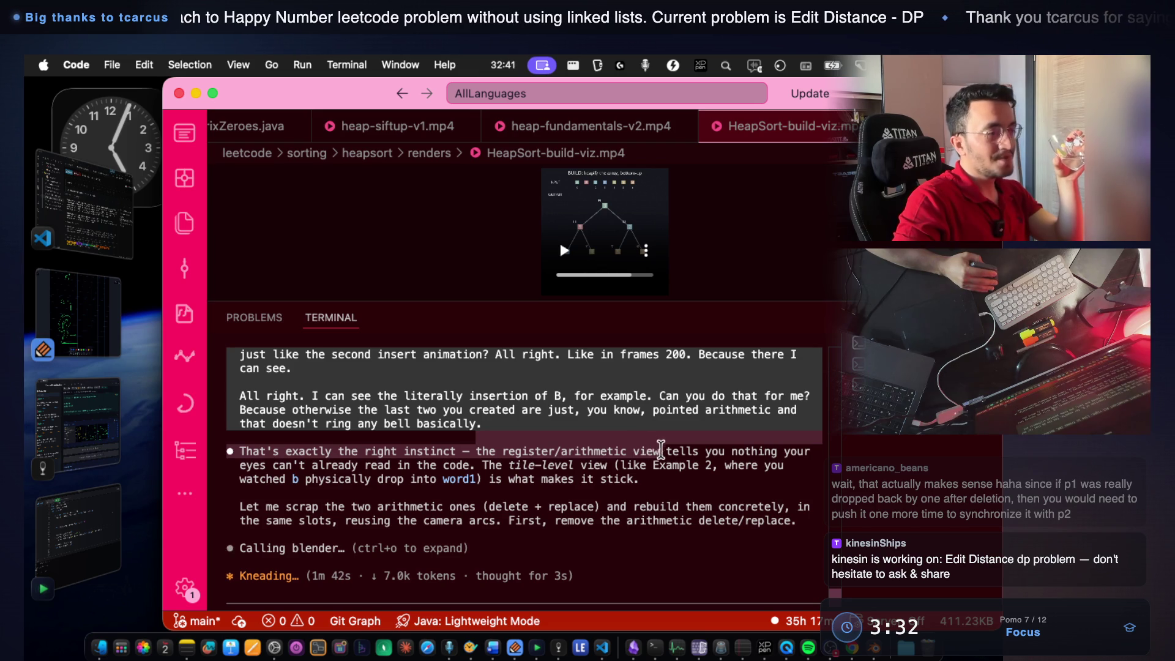
drag(274, 466, 348, 465)
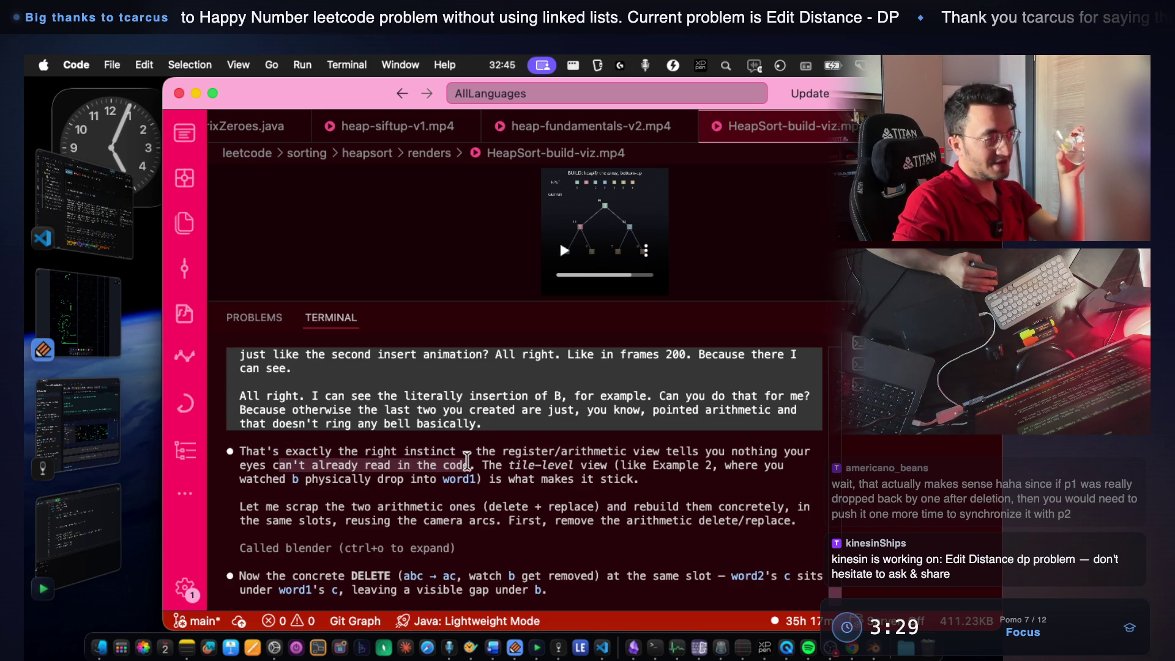
drag(496, 465, 552, 466)
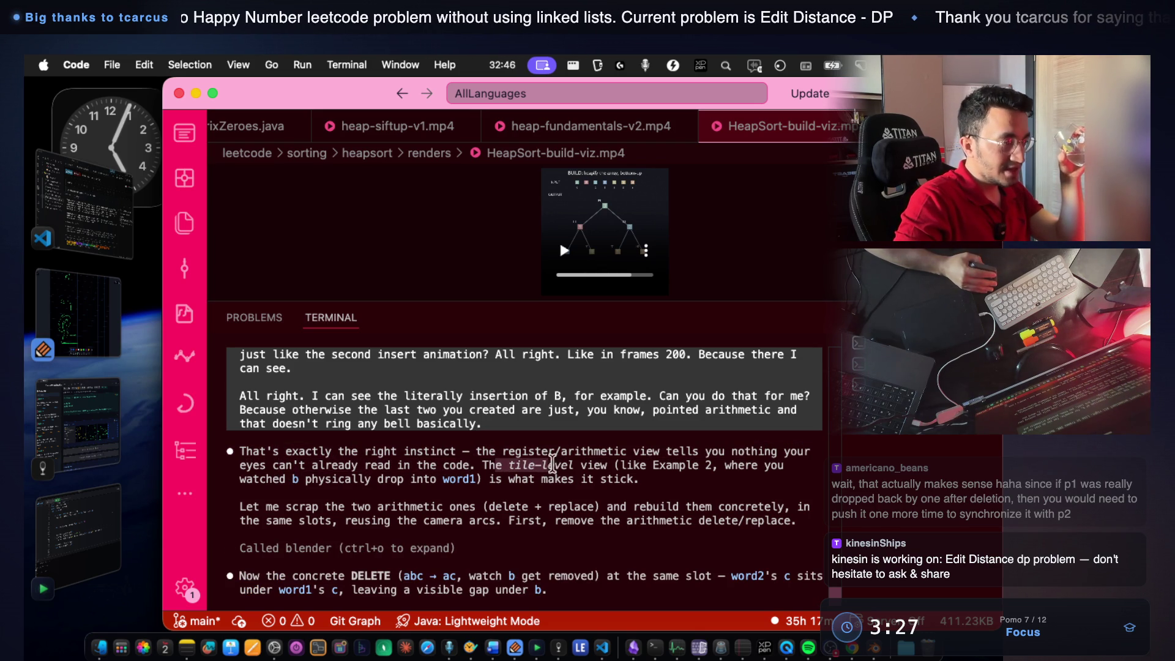
click(613, 465)
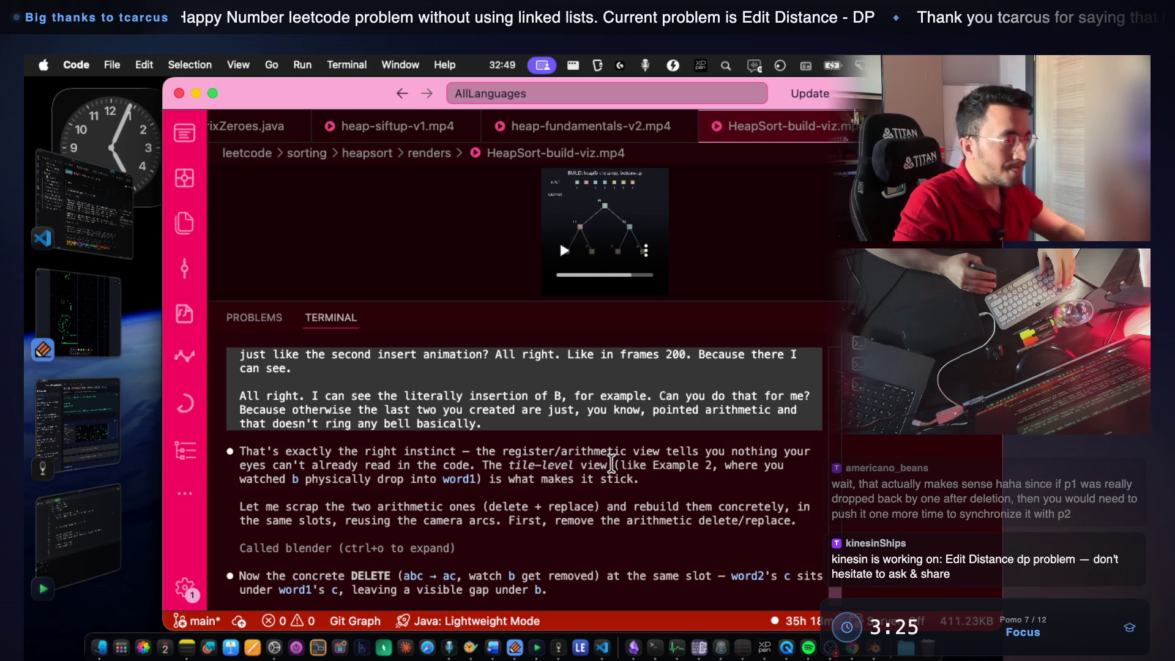
drag(612, 465, 535, 459)
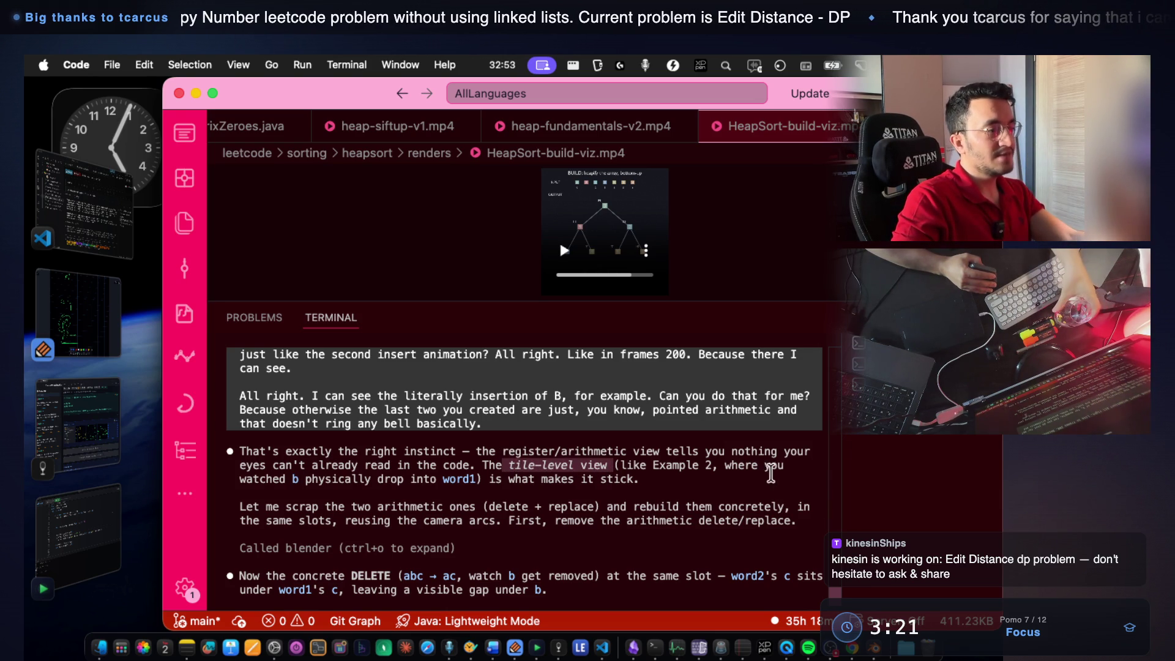
drag(369, 493, 404, 484)
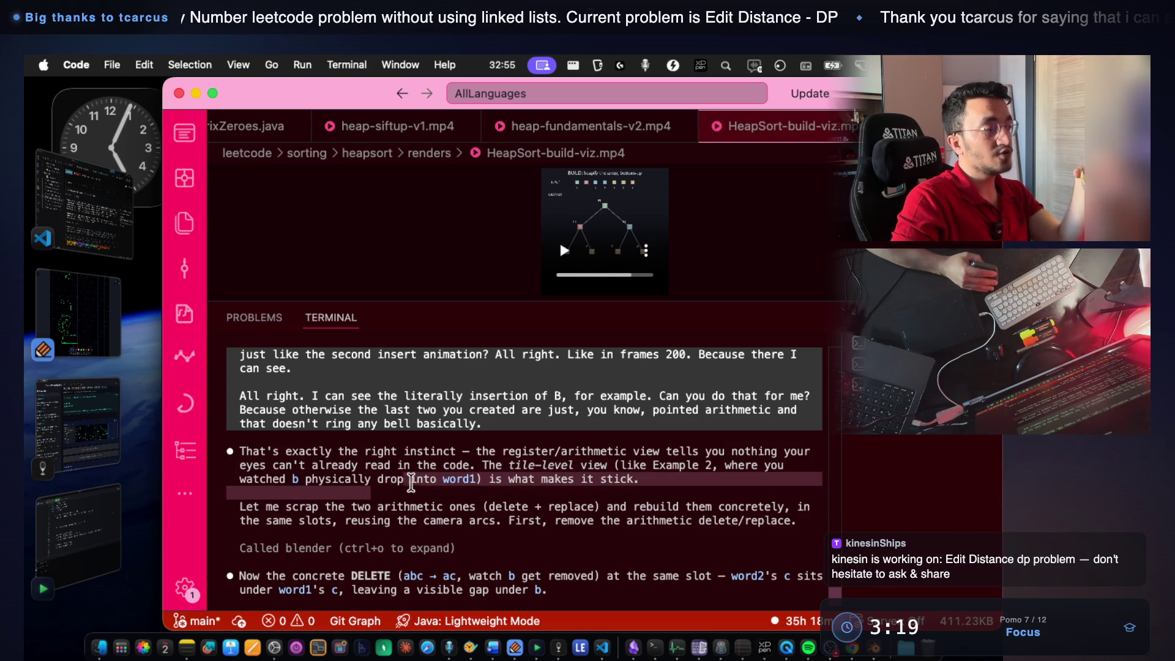
click(493, 478)
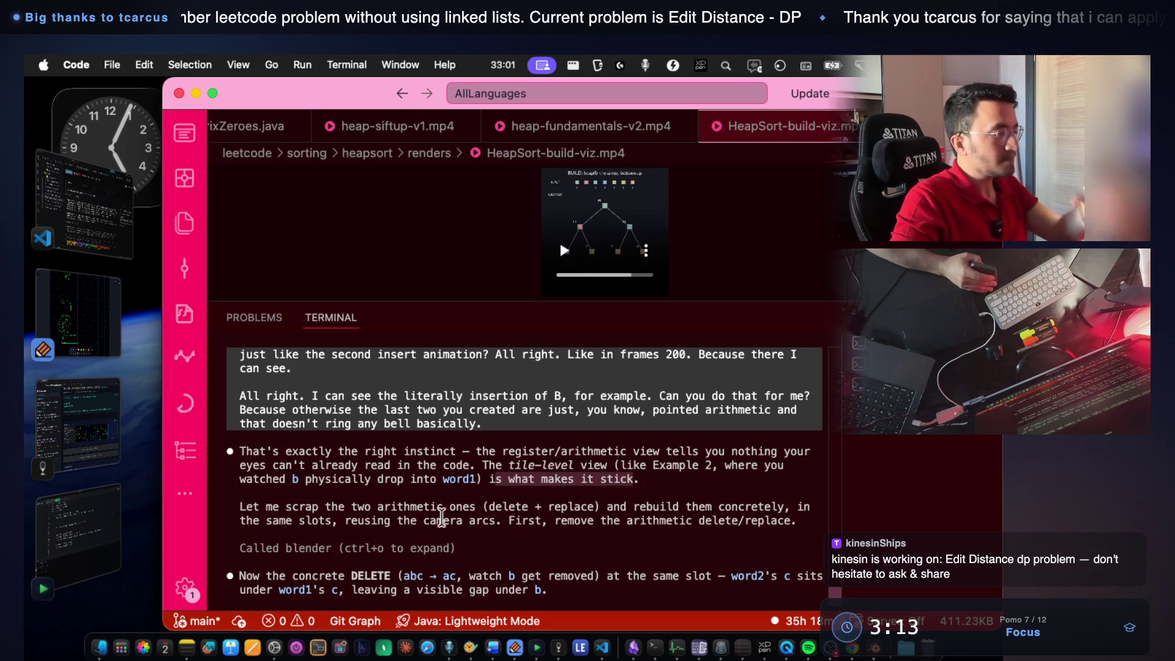
scroll(419, 522, down, 2)
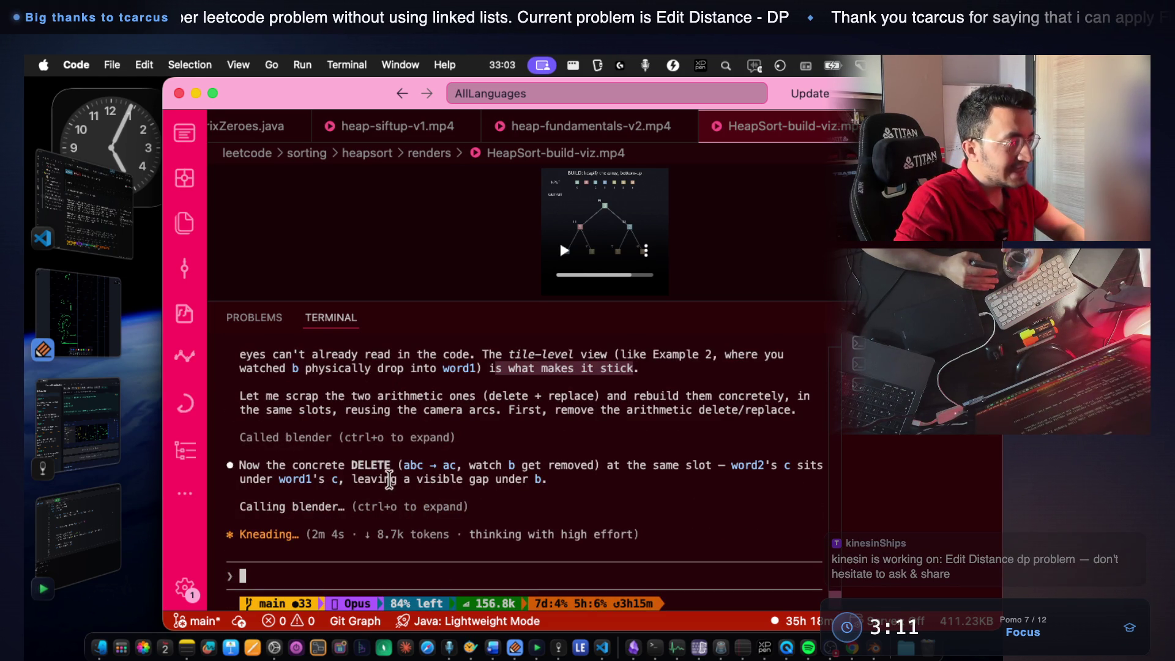
drag(461, 465, 794, 469)
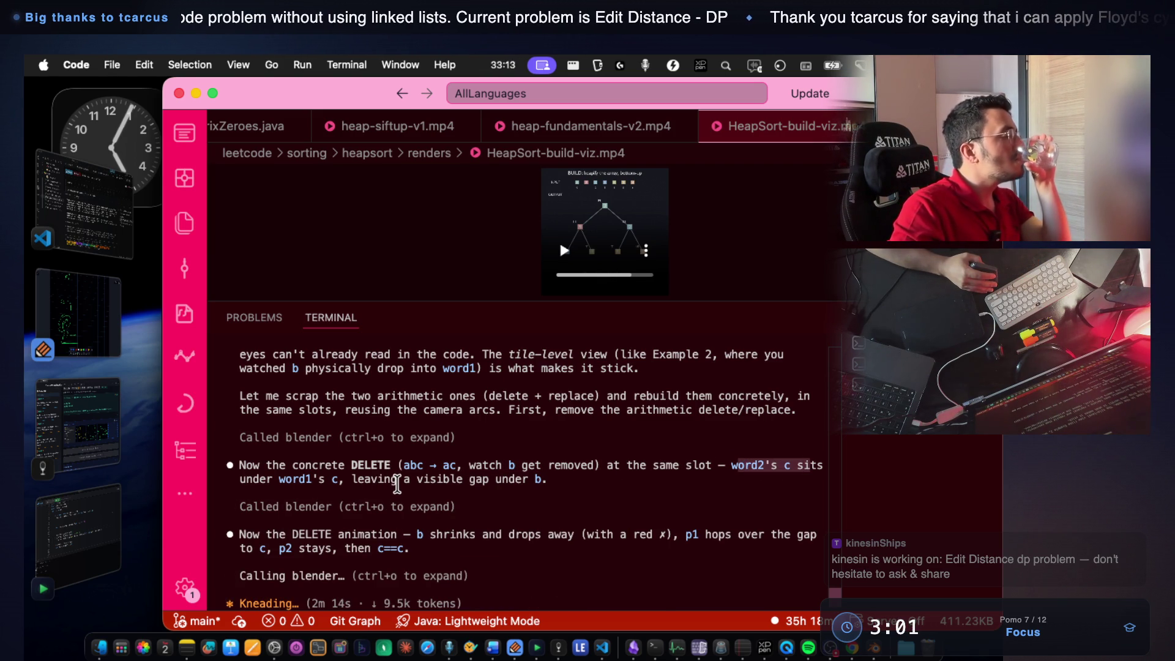
scroll(390, 495, down, 2)
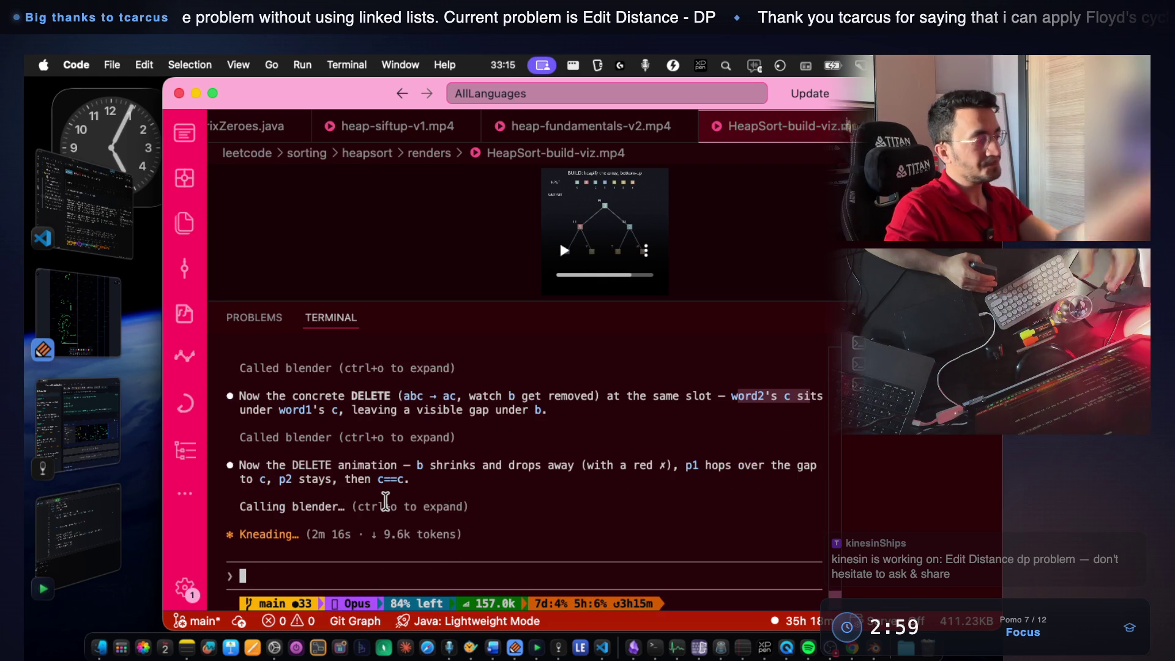
drag(282, 459, 555, 466)
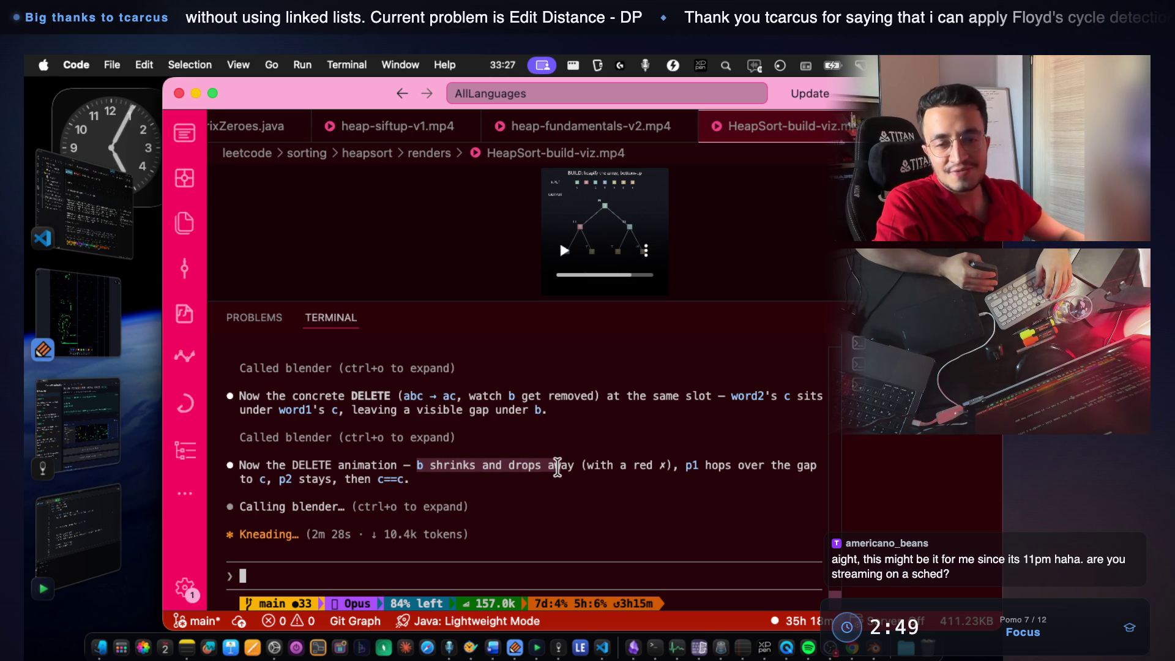
drag(558, 472, 574, 466)
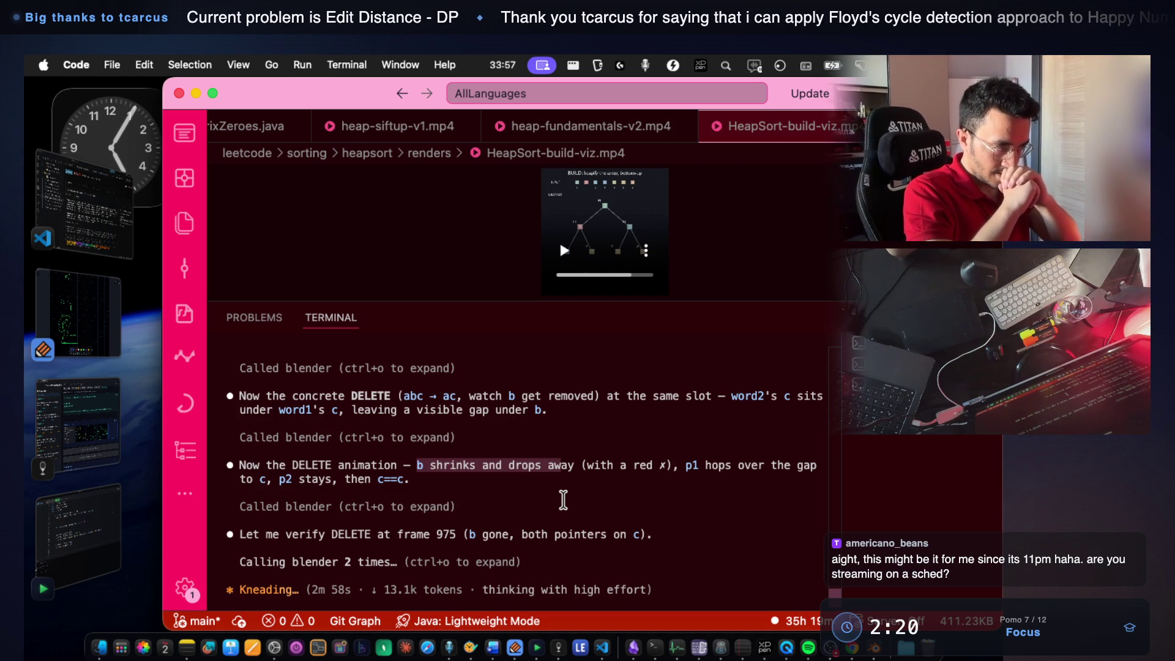
key(super+grave)
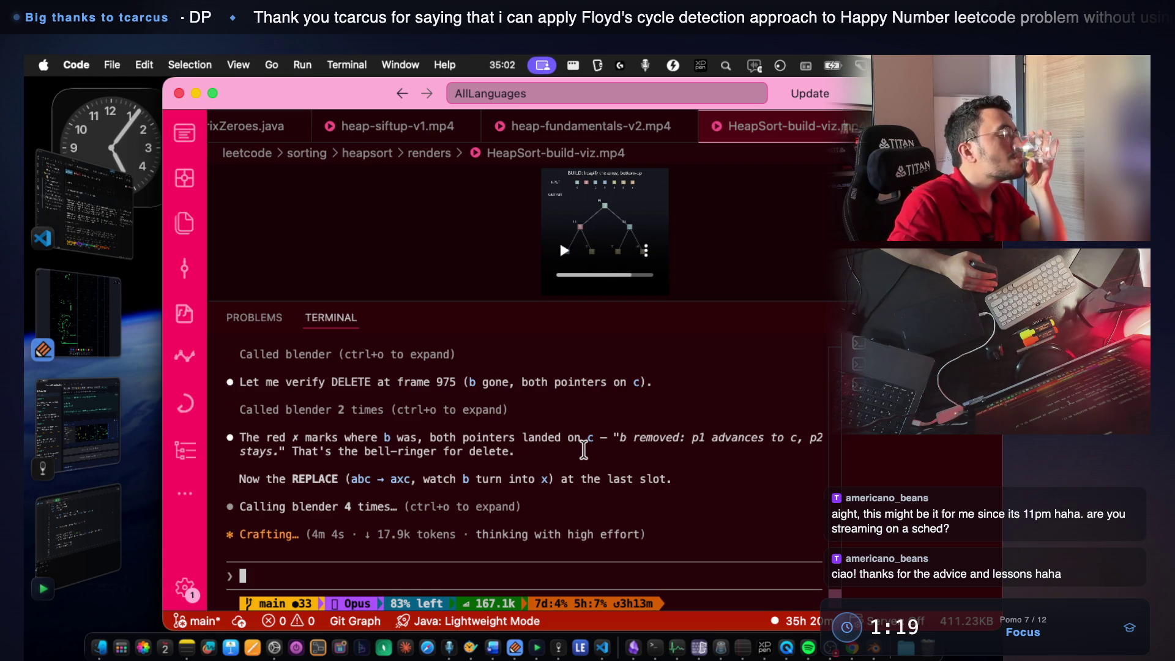
scroll(583, 450, up, 1)
scroll(583, 450, up, 2)
scroll(583, 450, up, 5)
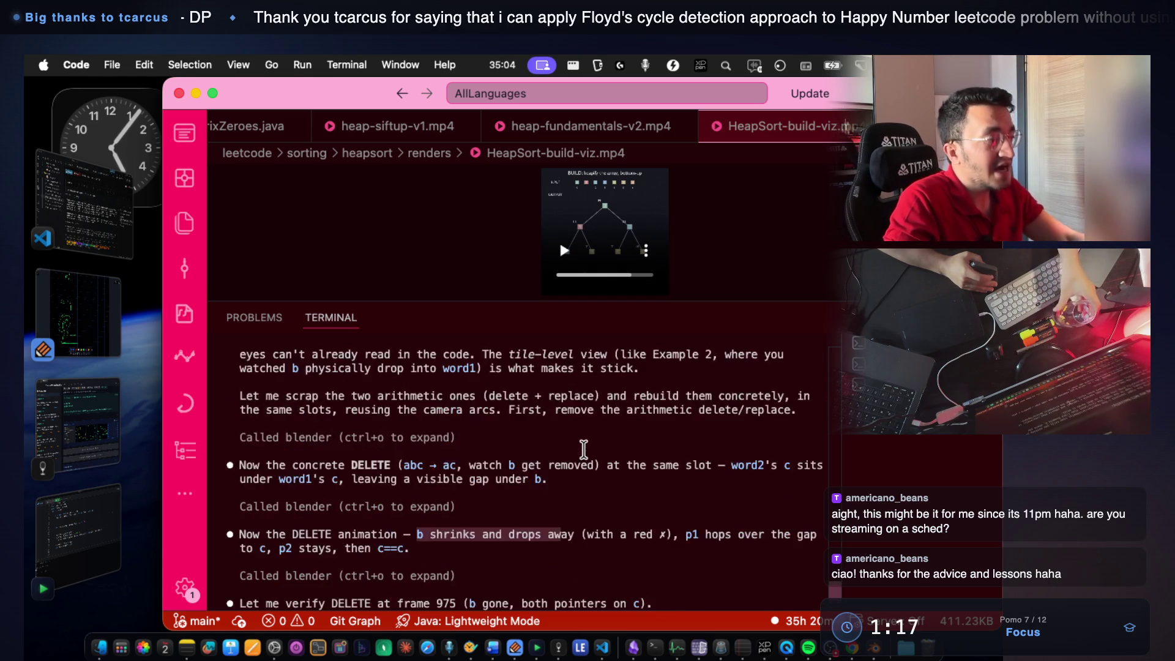
scroll(583, 450, up, 3)
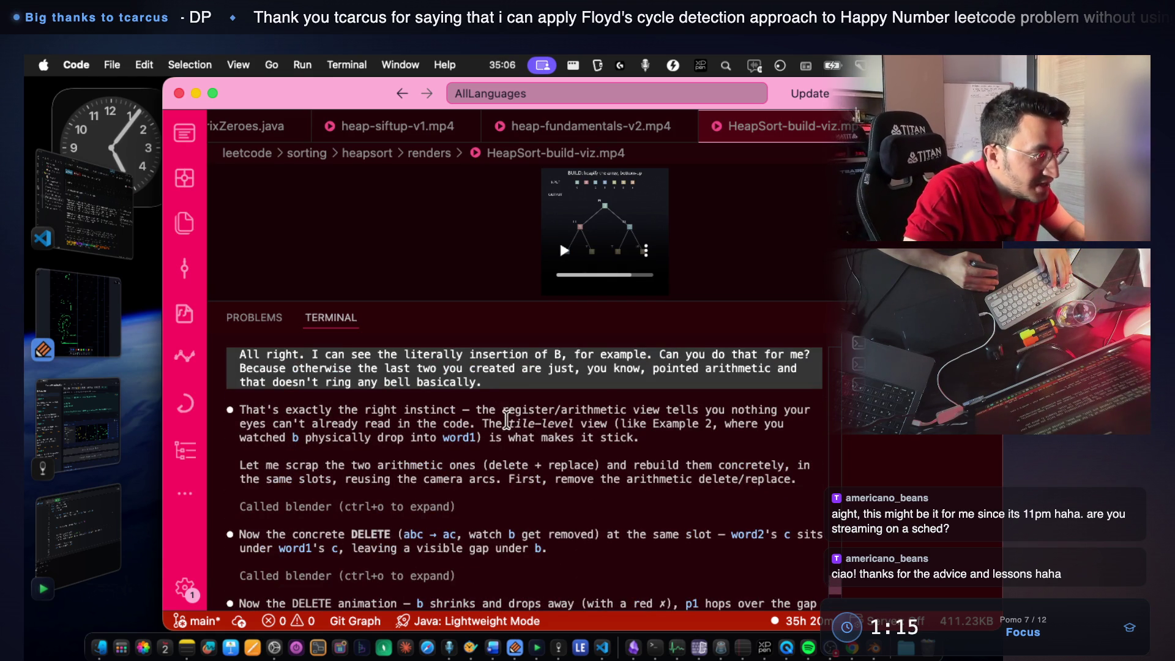
Copy 'tile-level view' from the assistant summary into the Word notes.
drag(506, 420, 607, 424)
key(super+c)
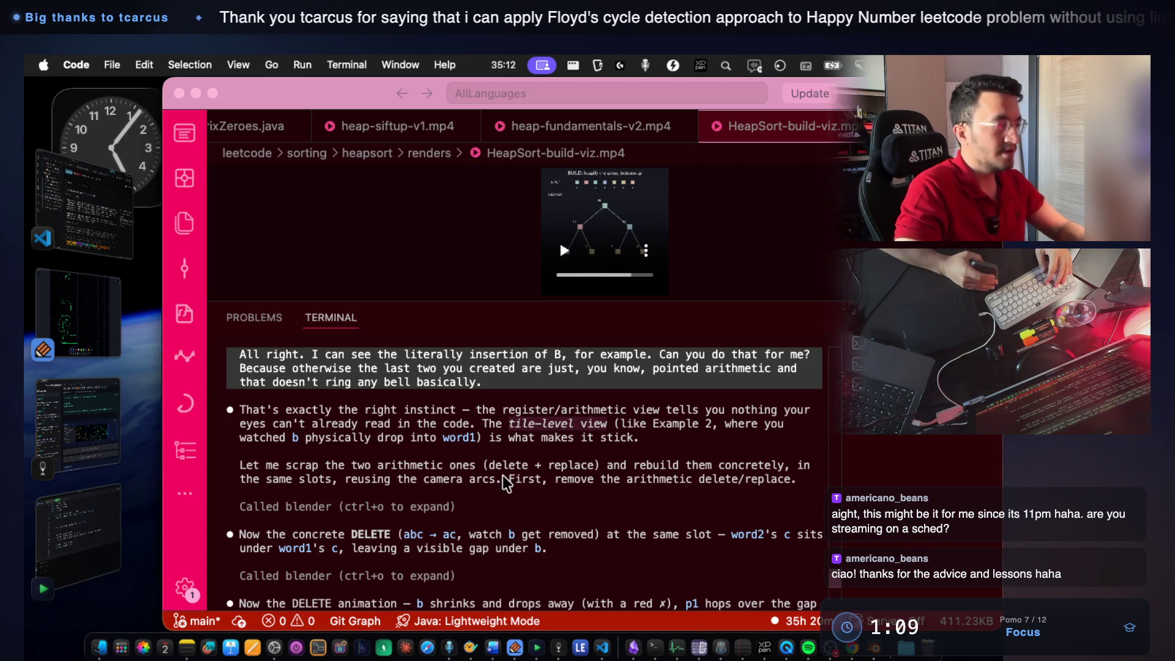
key(super+Tab)
scroll(533, 490, down, 2)
scroll(533, 491, down, 1)
key(super+v)
key(super+Tab)
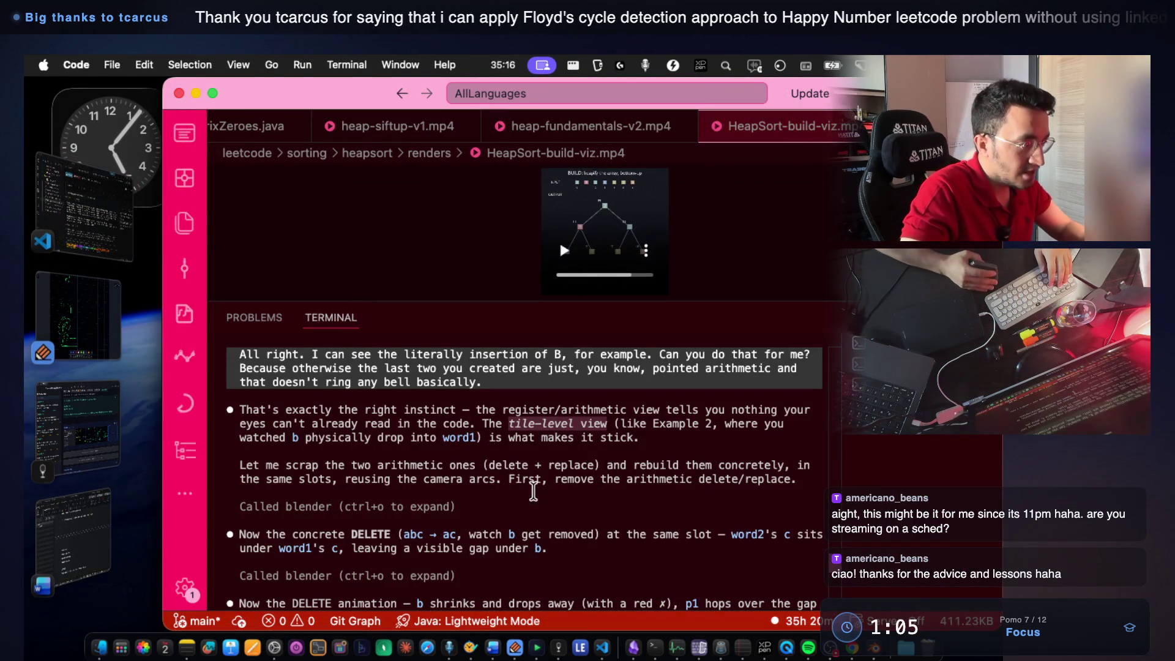
Append 'is what makes it stick' to the Word note, then switch to Blender.
drag(489, 437, 635, 438)
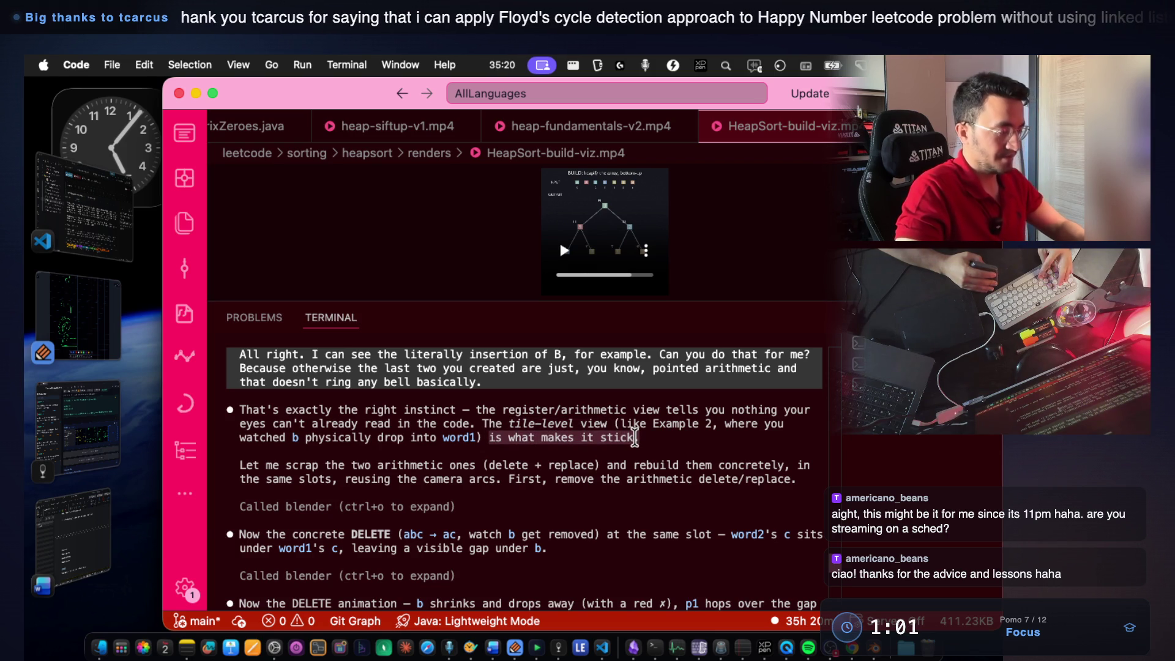
key(super+Tab)
text(is what makes it stick.)
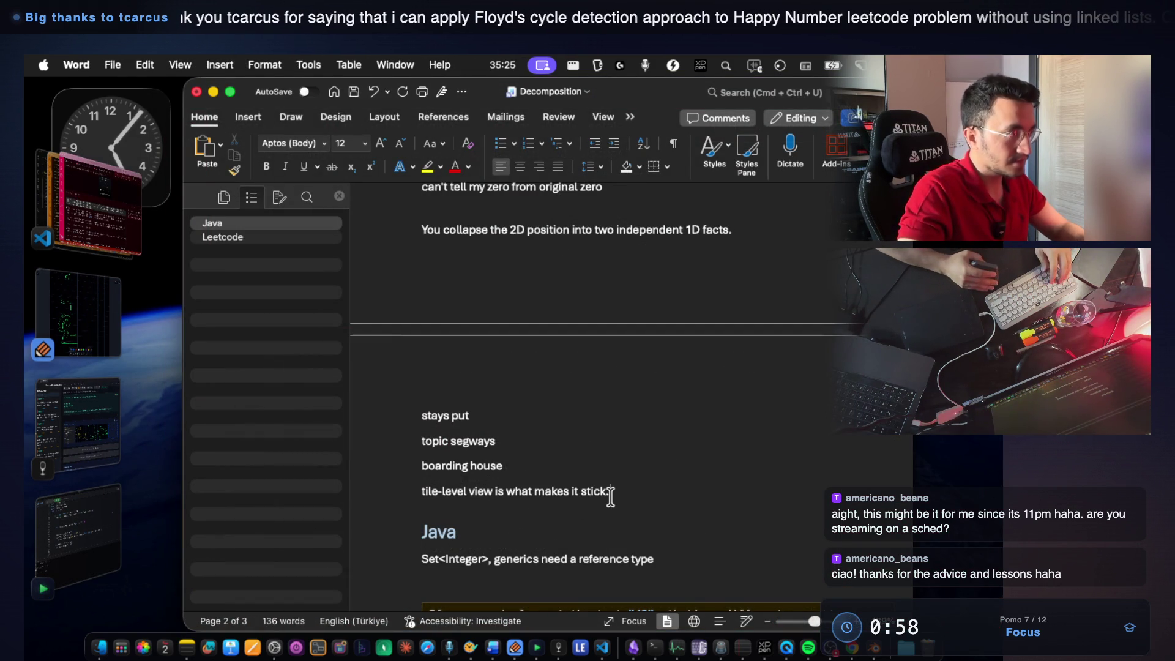
key(super+Tab)
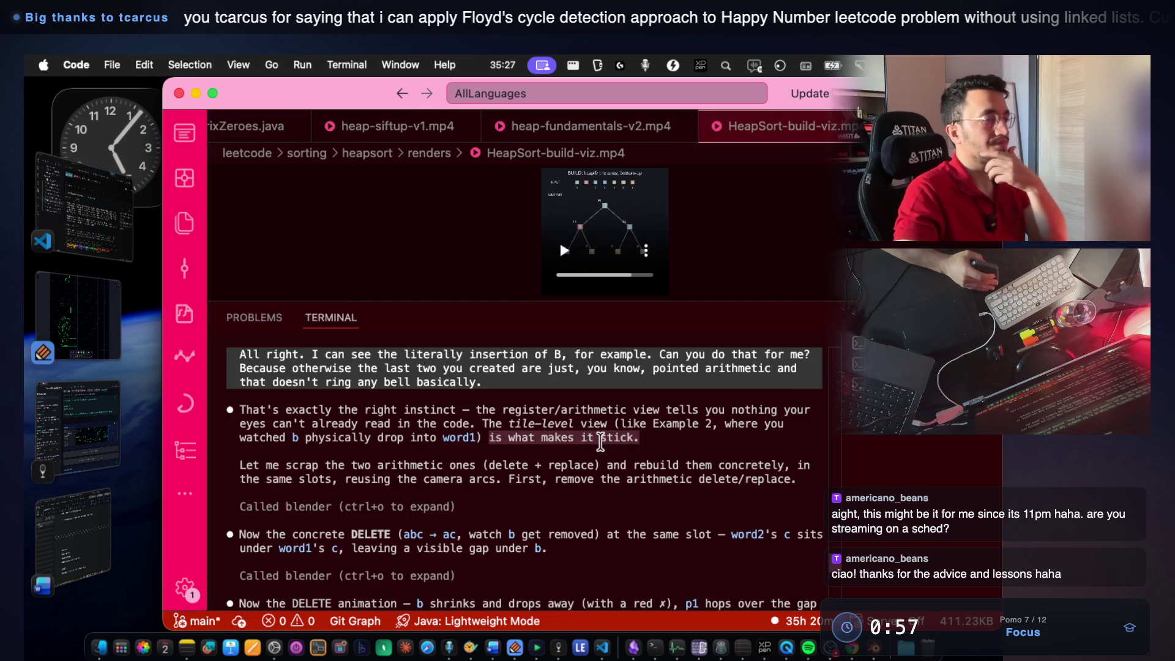
scroll(591, 450, down, 10)
scroll(592, 450, down, 5)
scroll(592, 450, down, 5)
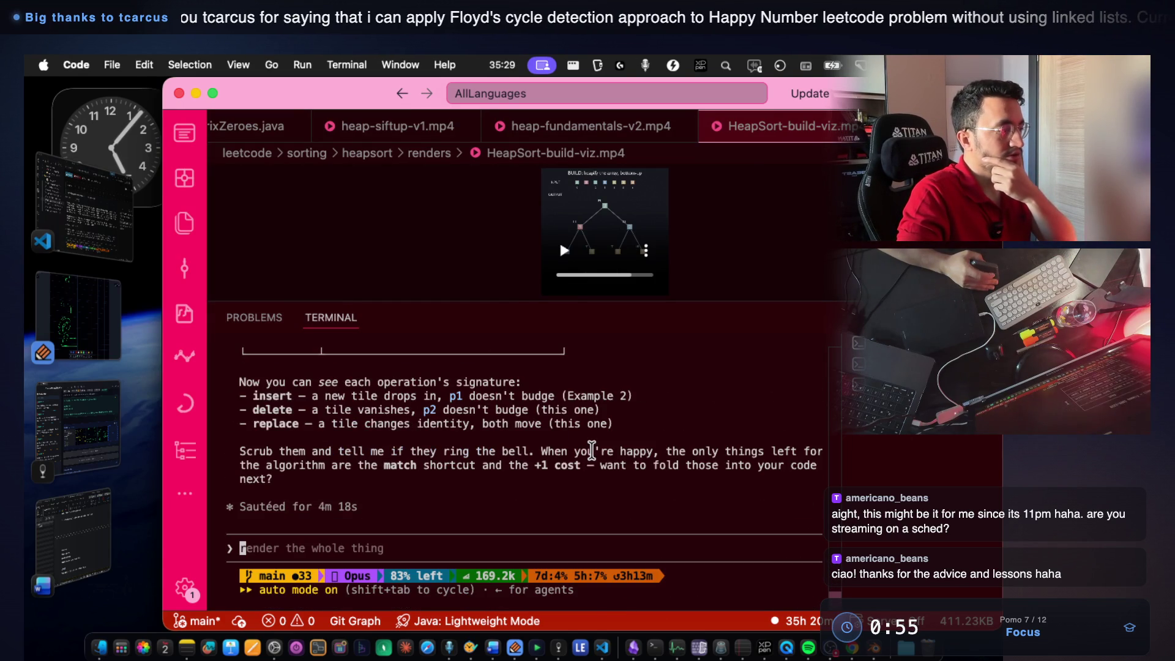
key(super+Tab)
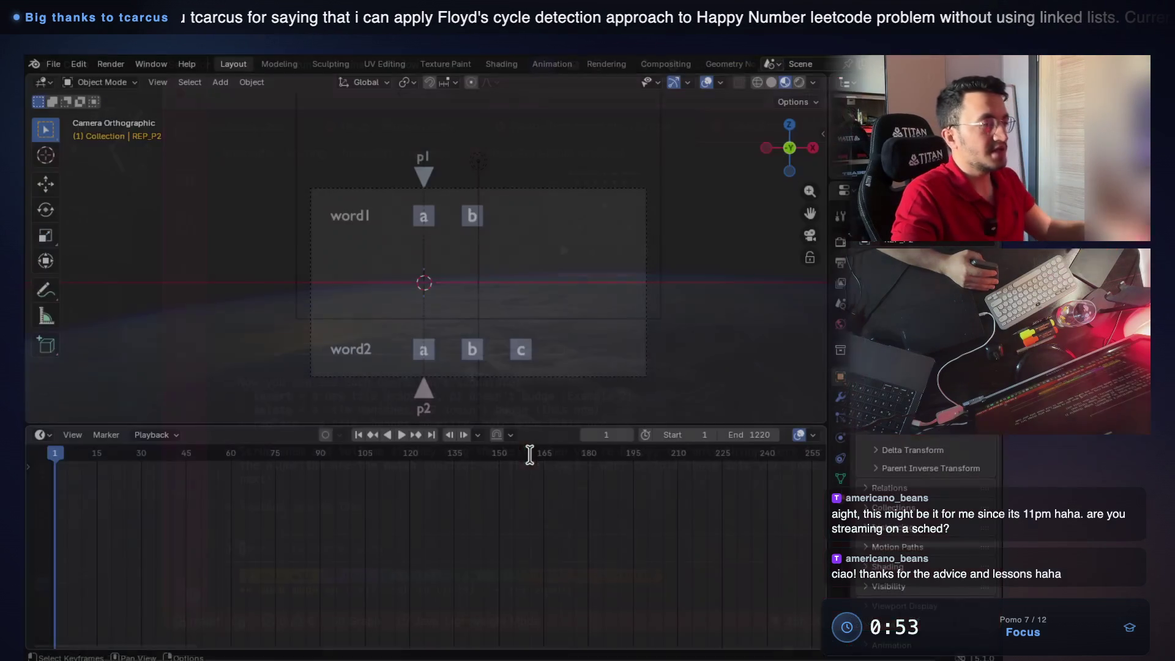
Scrub the timeline from frame 1 to about 922, reaching the 'b != c, delete b' step.
drag(590, 434, 658, 442)
mouse_move(977, 454)
mouse_down()
mouse_move(753, 432)
mouse_move(827, 432)
mouse_move(792, 416)
mouse_up()
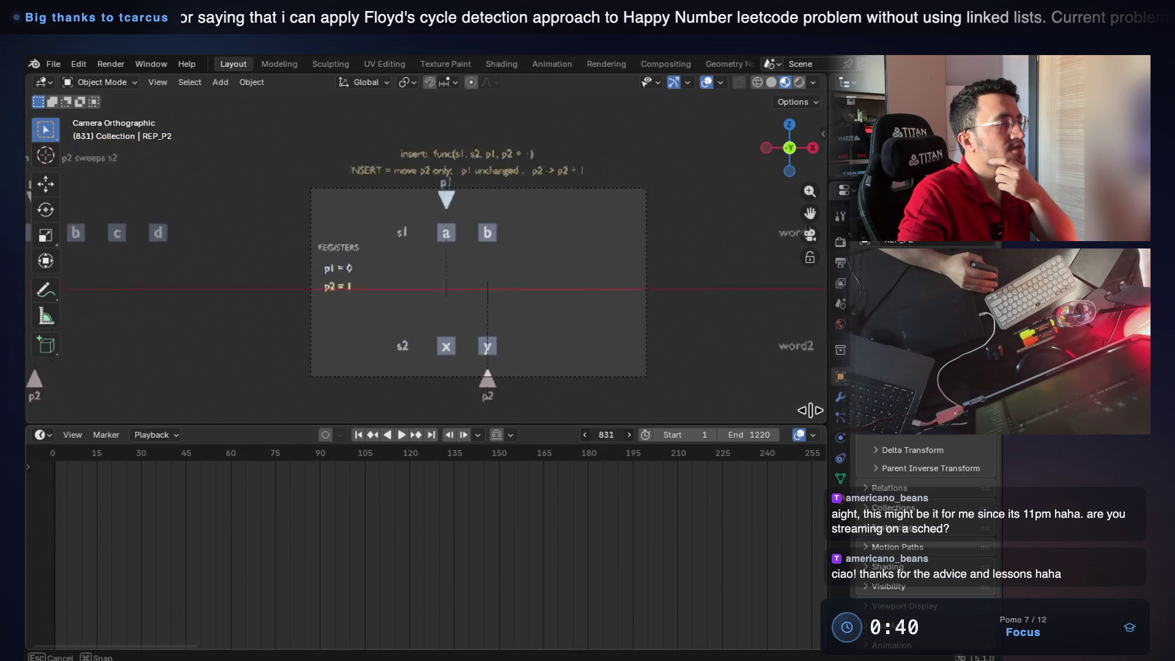
drag(798, 411, 616, 434)
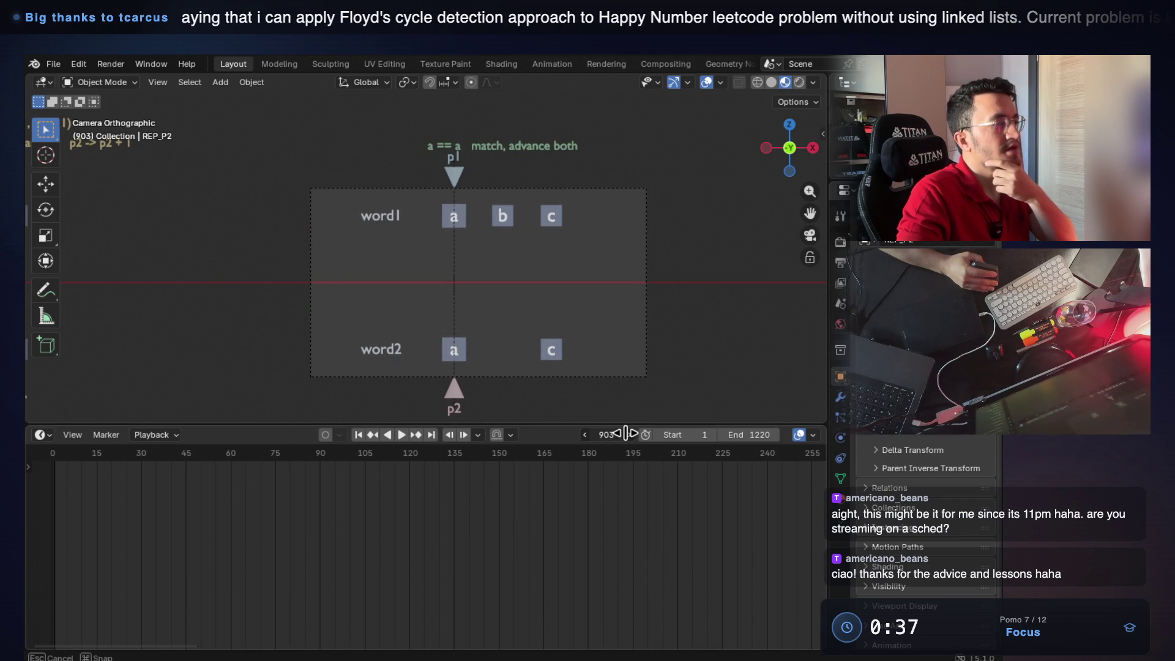
drag(627, 435, 627, 435)
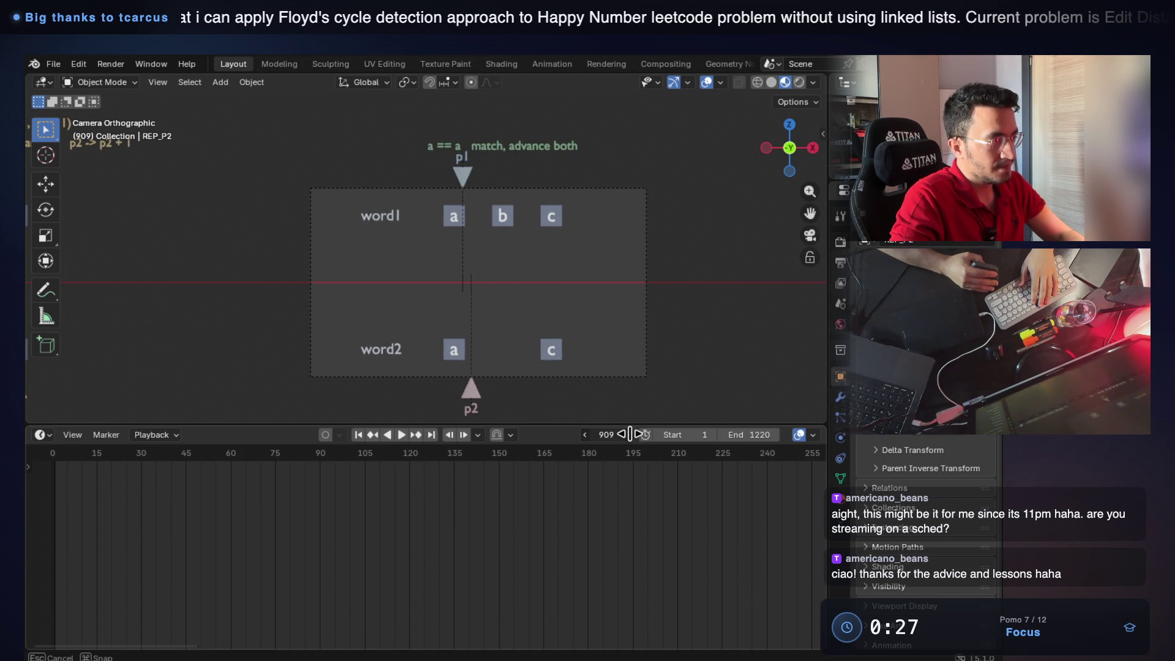
drag(627, 435, 639, 432)
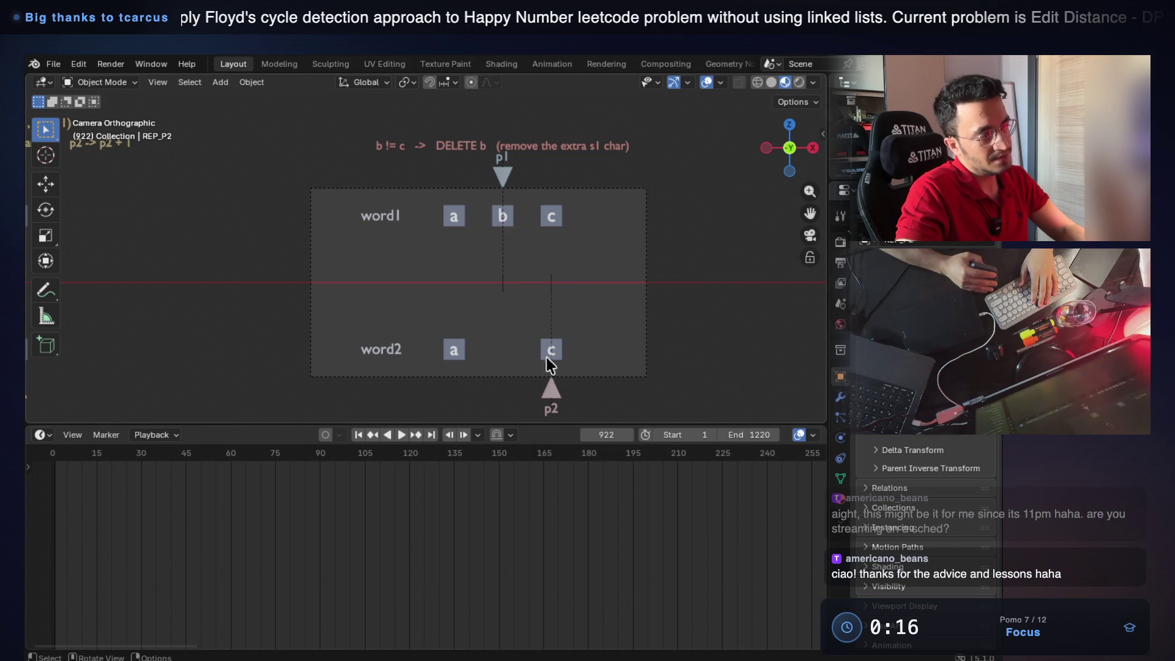
Scrub through 'b crossed out' and 'b removed', then back to the a == a match at frame 903.
drag(610, 436, 640, 433)
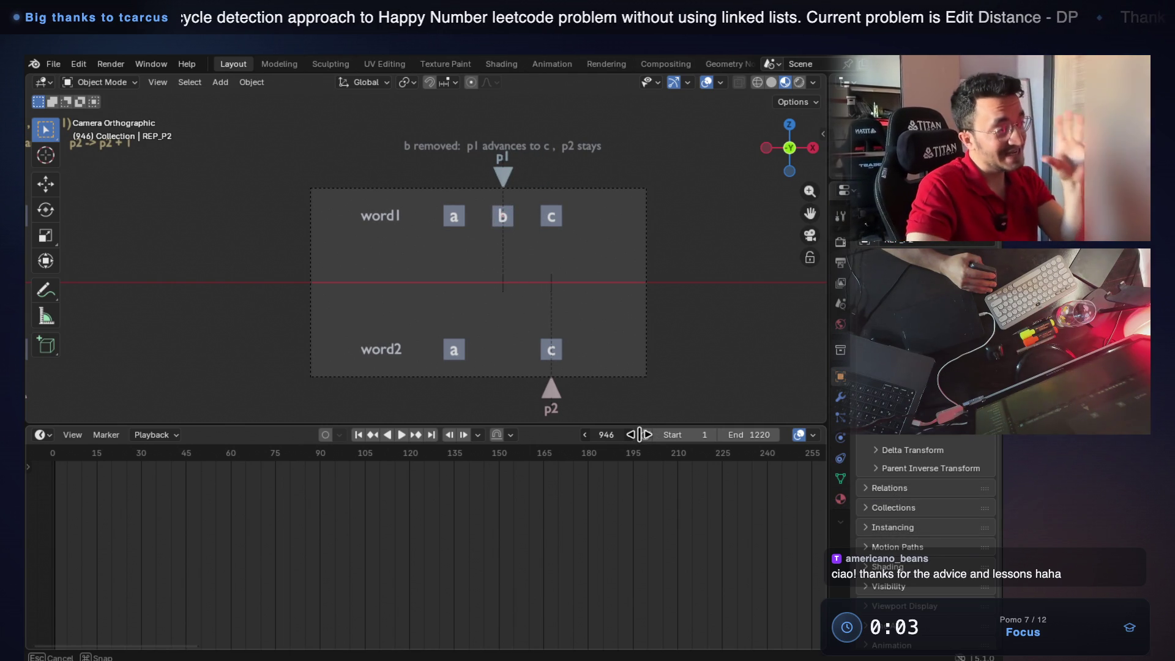
drag(640, 434, 645, 432)
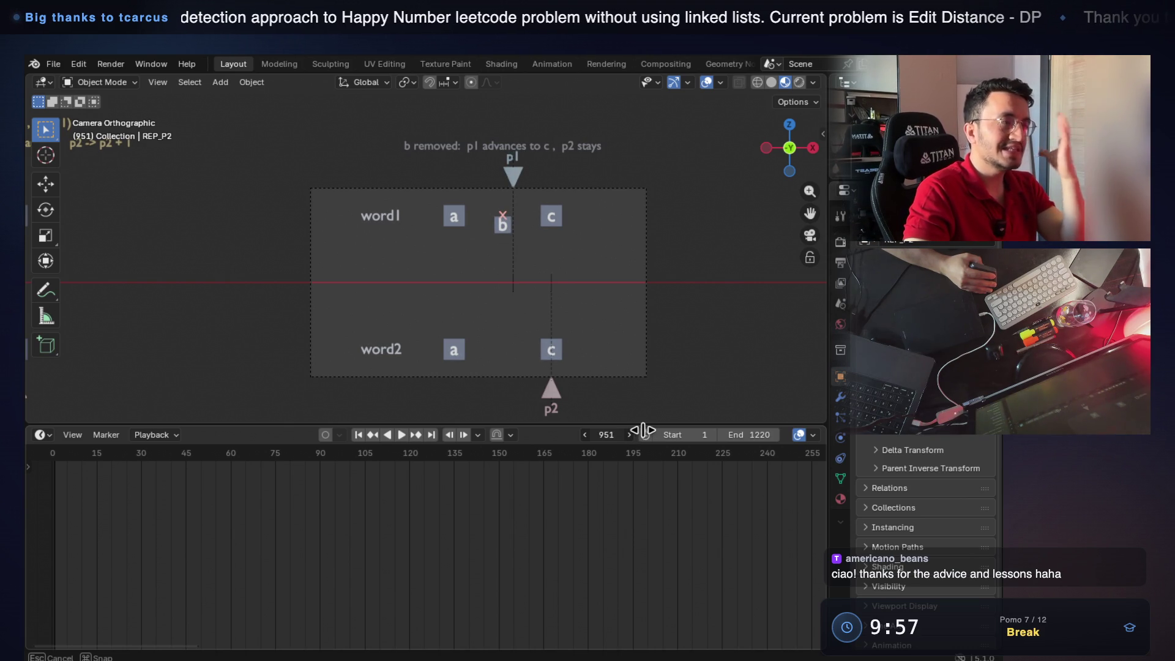
mouse_move(642, 432)
mouse_down()
mouse_move(599, 431)
mouse_move(624, 425)
mouse_up()
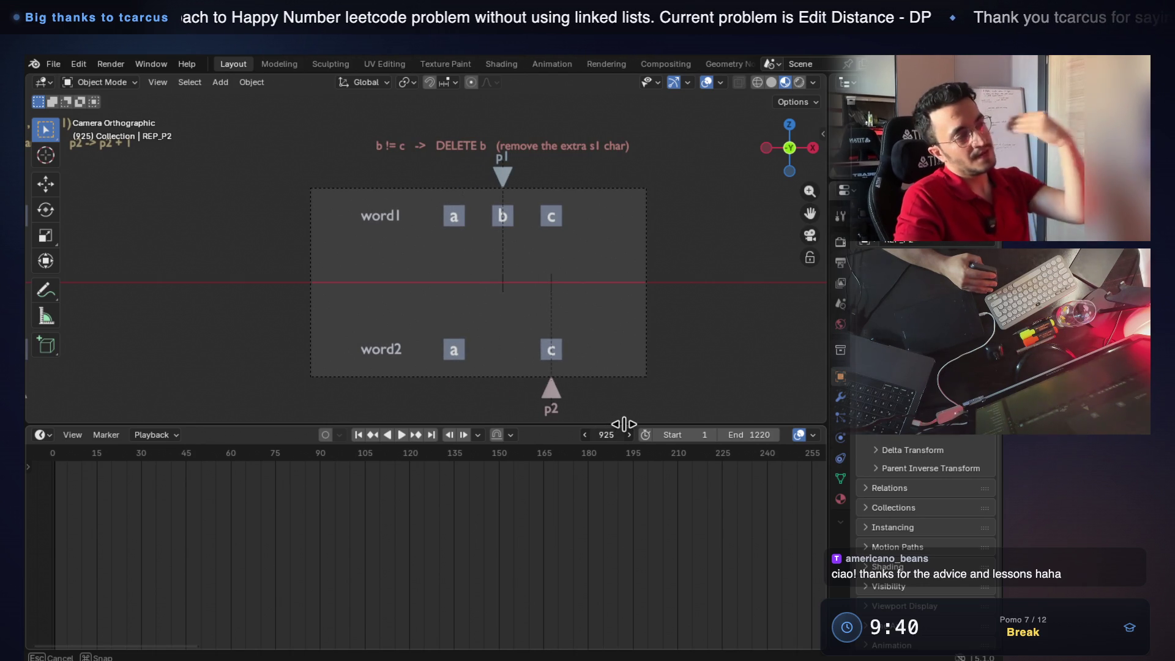
drag(624, 425, 666, 417)
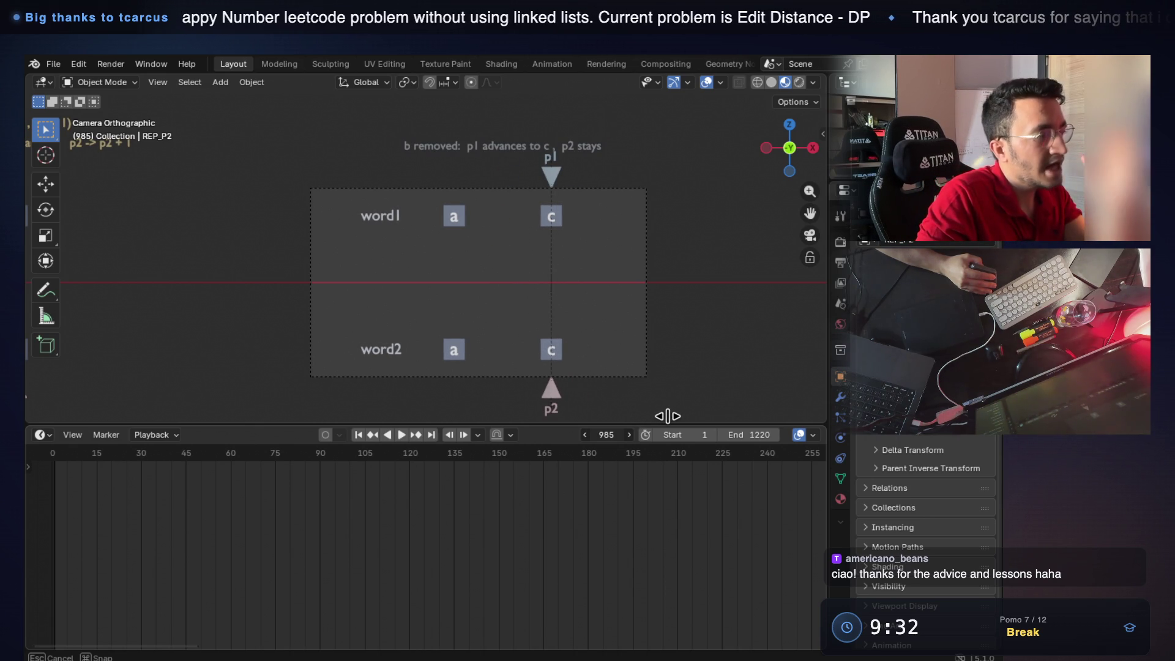
drag(667, 415, 667, 413)
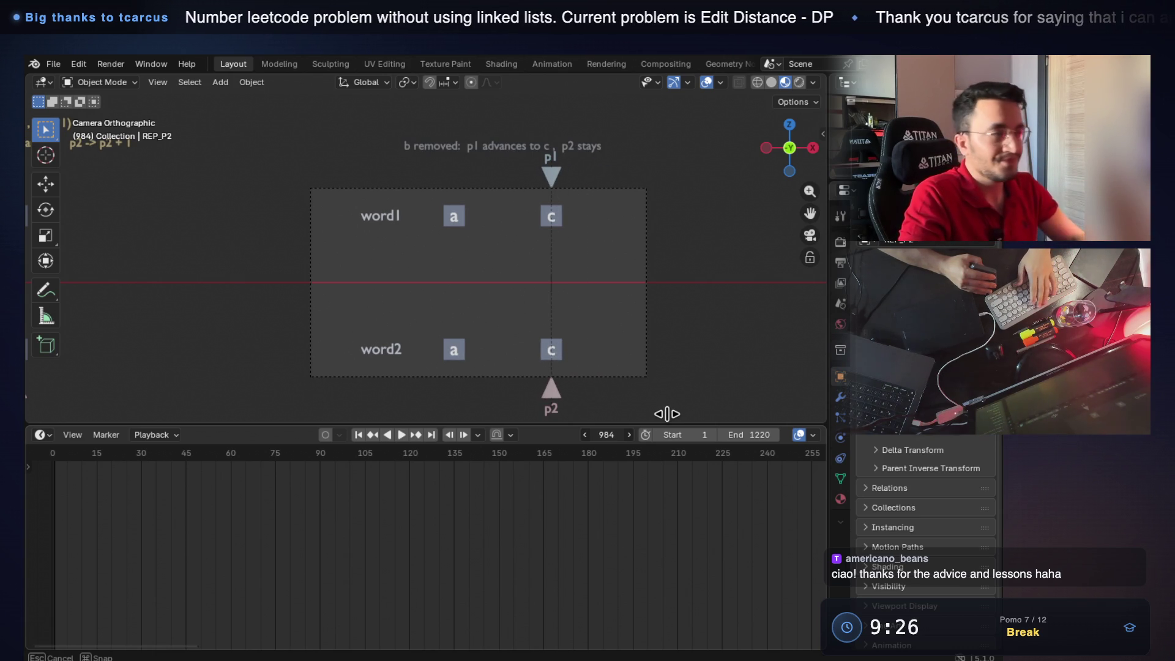
drag(667, 413, 598, 409)
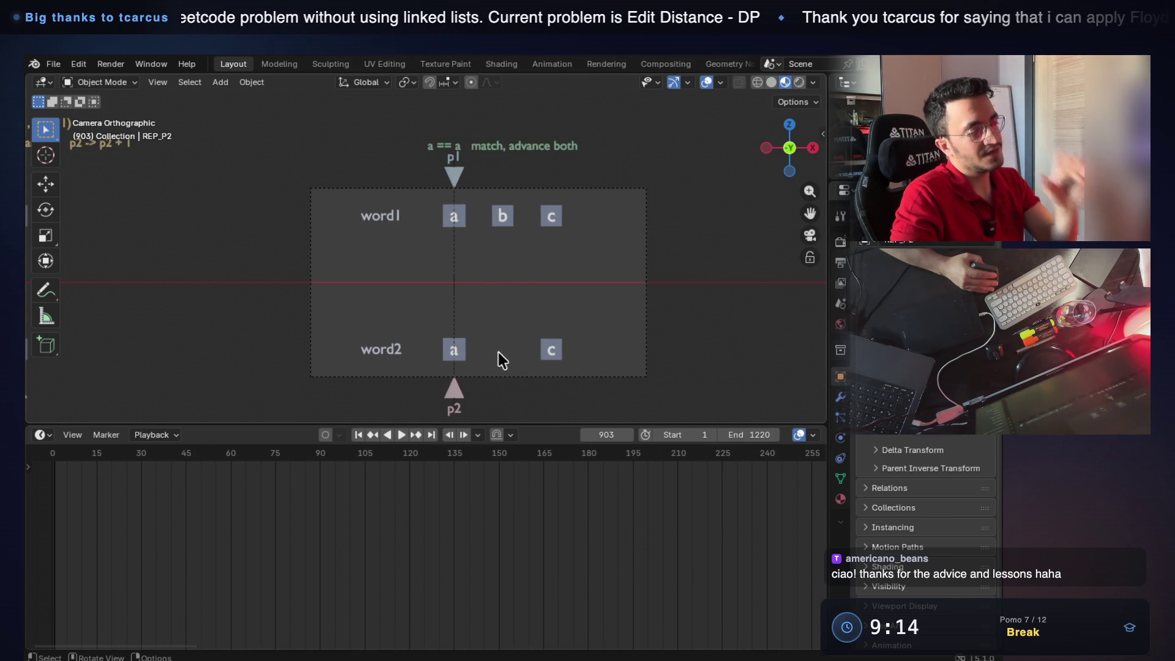
Scrub past 'b removed' to the three-operation overview at frame 1042, then switch to VS Code.
drag(604, 434, 615, 426)
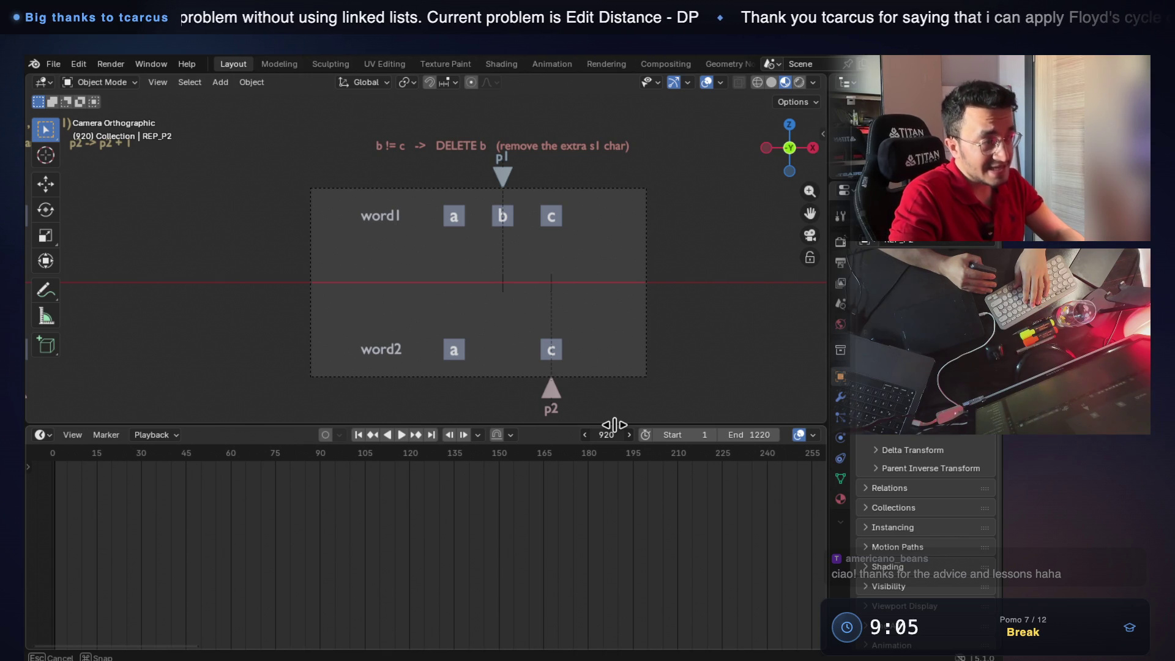
drag(615, 423, 613, 423)
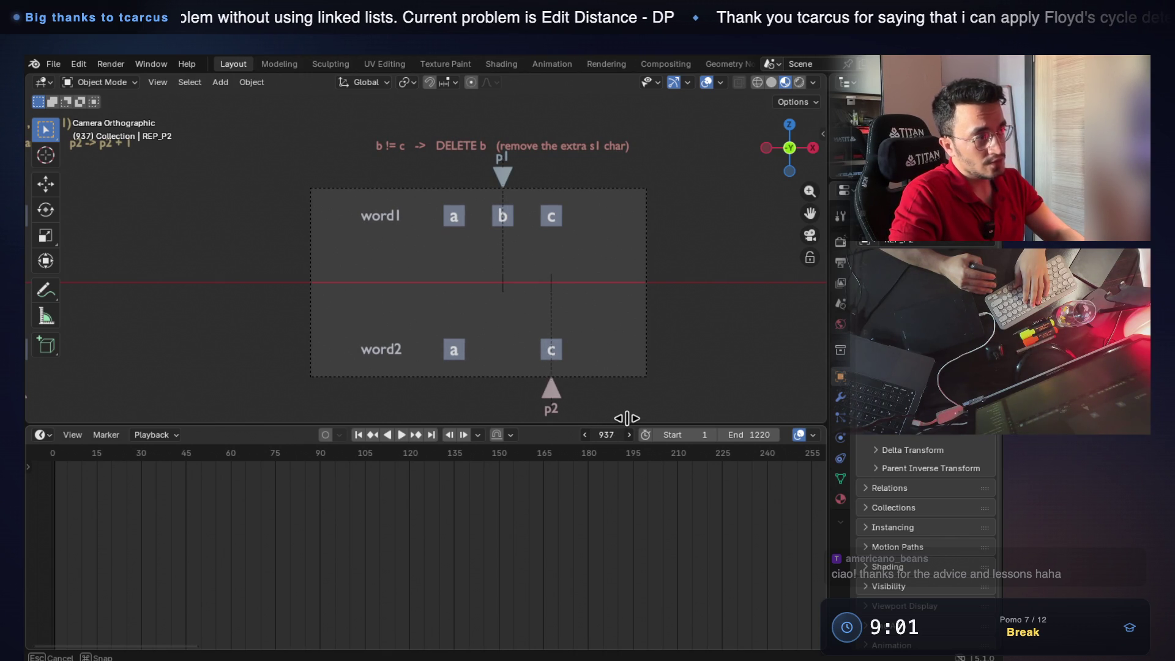
mouse_move(628, 418)
mouse_down()
mouse_move(646, 421)
mouse_move(615, 432)
mouse_up()
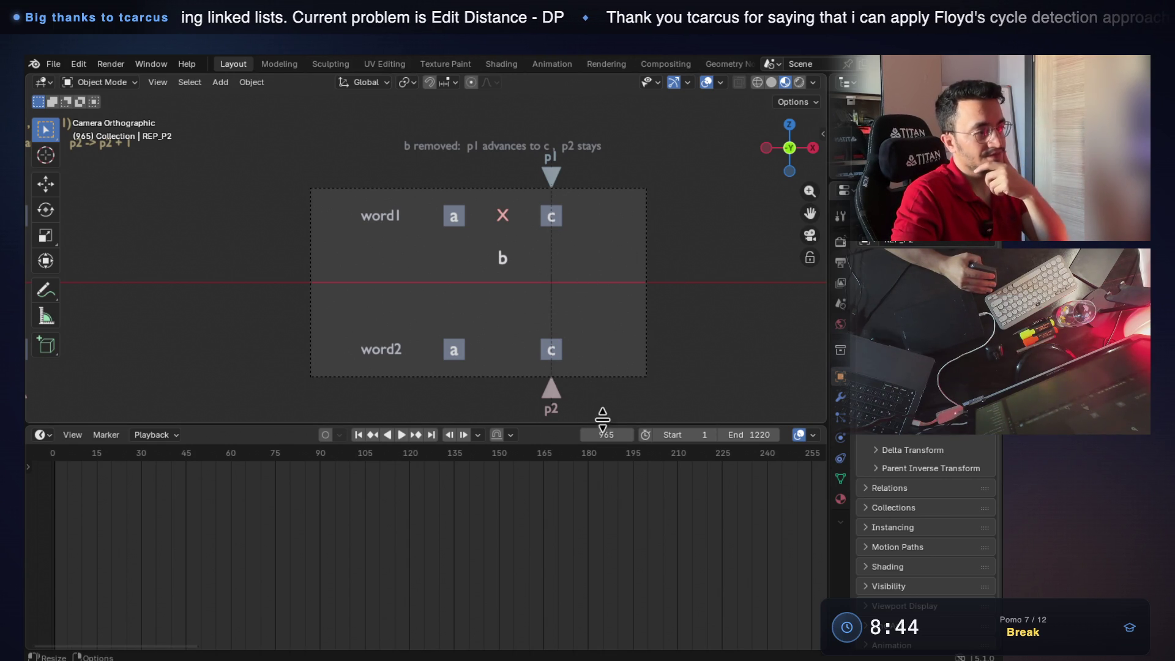
mouse_move(606, 433)
mouse_down()
mouse_move(592, 431)
mouse_move(652, 416)
mouse_up()
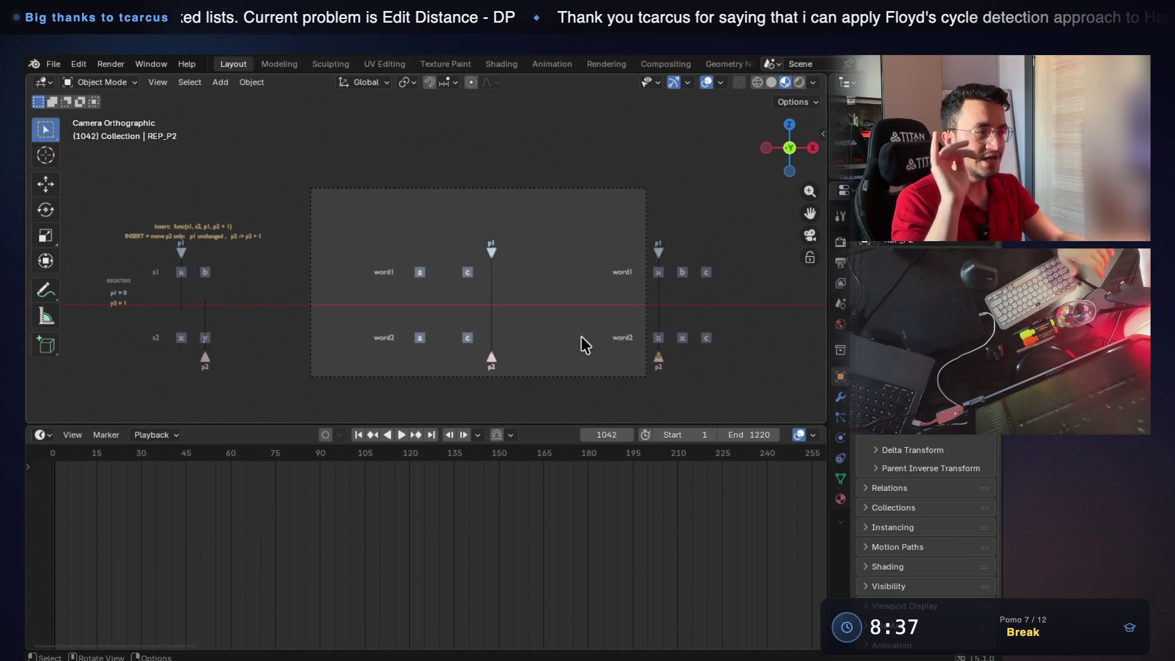
key(super+Tab)
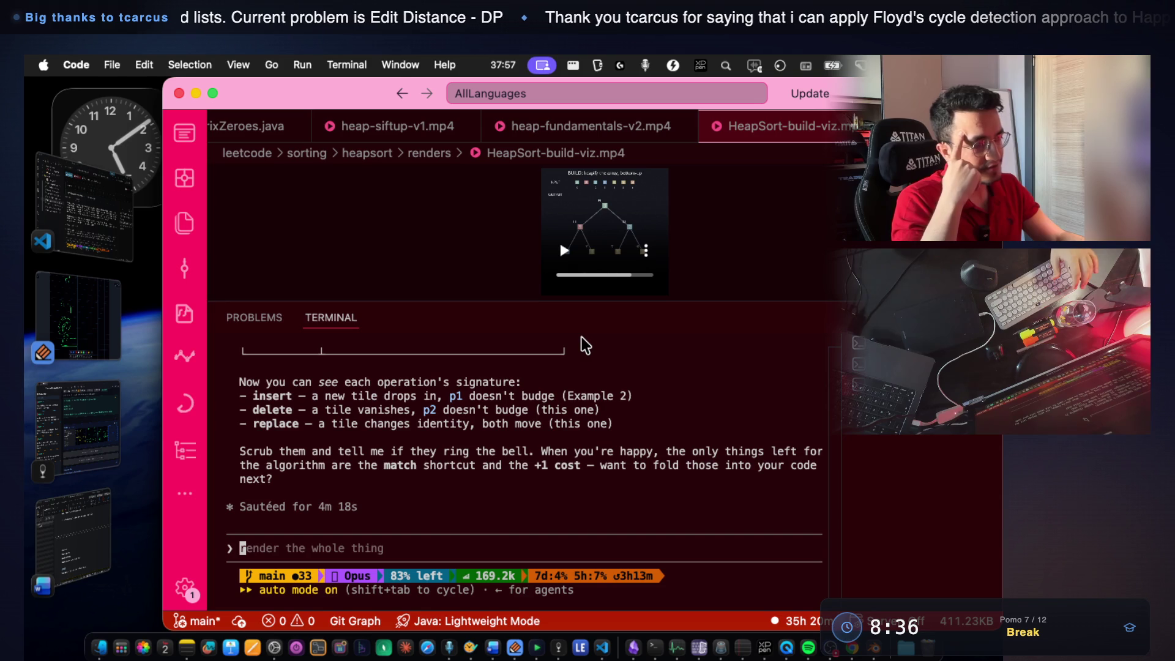
Sketch rows a b and a d with a p1 arrow above b and a p2 arrow below d.
key(super+Tab)
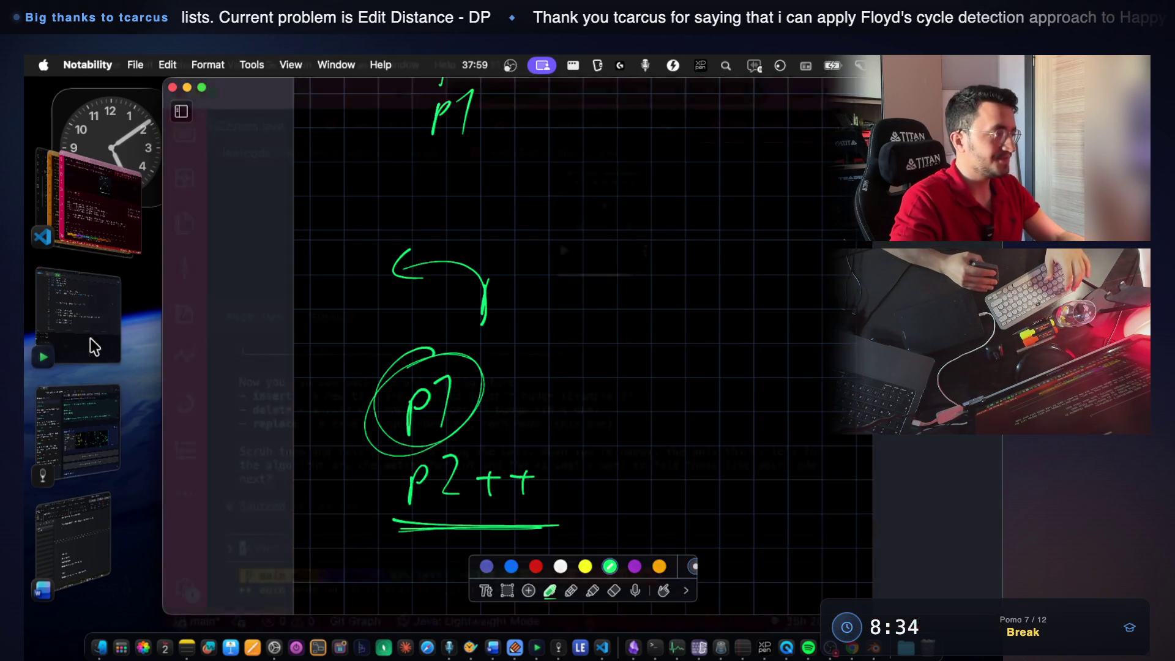
scroll(517, 491, down, 5)
scroll(524, 506, down, 3)
scroll(343, 339, down, 2)
scroll(337, 310, down, 1)
scroll(337, 309, down, 1)
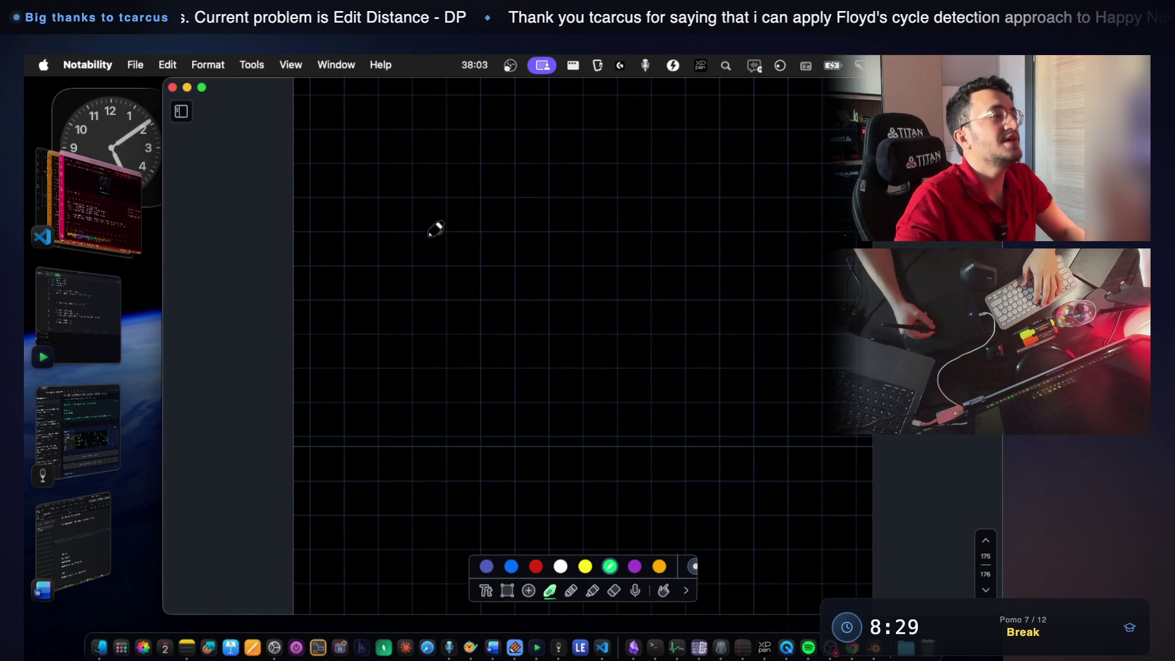
drag(402, 199, 399, 238)
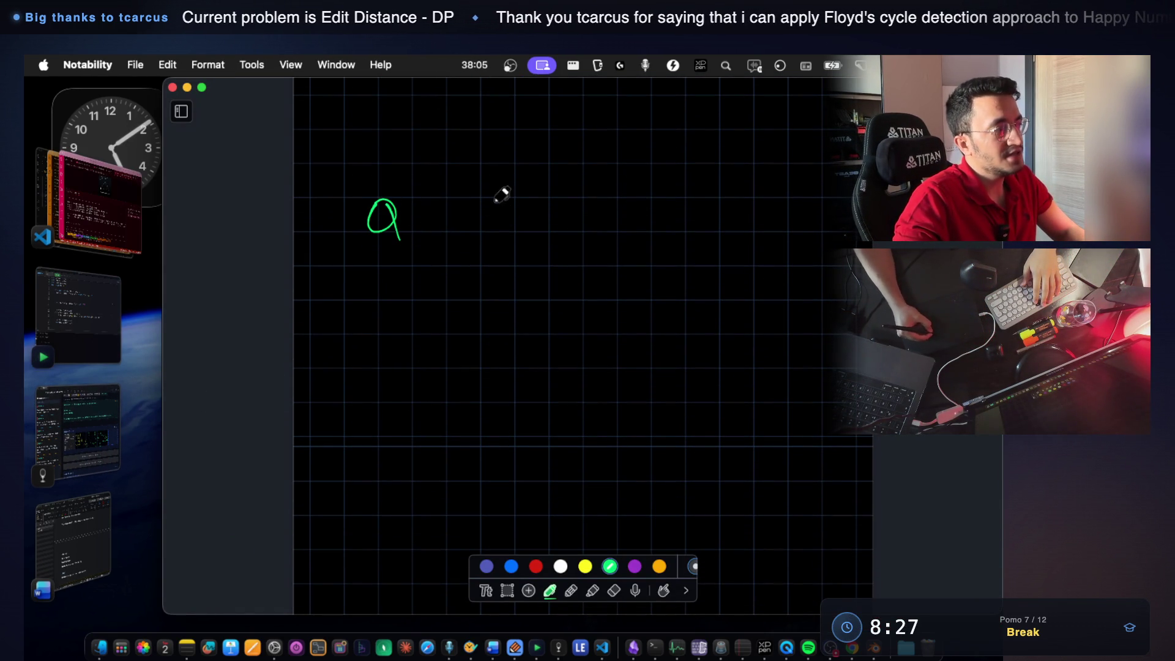
mouse_move(400, 314)
mouse_down()
mouse_move(386, 336)
mouse_move(407, 351)
mouse_up()
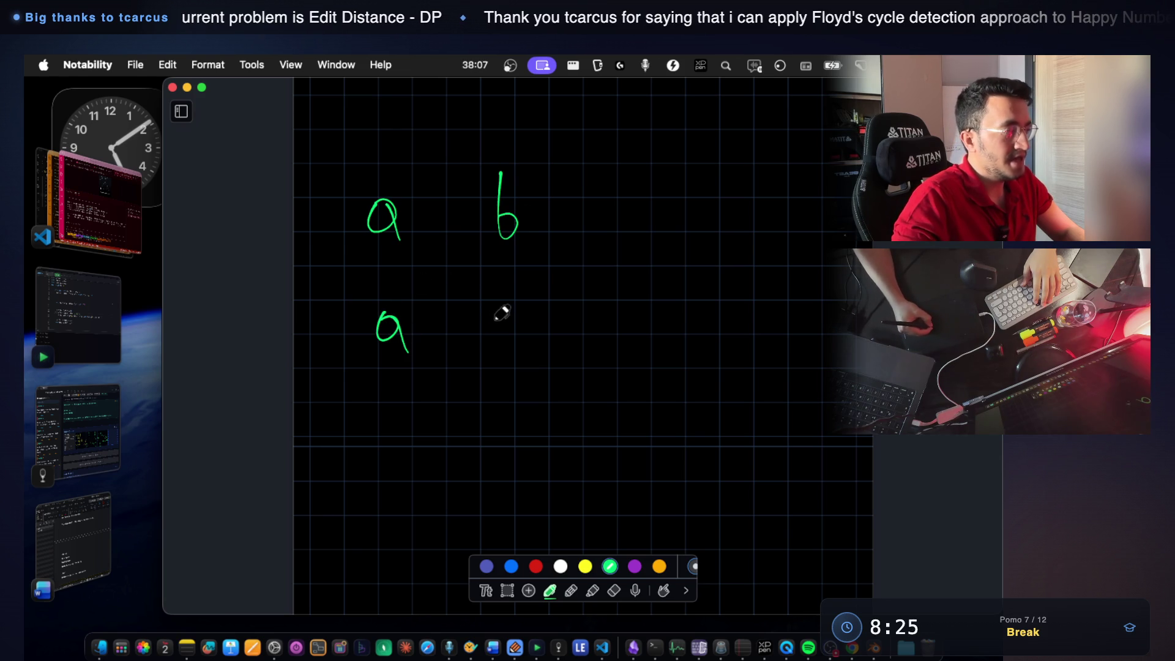
drag(513, 292, 516, 346)
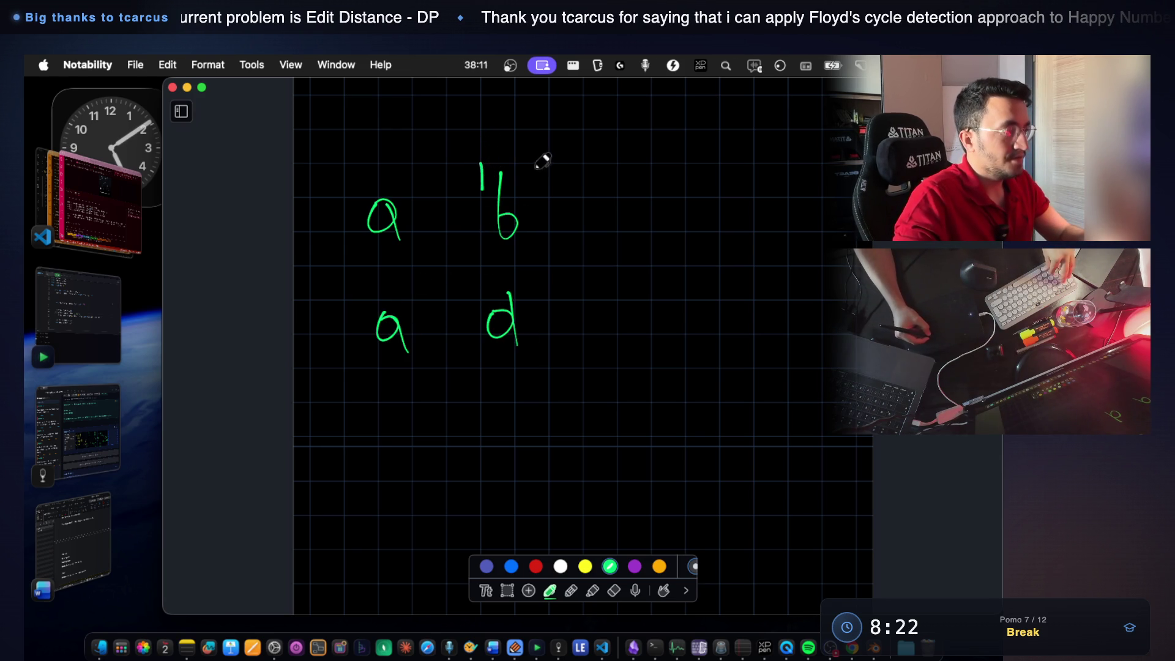
mouse_move(492, 112)
mouse_down()
mouse_move(484, 152)
mouse_move(516, 155)
mouse_move(528, 140)
mouse_move(548, 155)
mouse_up()
click(484, 401)
key(super+z)
drag(507, 386, 503, 472)
mouse_move(533, 416)
mouse_down()
mouse_move(537, 432)
mouse_move(595, 430)
mouse_up()
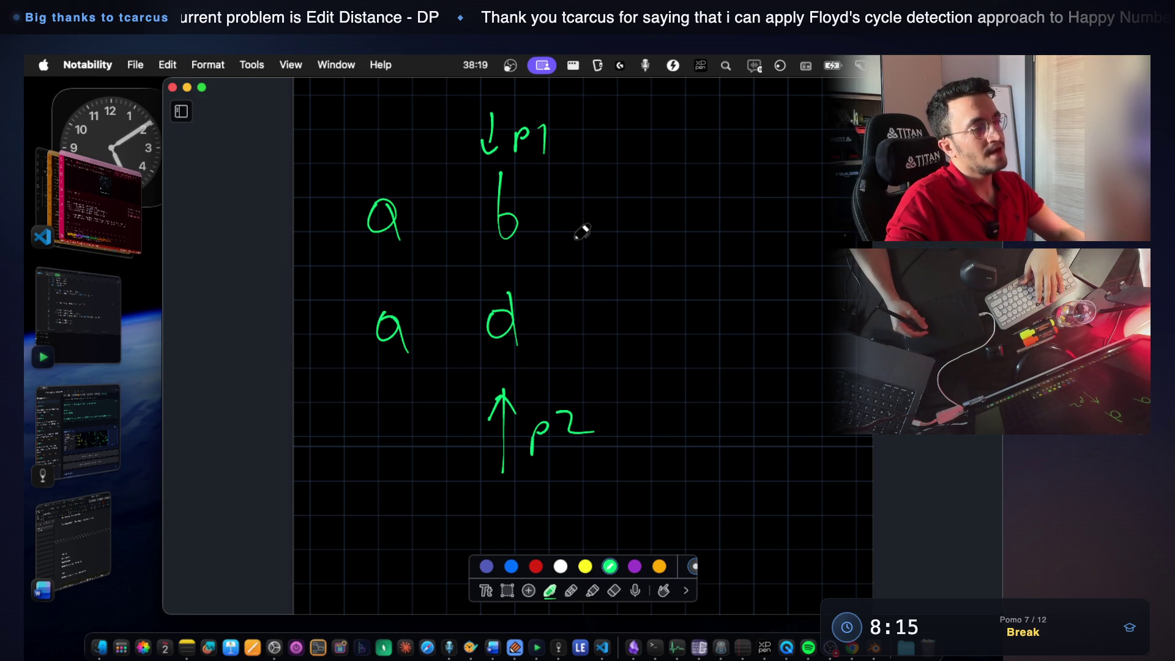
Title the sketch 'Replace', circle d, cross out b and write d beside it.
drag(669, 129, 700, 145)
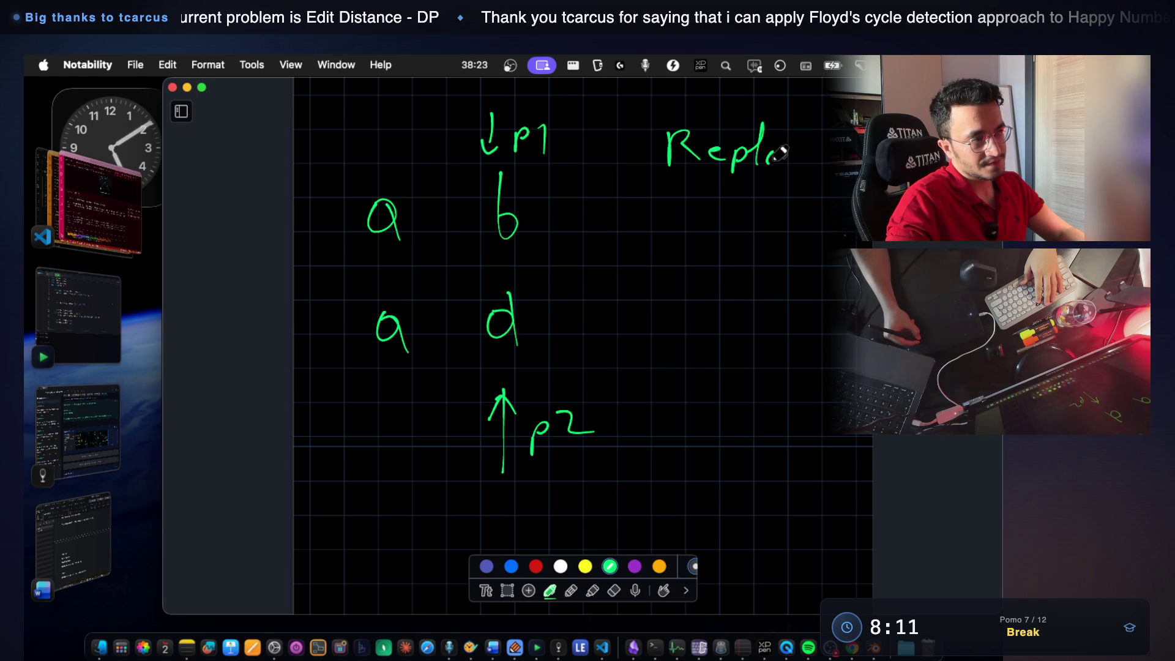
drag(810, 156, 832, 161)
drag(684, 194, 833, 189)
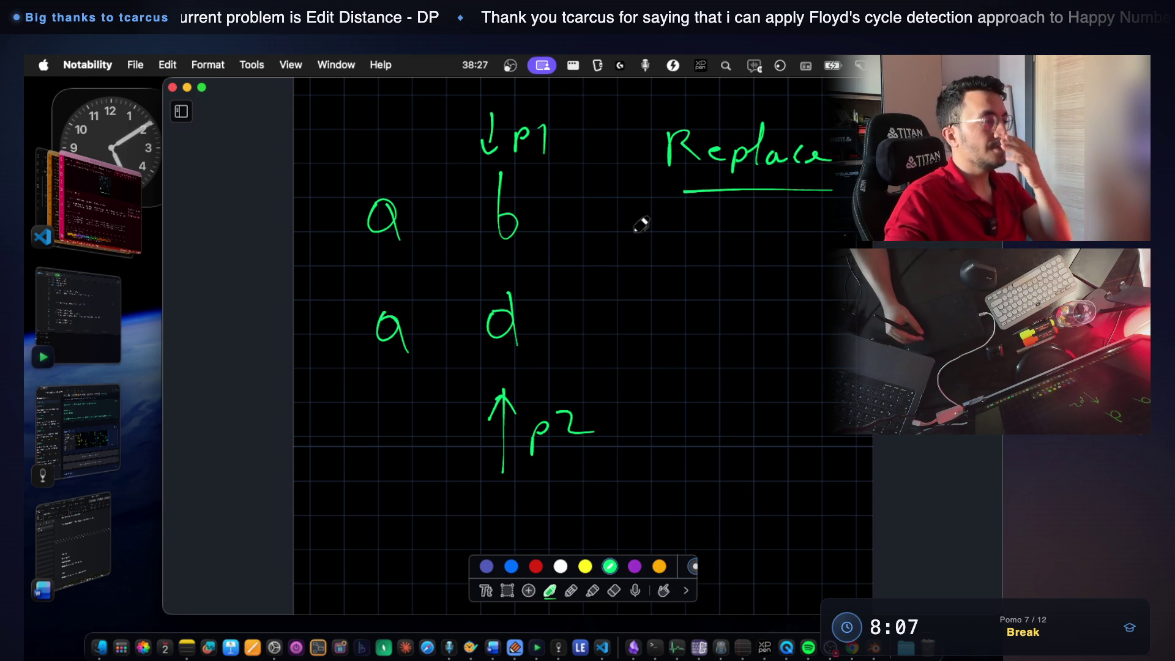
drag(497, 284, 533, 333)
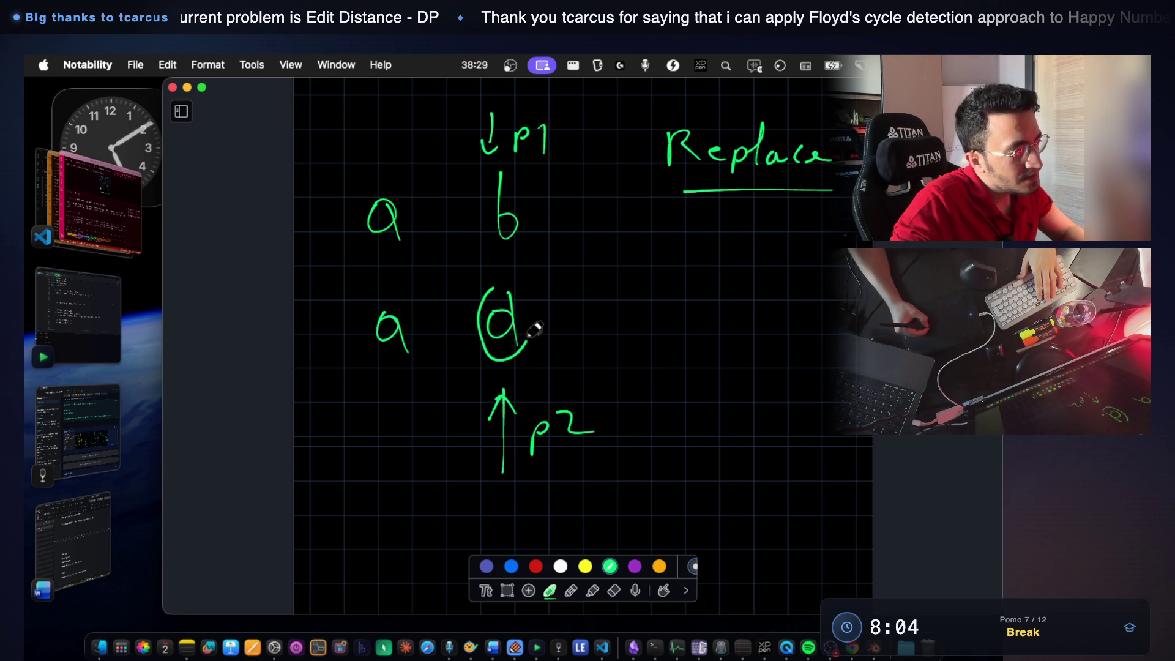
drag(525, 277, 498, 278)
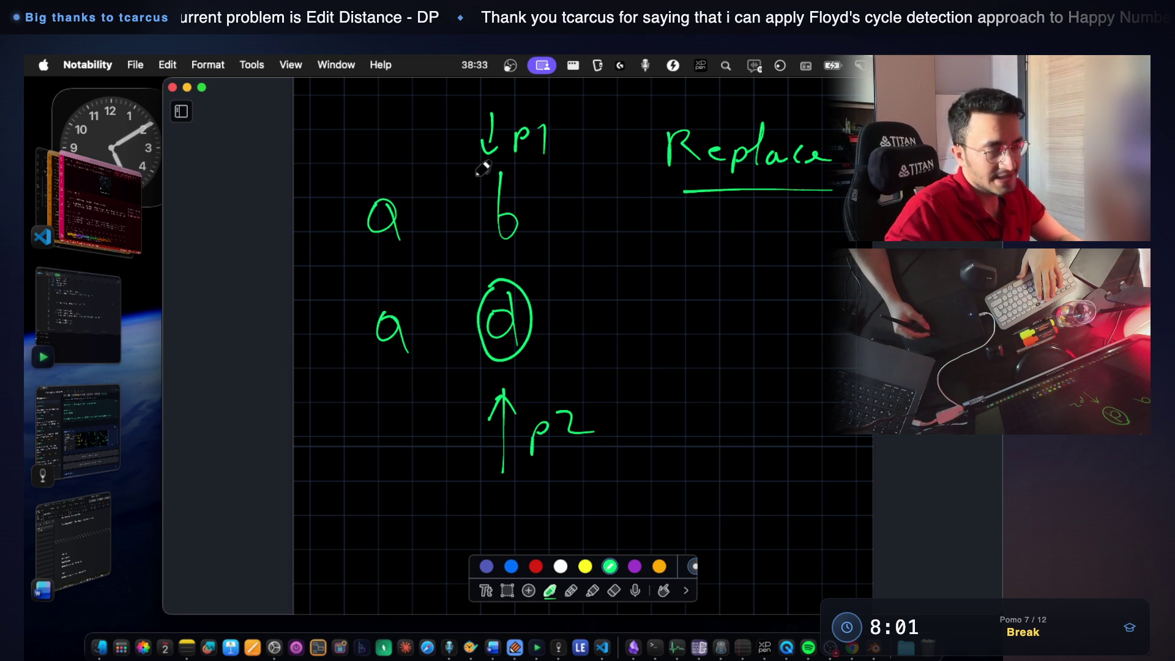
drag(525, 180, 477, 250)
drag(547, 184, 548, 238)
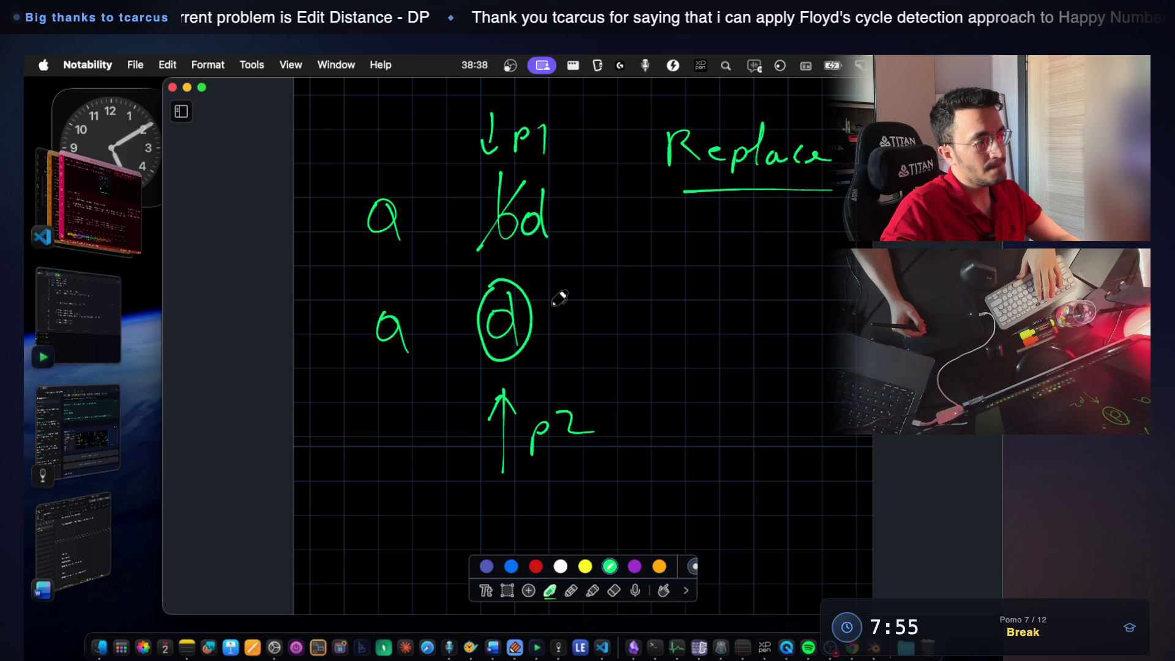
Write the 'p1++, p2++' note, thicken the underline under bd and underline the note.
drag(636, 299, 634, 319)
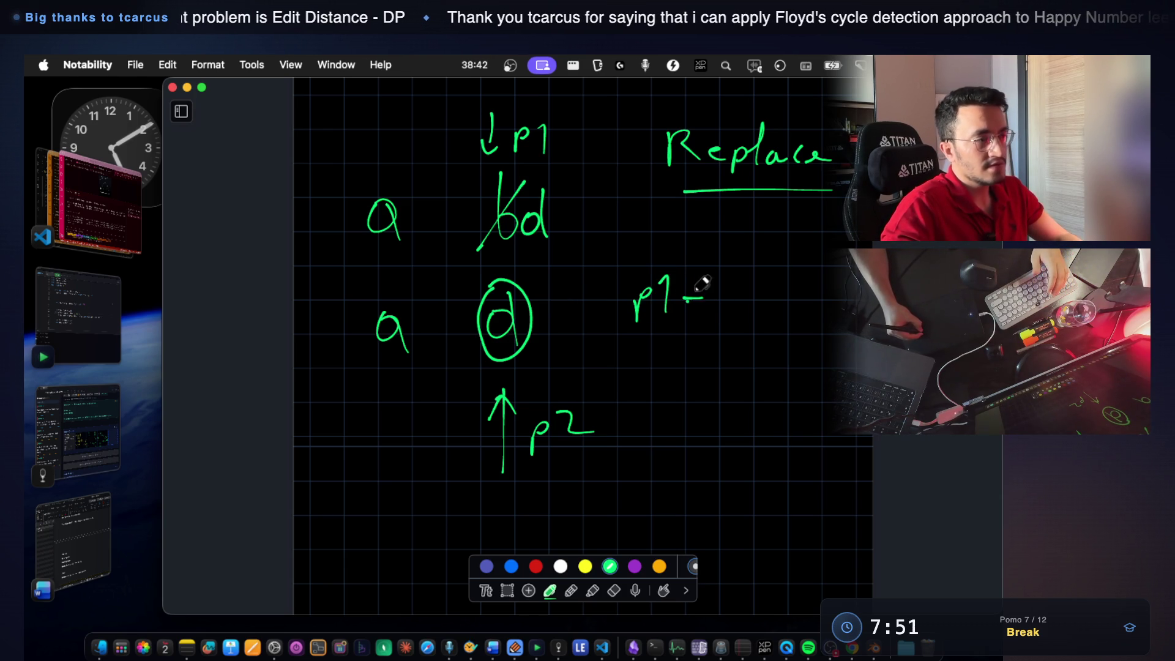
drag(723, 283, 721, 307)
drag(740, 298, 736, 318)
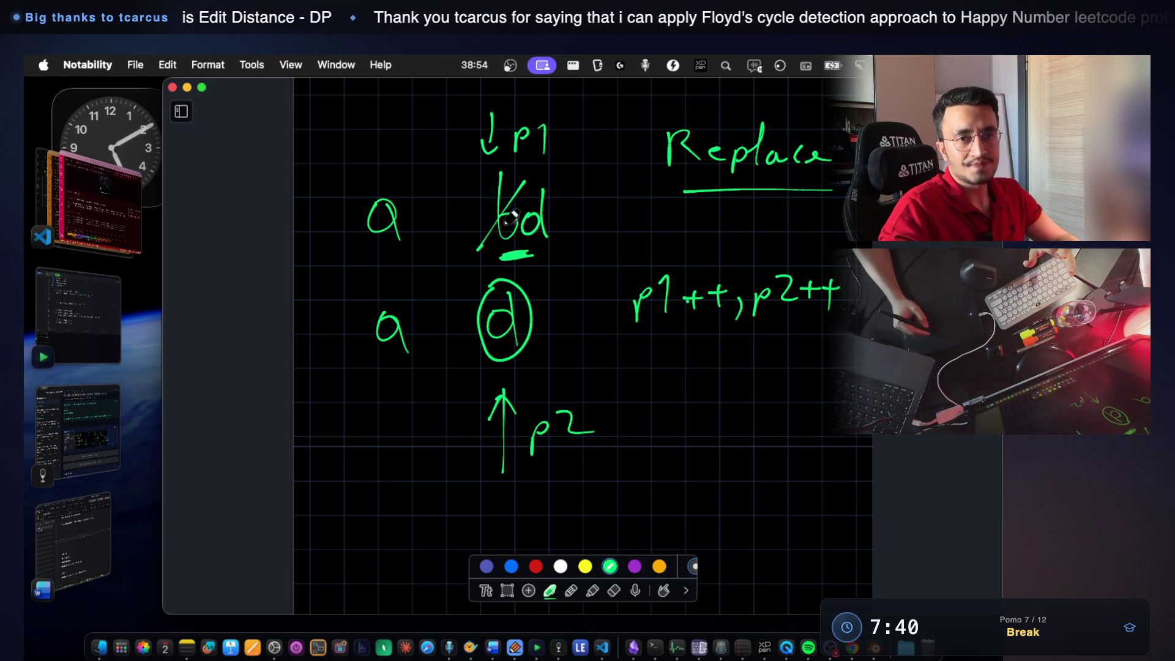
drag(549, 241, 537, 241)
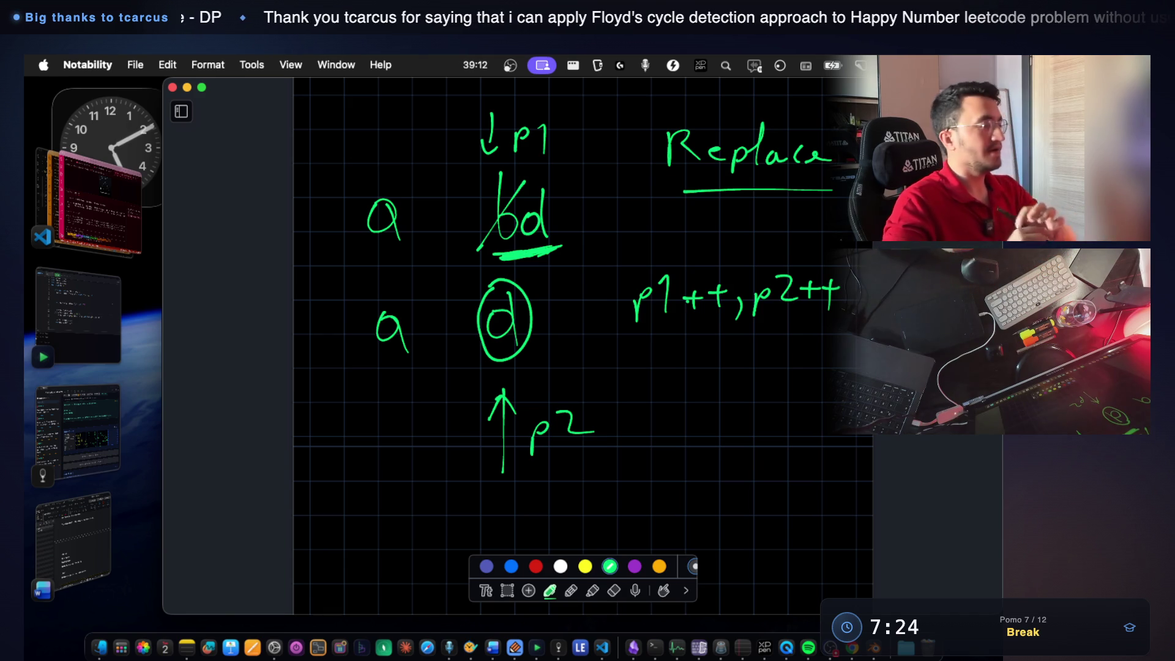
drag(637, 336, 813, 339)
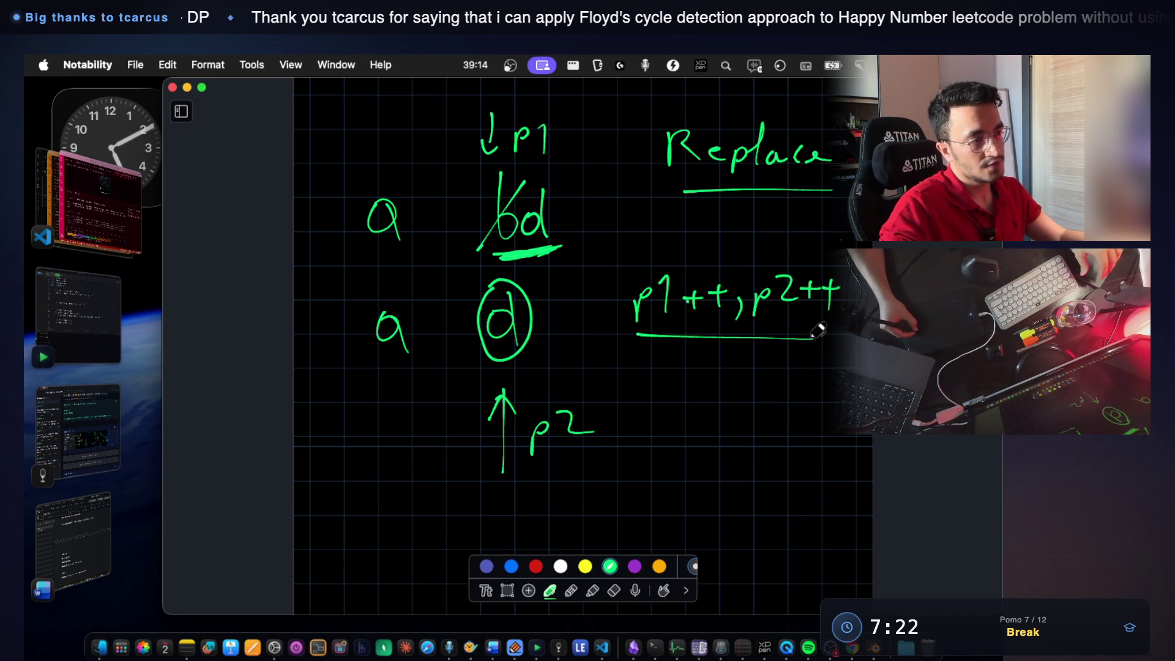
mouse_move(626, 339)
mouse_down()
mouse_move(831, 243)
mouse_move(854, 337)
mouse_up()
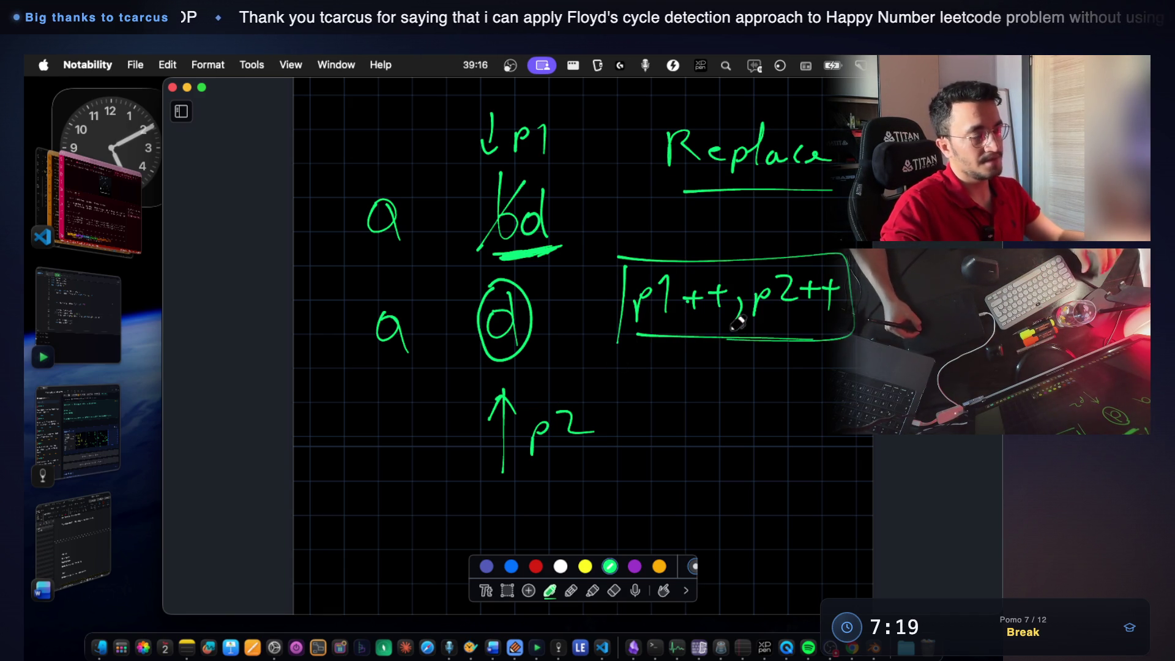
scroll(681, 277, down, 3)
scroll(681, 277, down, 2)
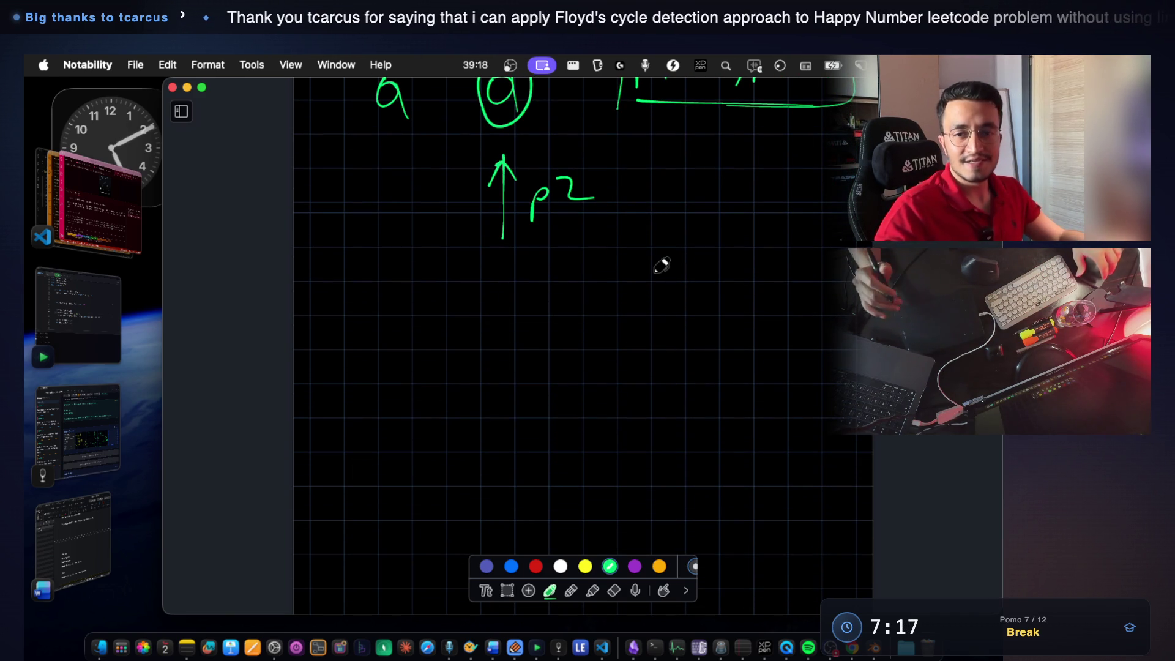
scroll(660, 266, down, 1)
scroll(661, 265, down, 1)
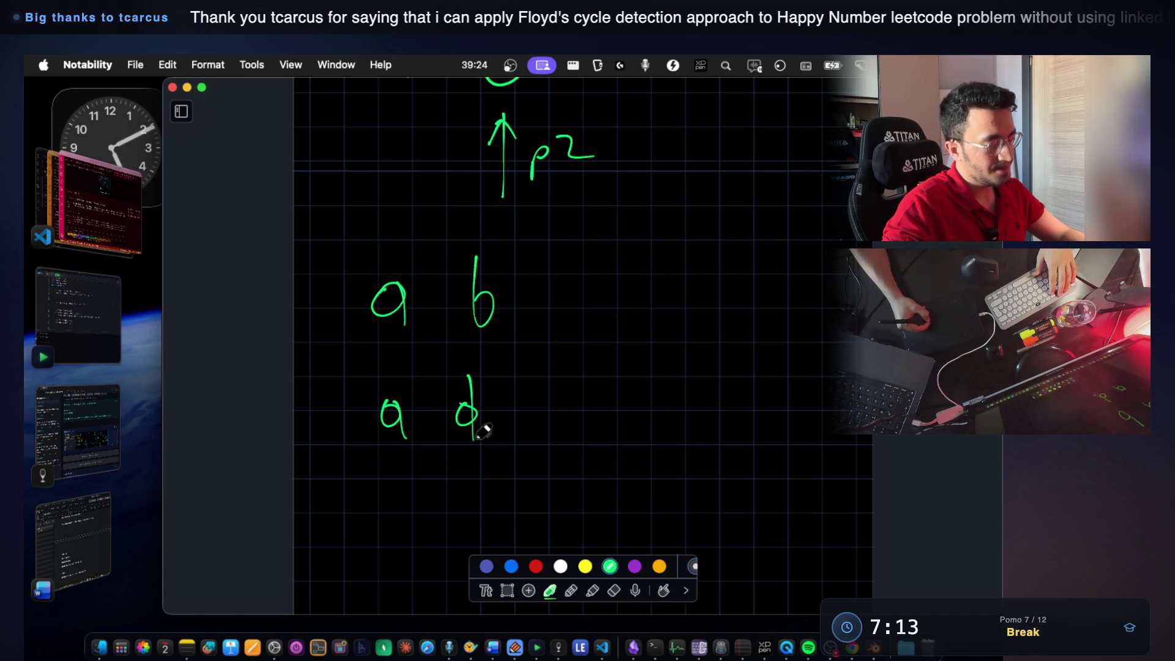
Draw the p1 arrow above b, box b and title the sketch 'Delete'.
mouse_move(464, 195)
mouse_down()
mouse_move(464, 237)
mouse_move(472, 224)
mouse_move(514, 261)
mouse_up()
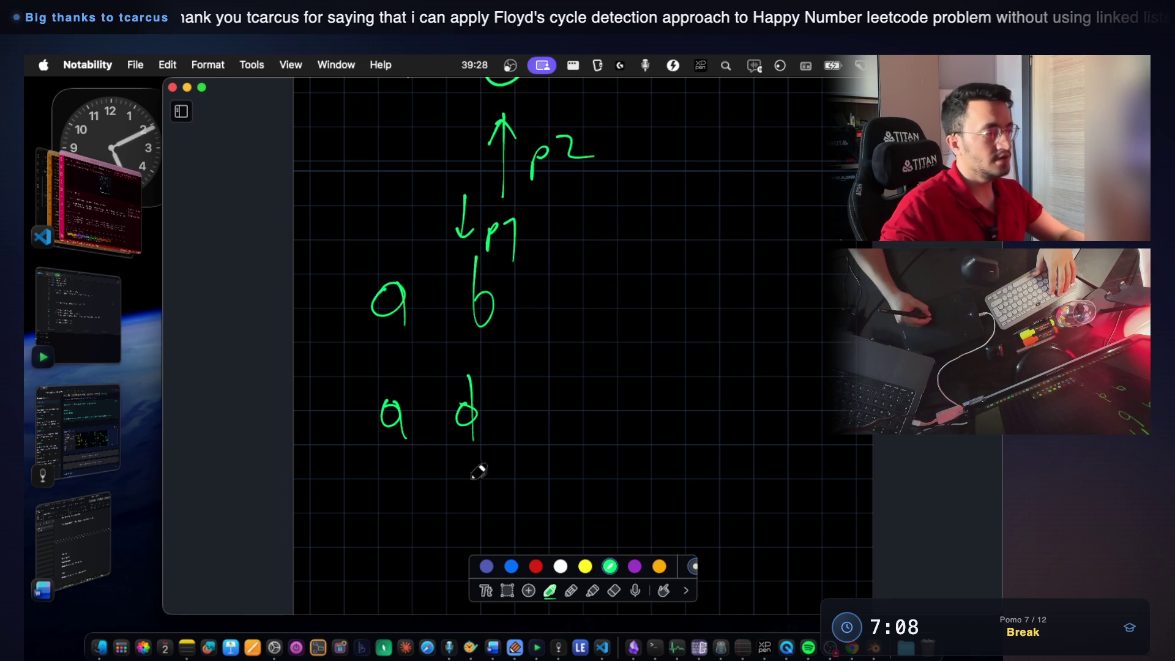
drag(523, 465, 523, 510)
mouse_move(526, 469)
mouse_down()
mouse_move(527, 487)
mouse_move(576, 487)
mouse_up()
scroll(582, 454, down, 3)
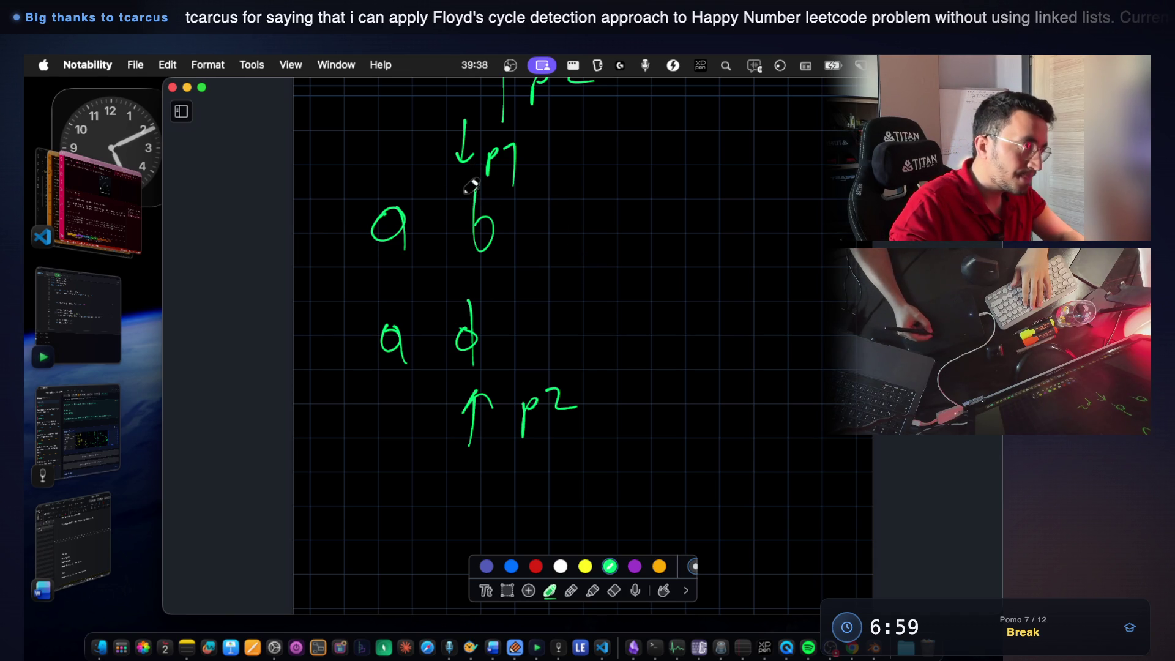
mouse_move(465, 236)
mouse_down()
mouse_move(487, 262)
mouse_move(508, 261)
mouse_move(511, 186)
mouse_up()
mouse_move(642, 166)
mouse_down()
mouse_move(675, 185)
mouse_move(643, 213)
mouse_up()
drag(685, 198, 802, 195)
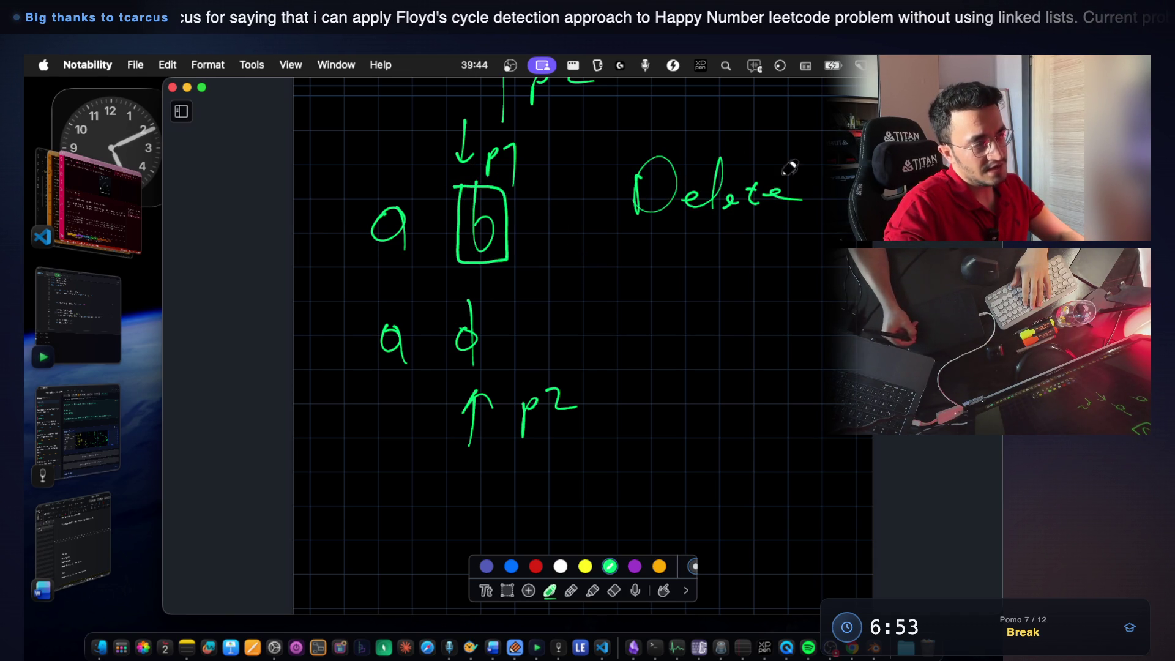
drag(496, 270, 514, 257)
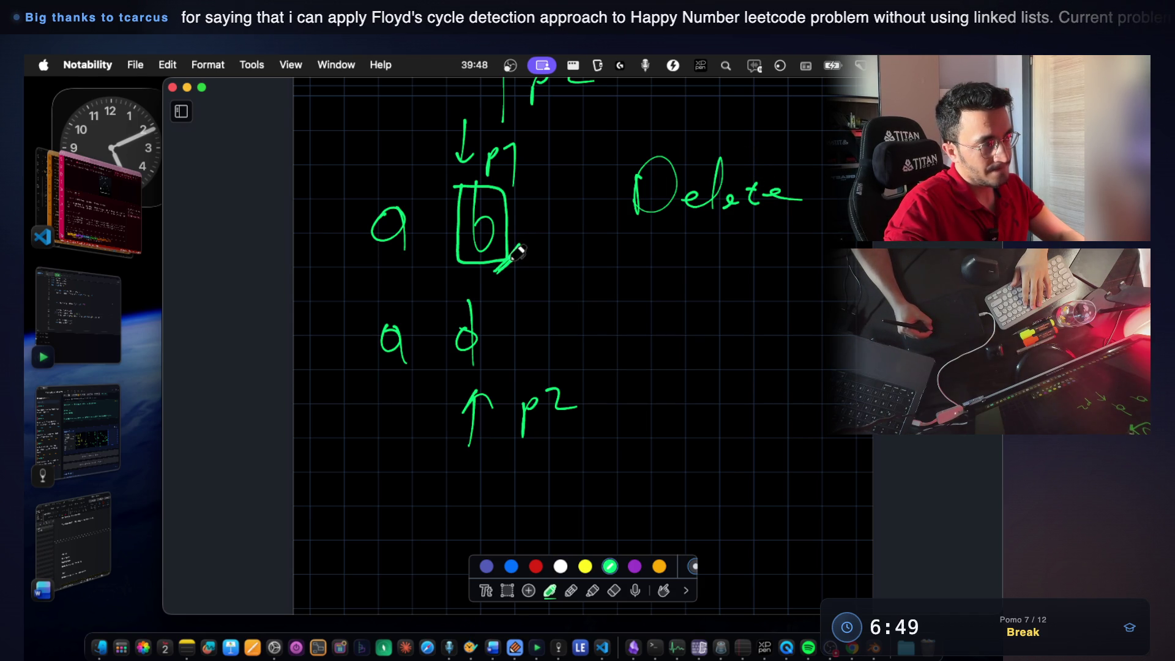
drag(518, 250, 497, 267)
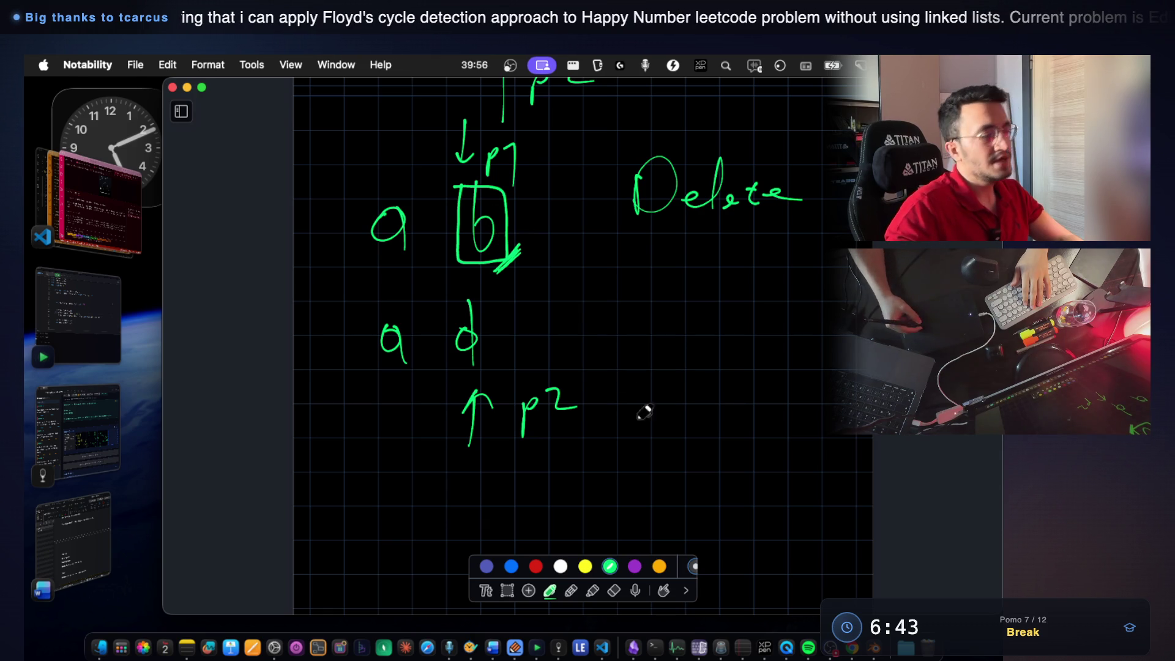
Underline the p2 label and the X beside b, and write p1++.
mouse_move(440, 462)
mouse_down()
mouse_move(564, 463)
mouse_move(418, 458)
mouse_up()
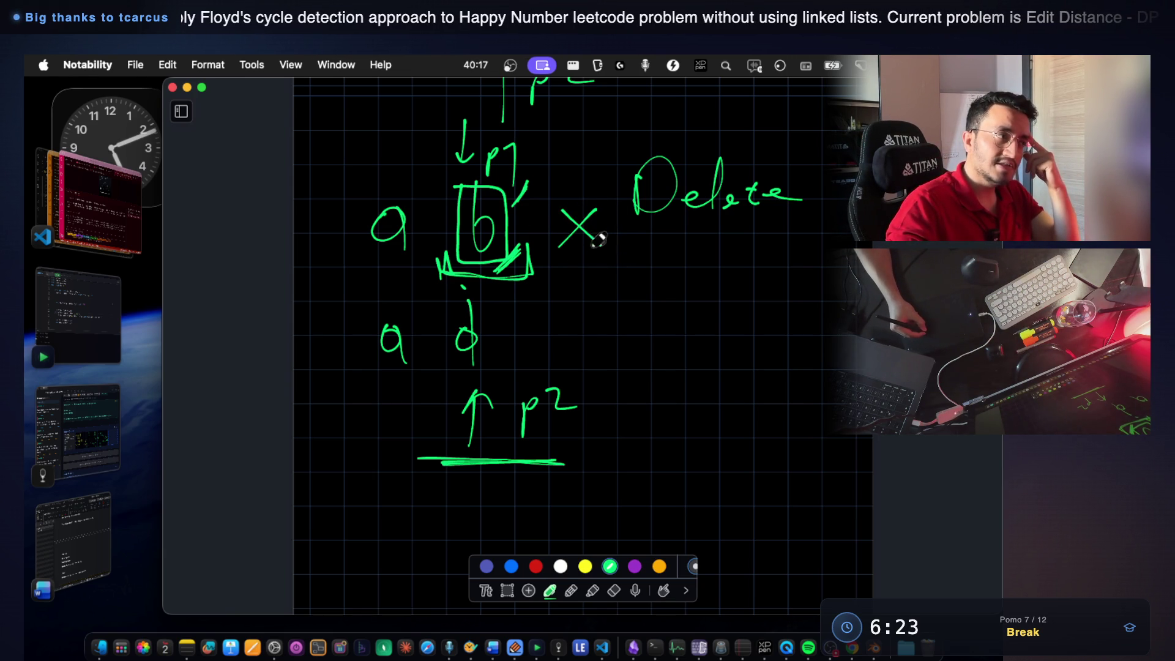
mouse_move(604, 260)
mouse_down()
mouse_move(581, 255)
mouse_move(609, 261)
mouse_up()
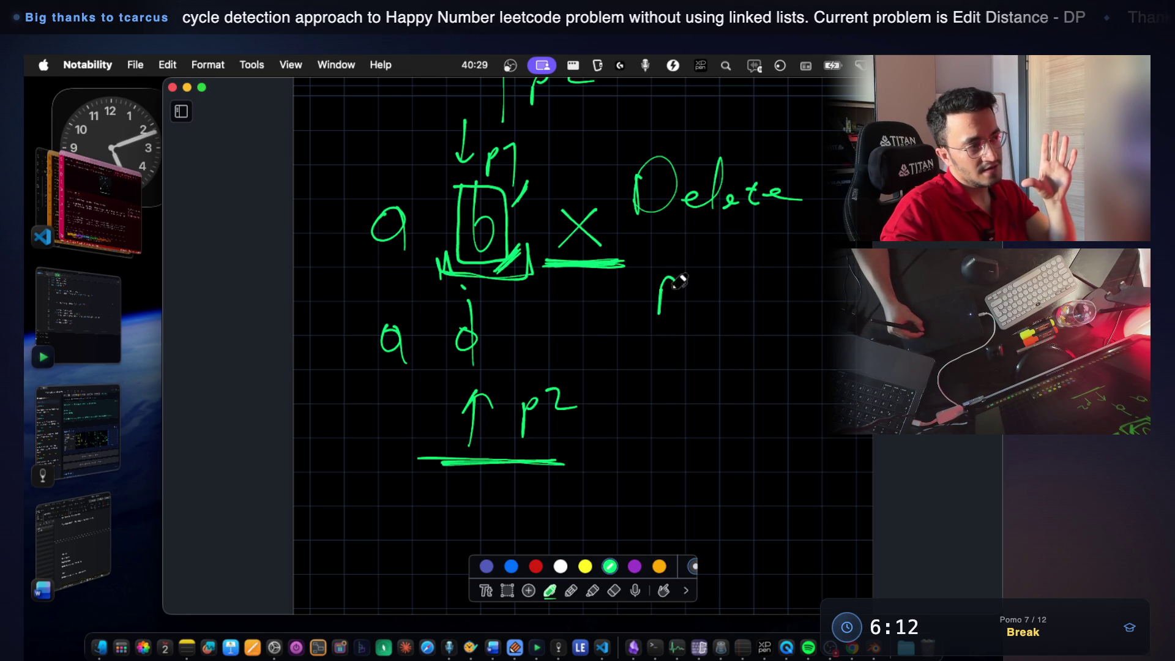
mouse_move(698, 279)
mouse_down()
mouse_move(718, 279)
mouse_move(708, 292)
mouse_up()
mouse_move(723, 281)
mouse_down()
mouse_move(744, 279)
mouse_move(735, 294)
mouse_up()
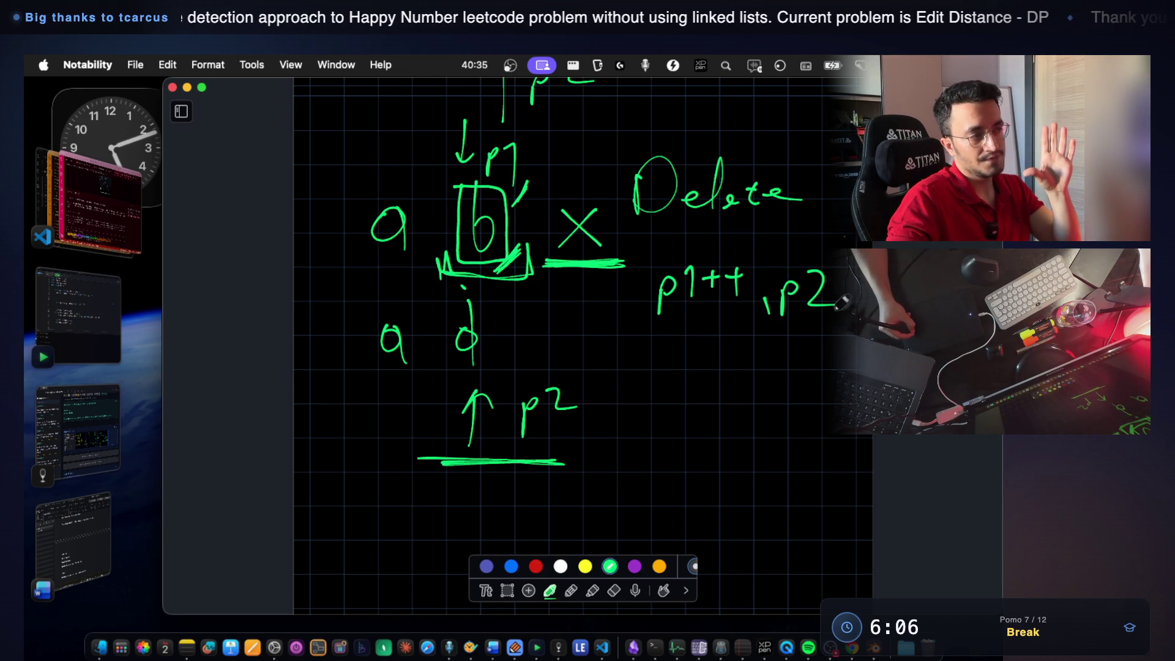
Box the lower d and add hatch marks beside the p2 underline.
drag(444, 300, 505, 349)
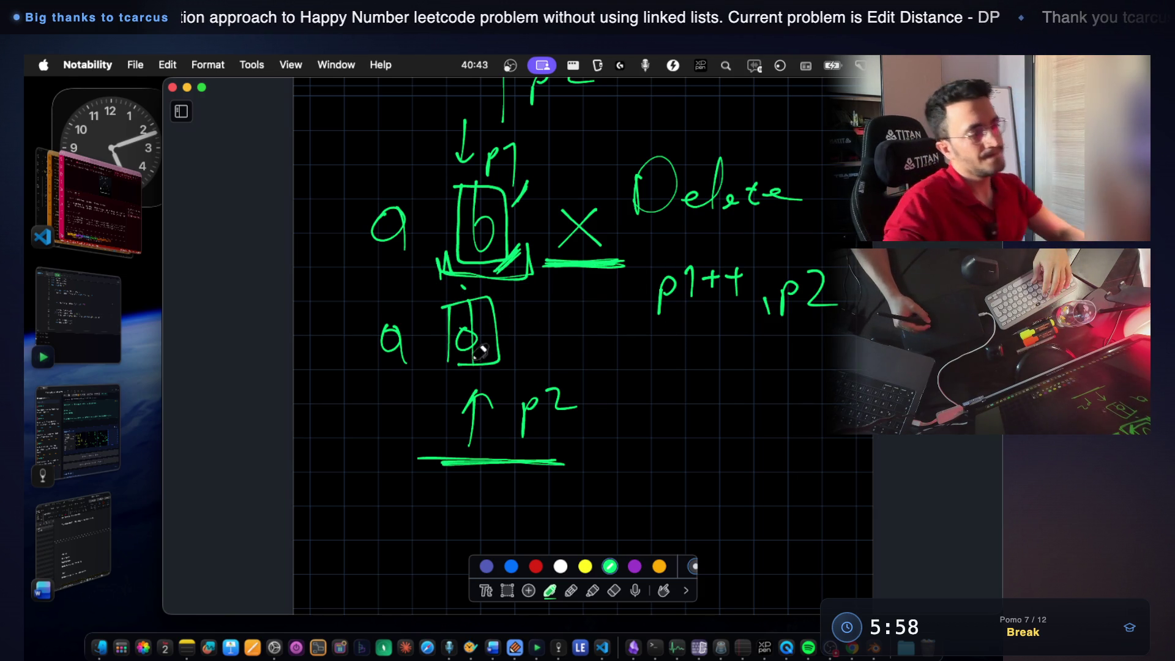
drag(450, 341, 478, 367)
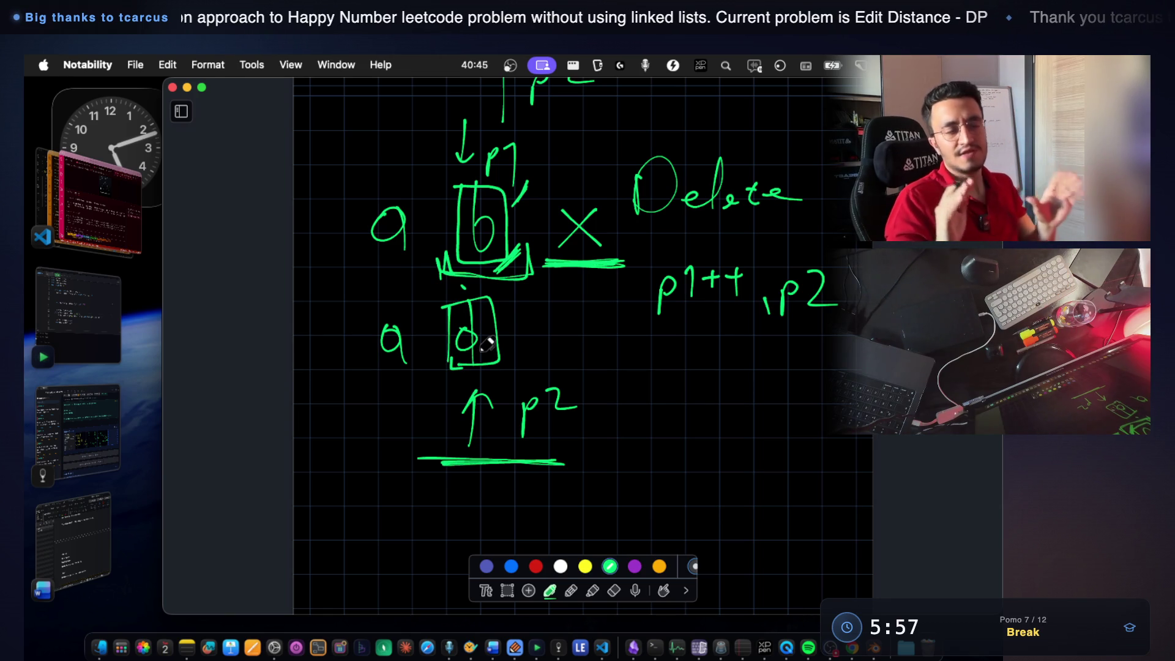
drag(592, 438, 624, 447)
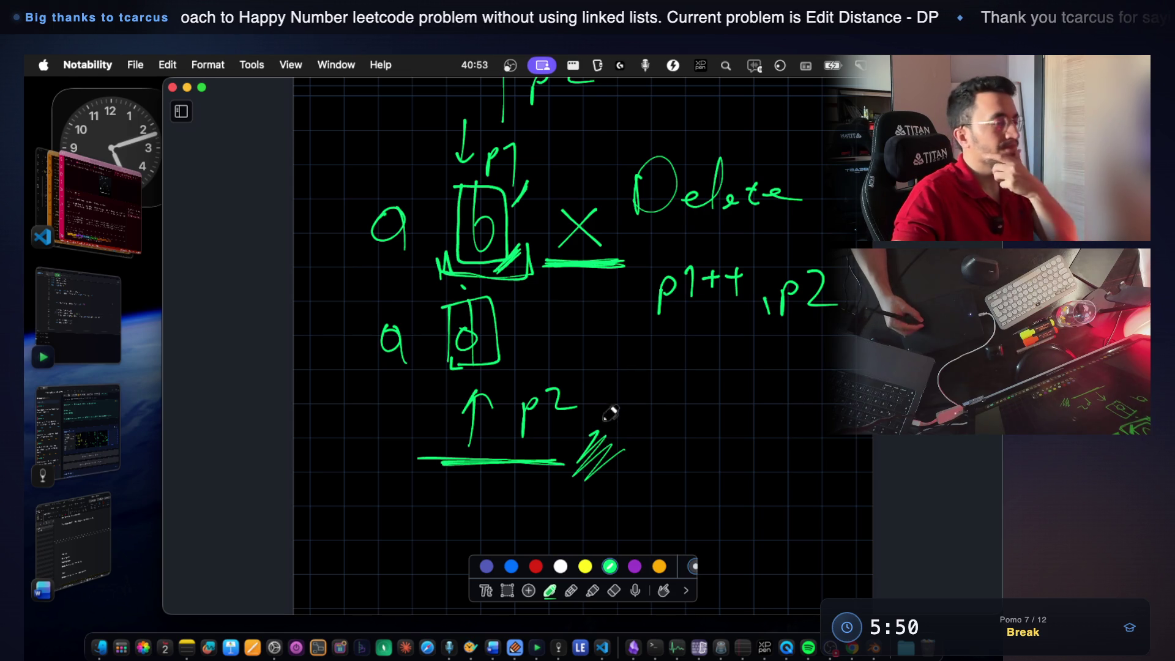
drag(608, 420, 620, 429)
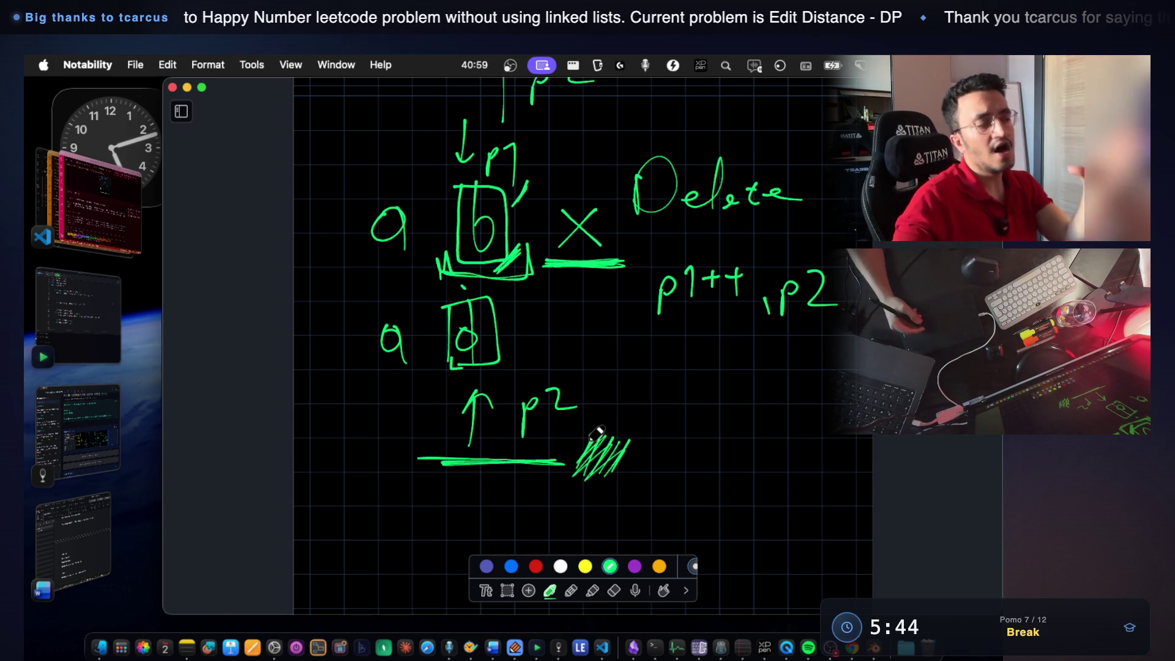
scroll(528, 447, down, 5)
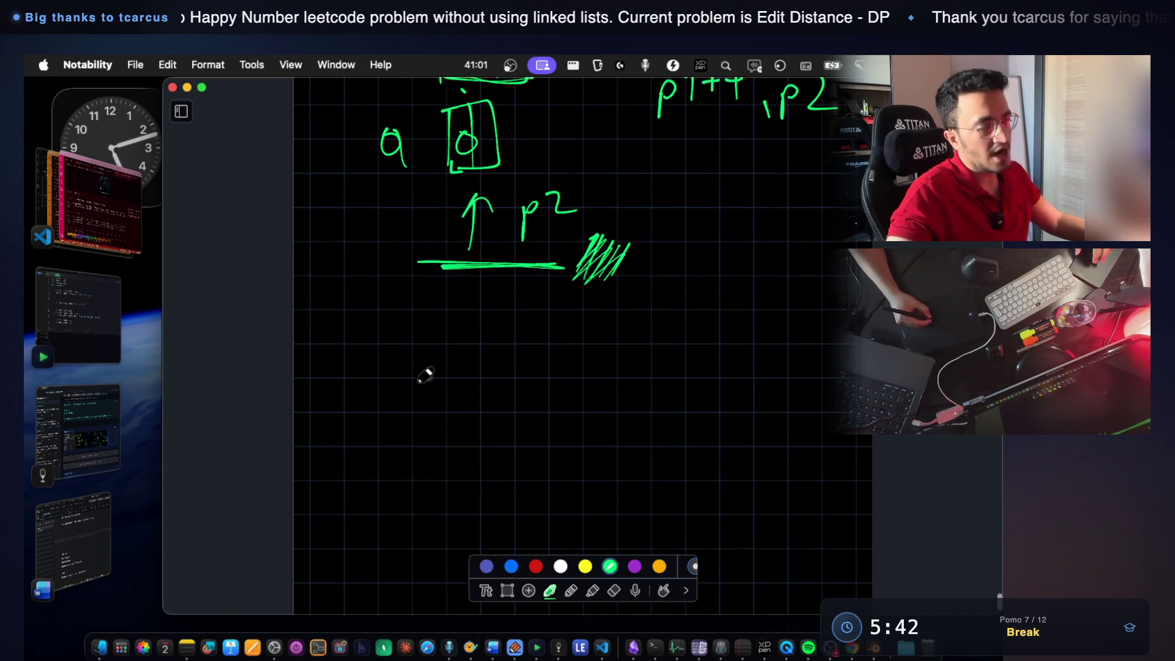
Write 'p2 = our map' with map underlined, then draw a curve from the top row to the bottom.
mouse_move(448, 369)
mouse_down()
mouse_move(490, 400)
mouse_move(607, 375)
mouse_move(606, 363)
mouse_up()
key(super+z)
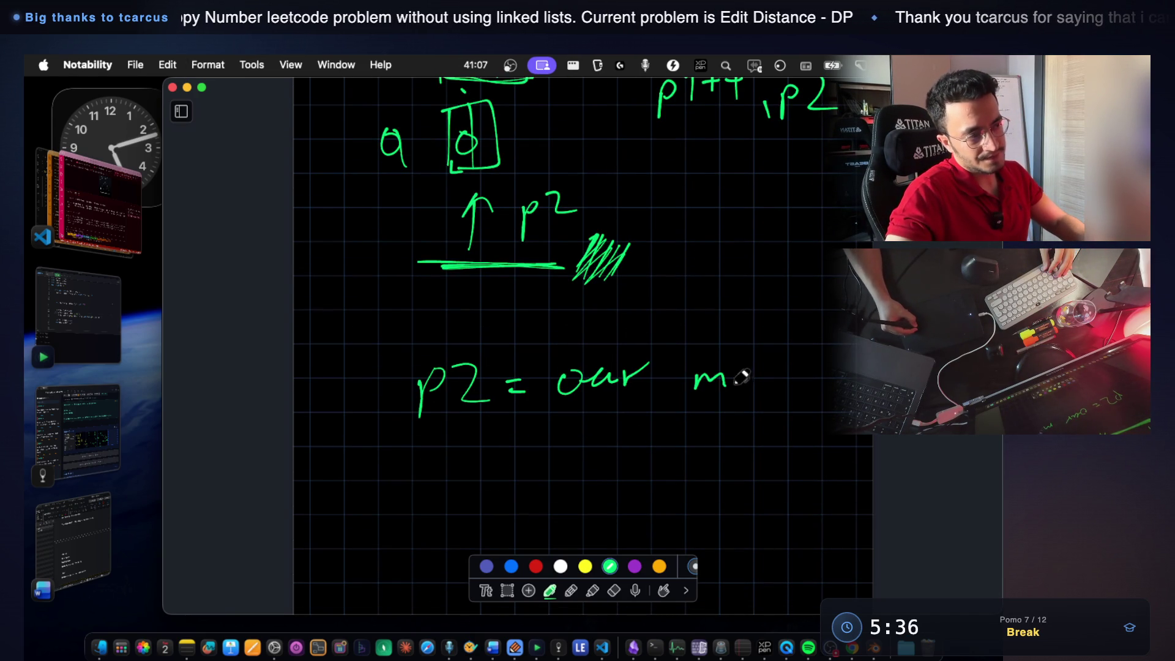
drag(675, 418, 800, 413)
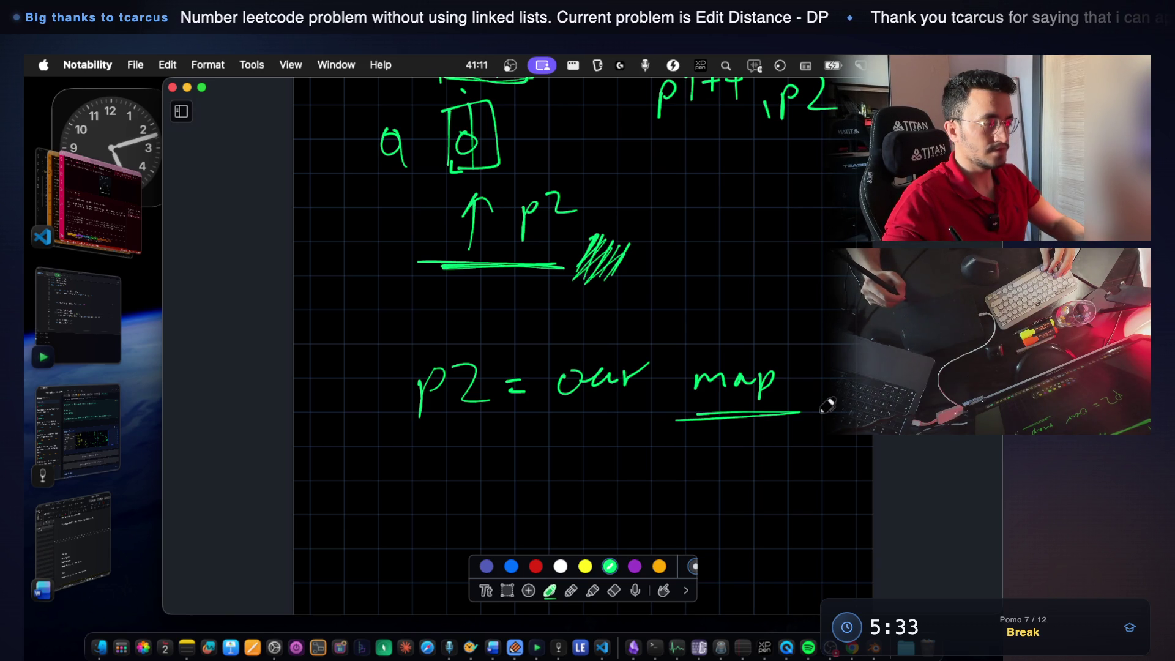
scroll(579, 367, up, 2)
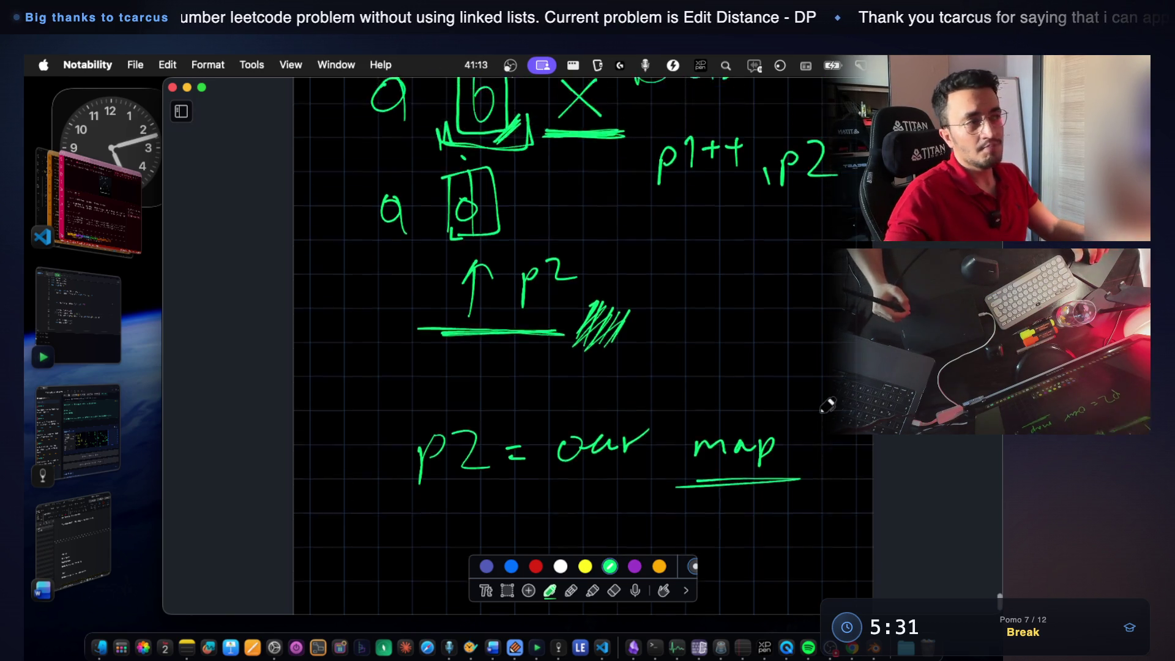
scroll(578, 368, up, 3)
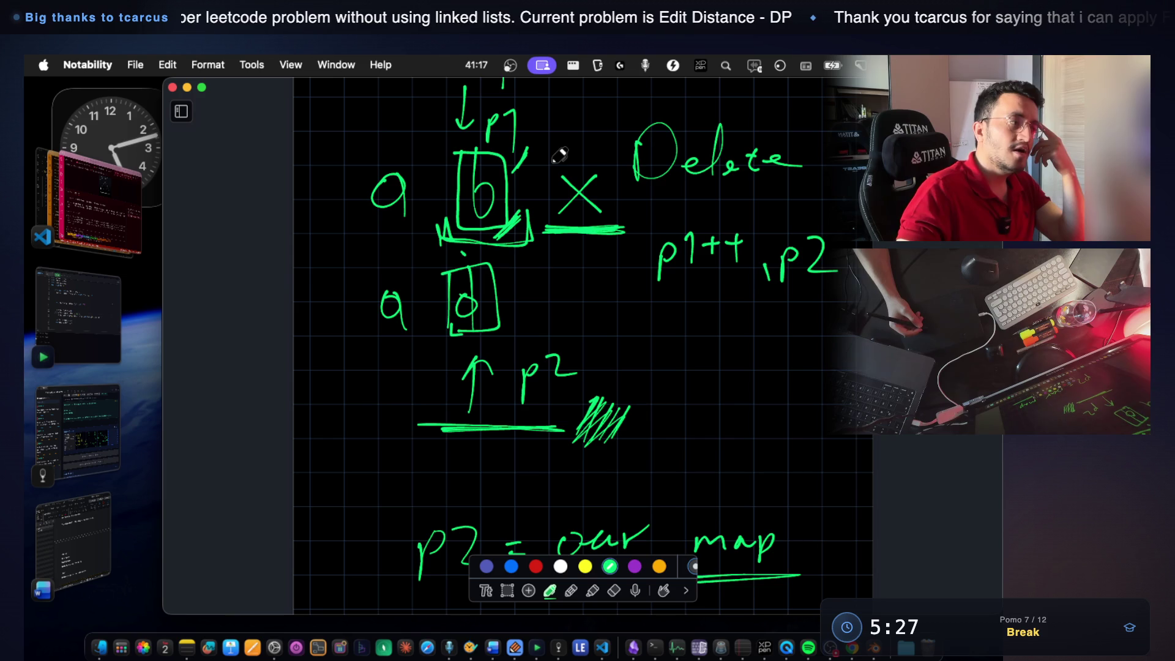
drag(459, 330, 514, 325)
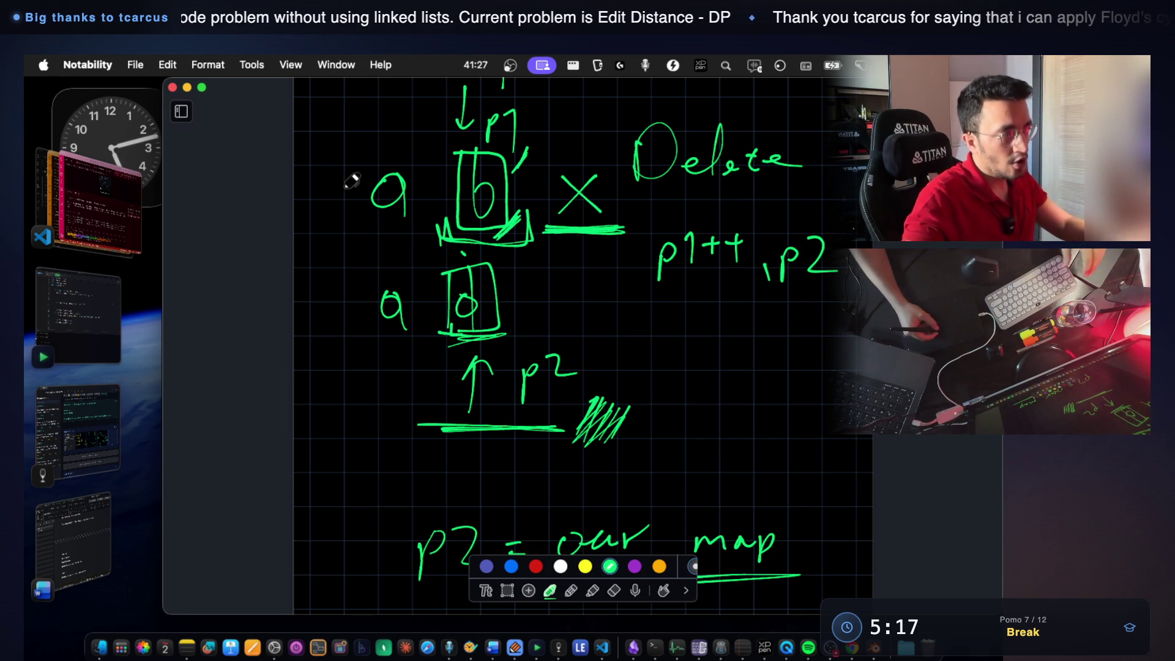
mouse_move(338, 180)
mouse_down()
mouse_move(320, 276)
mouse_move(336, 283)
mouse_up()
Mark up the s1/s2 rows with the s2 arrowhead, a circle on s1 and underlines under the s2 row.
mouse_move(333, 324)
mouse_down()
mouse_move(321, 346)
mouse_move(360, 345)
mouse_up()
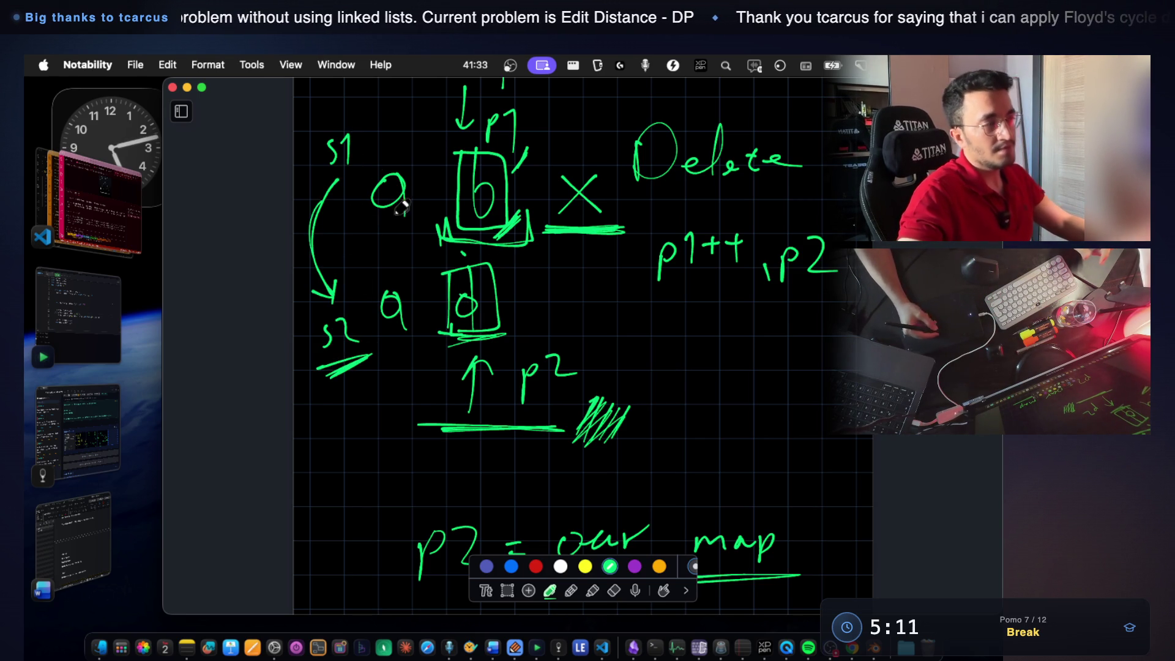
drag(530, 216, 501, 241)
mouse_move(347, 123)
mouse_down()
mouse_move(377, 126)
mouse_move(317, 179)
mouse_move(312, 134)
mouse_up()
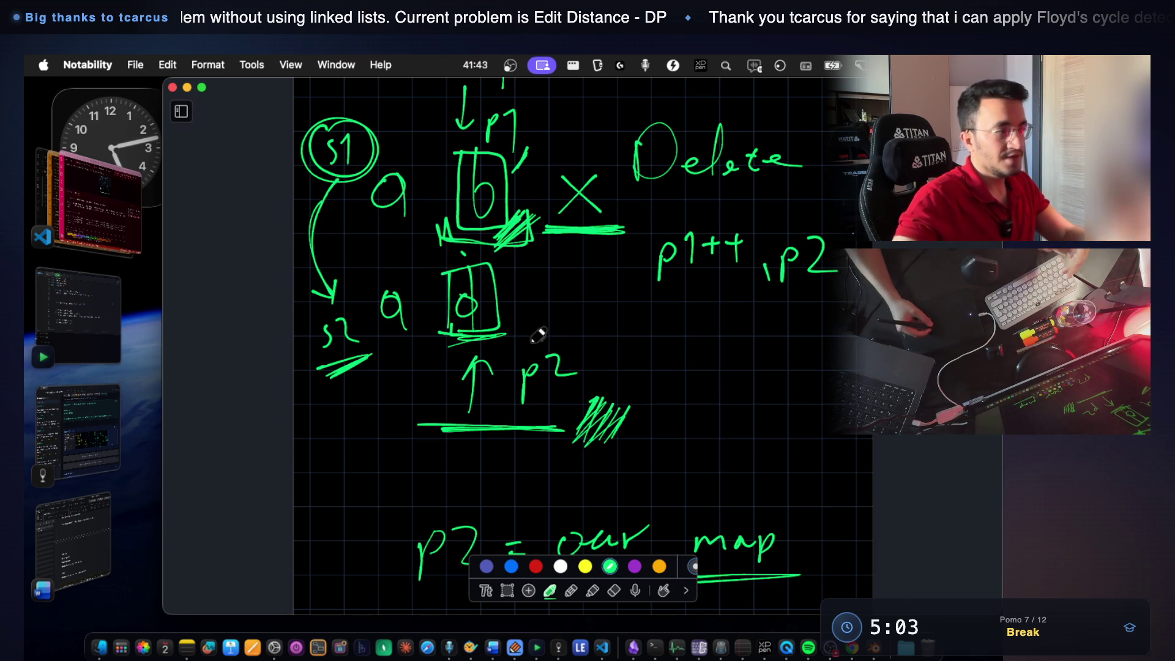
drag(378, 335, 405, 334)
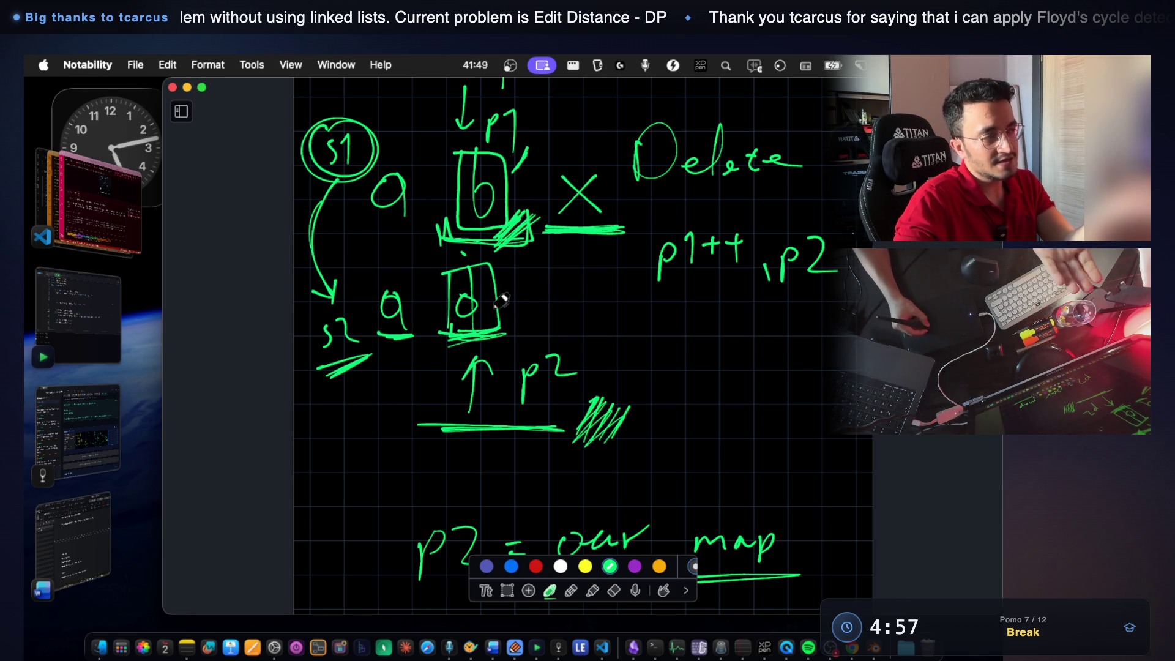
drag(362, 342, 525, 347)
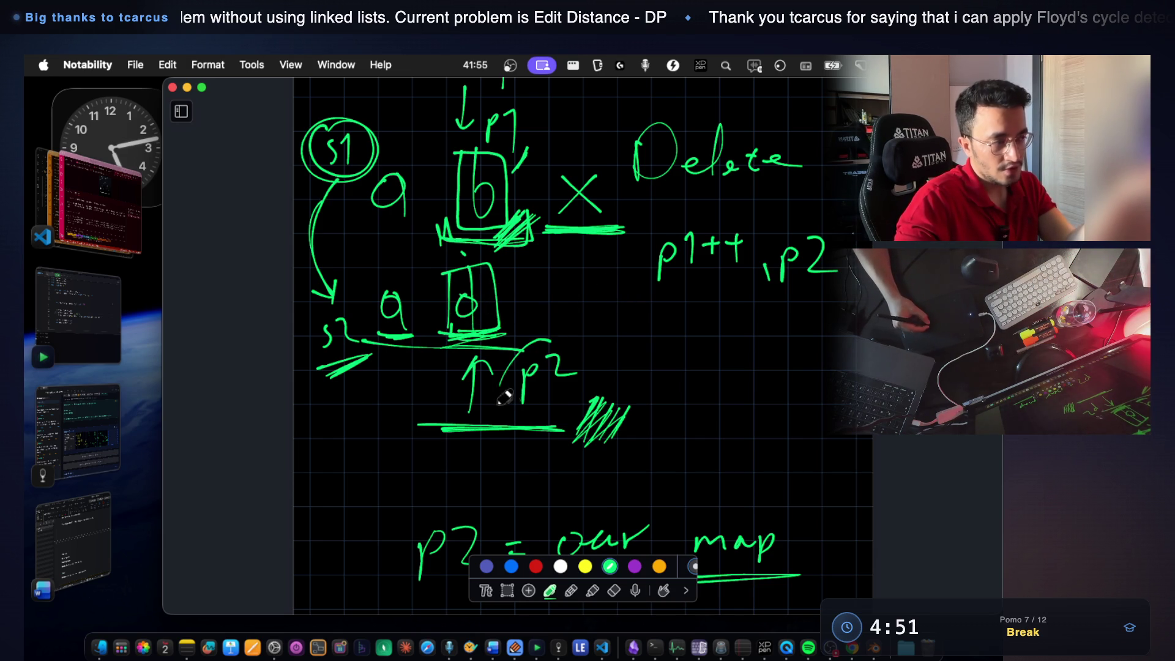
drag(567, 327, 592, 333)
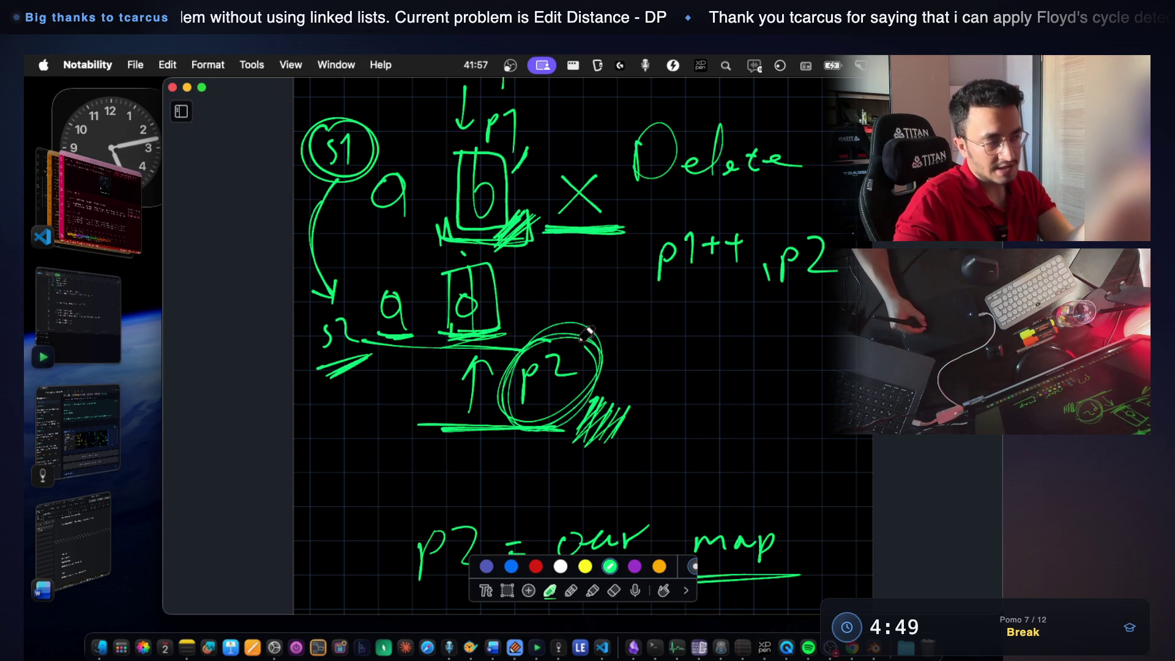
key(super+z)
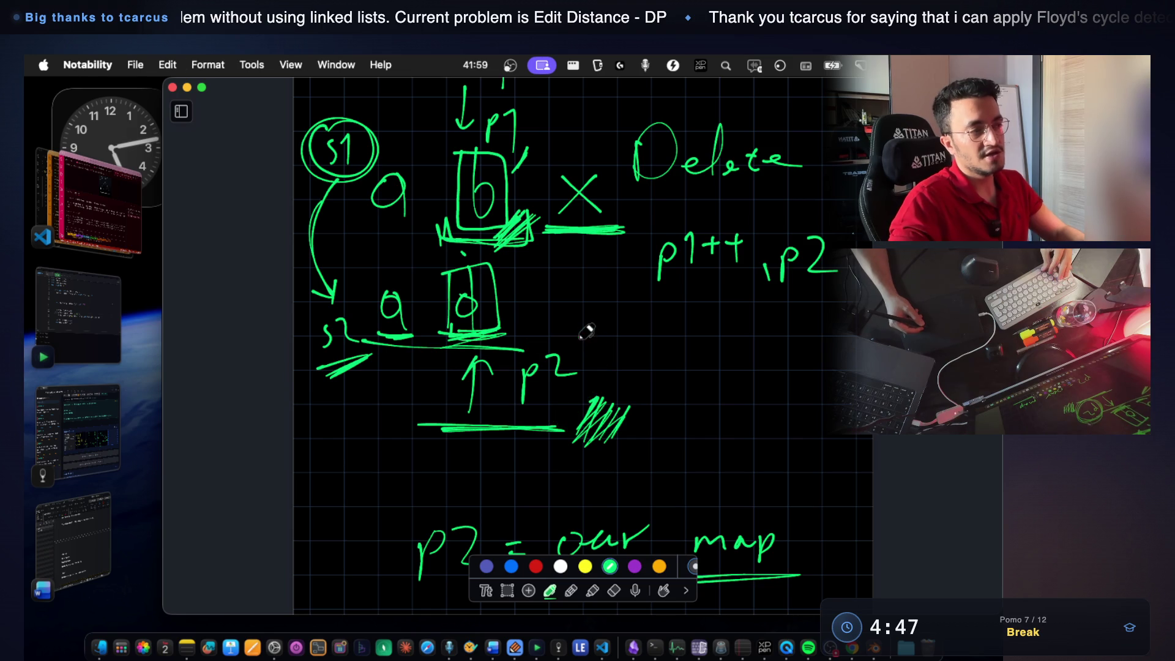
Underline p2 and p1++, then draw a downward arrow beneath the p1++ note.
drag(775, 300, 837, 292)
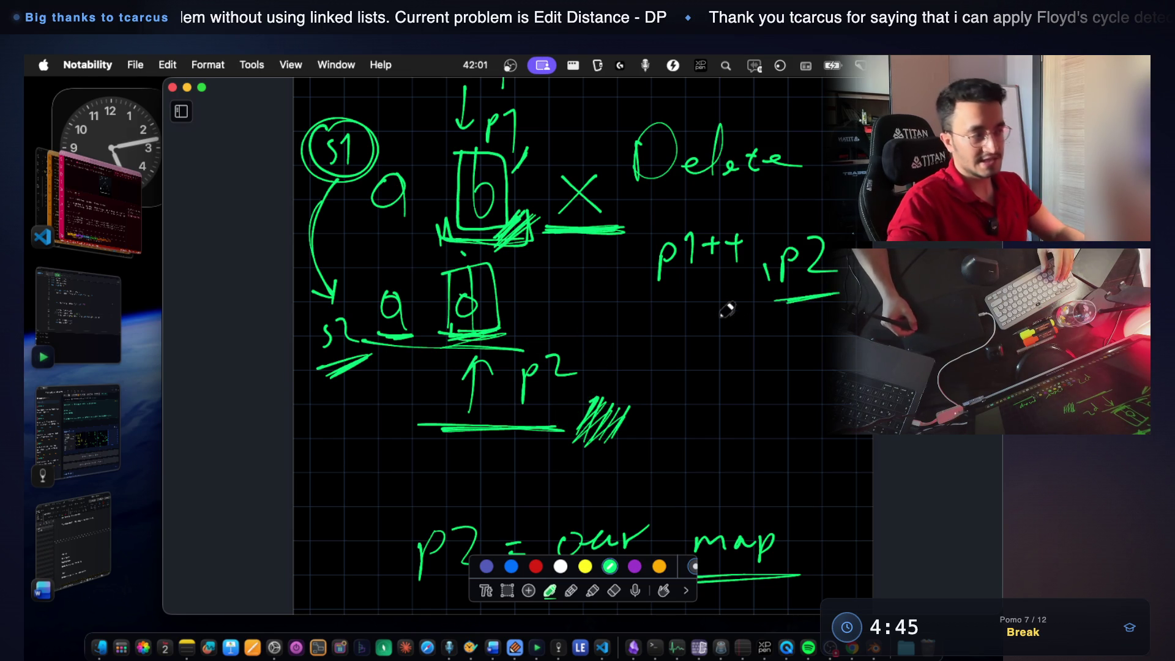
drag(654, 300, 831, 295)
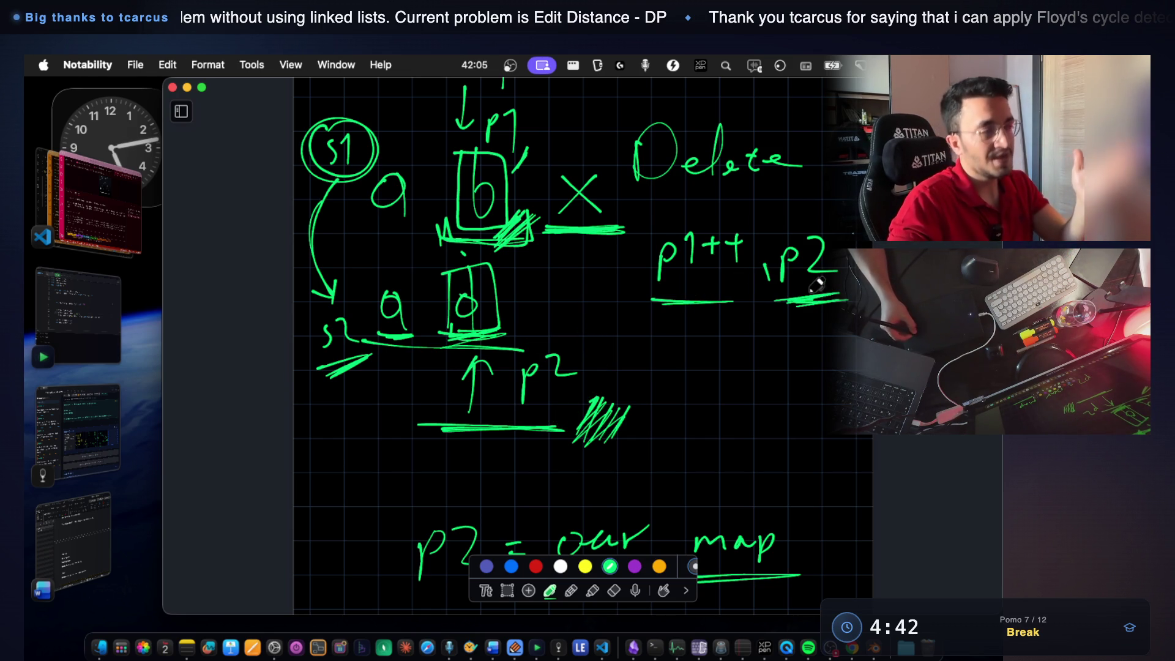
drag(625, 306, 704, 294)
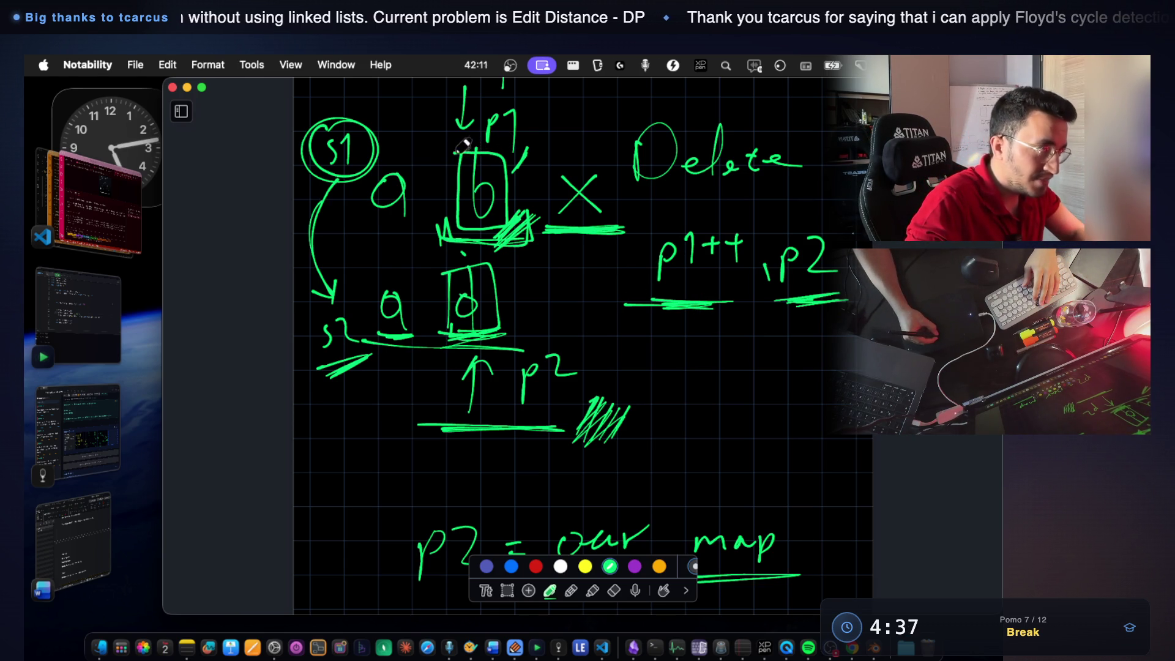
drag(468, 140, 496, 257)
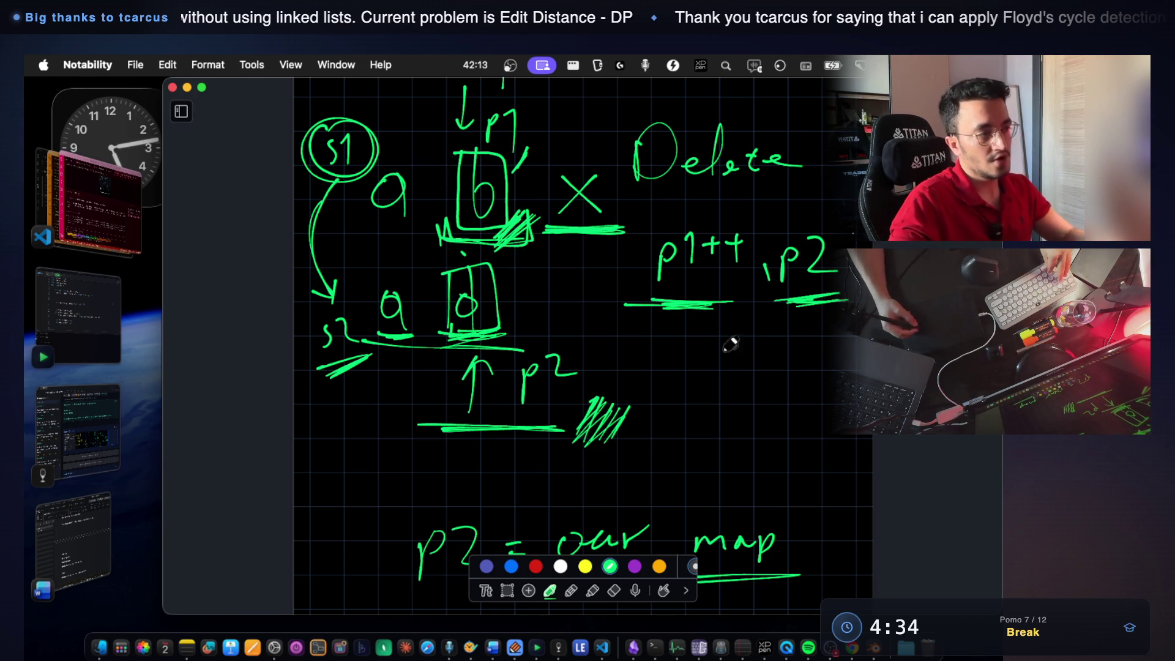
mouse_move(675, 326)
mouse_down()
mouse_move(673, 395)
mouse_move(683, 376)
mouse_up()
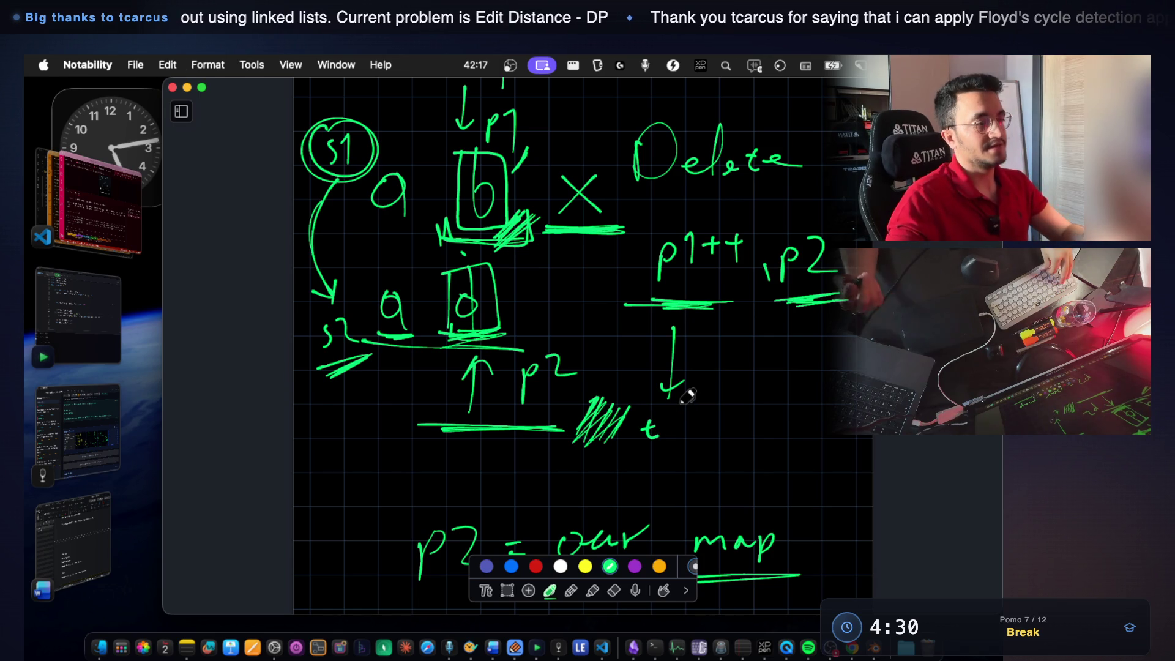
scroll(687, 395, down, 5)
scroll(634, 402, down, 5)
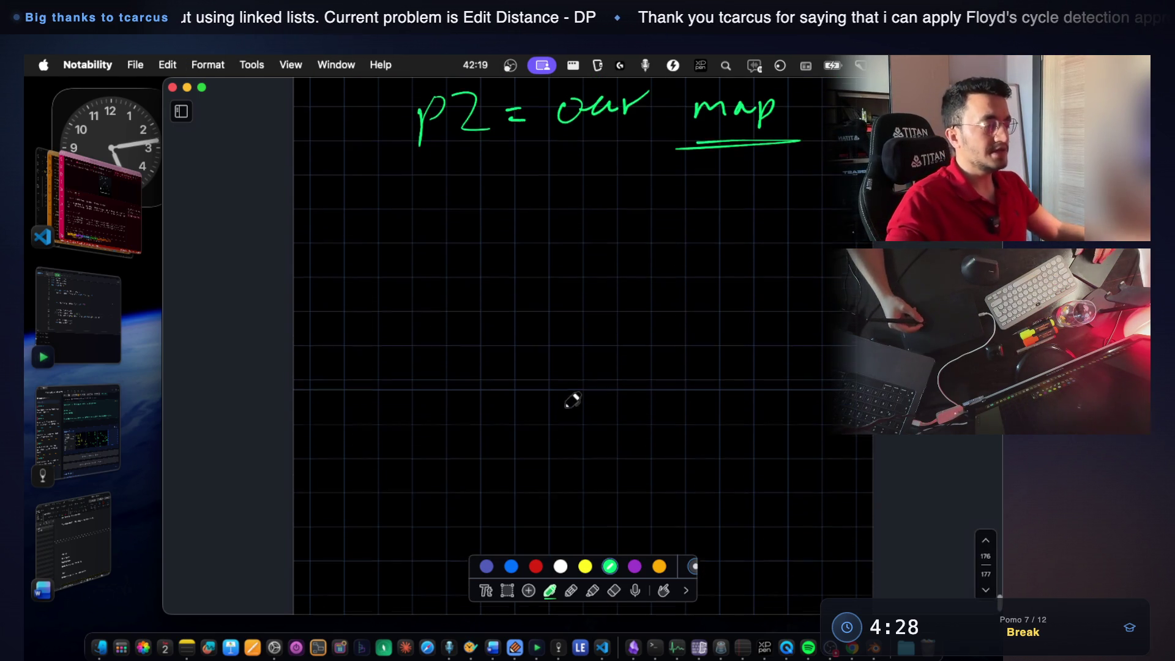
Sketch s1 'ab' over s2 'ad' with p1 and p2 pointer arrows, p2 underlined.
drag(389, 264, 391, 262)
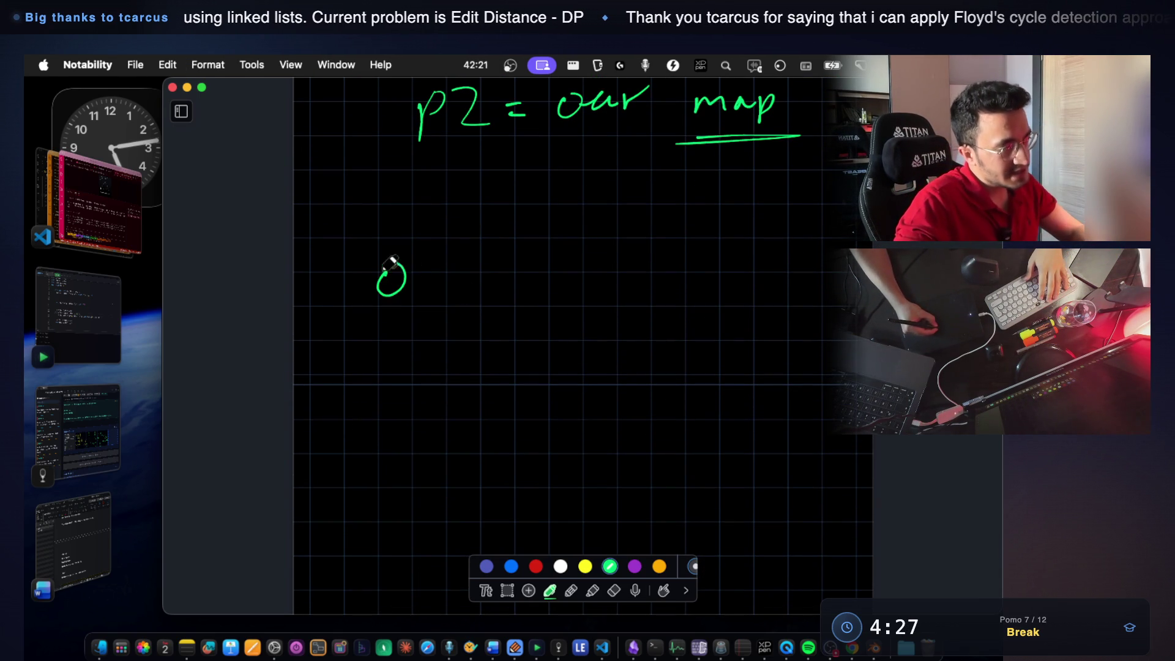
drag(444, 231, 457, 290)
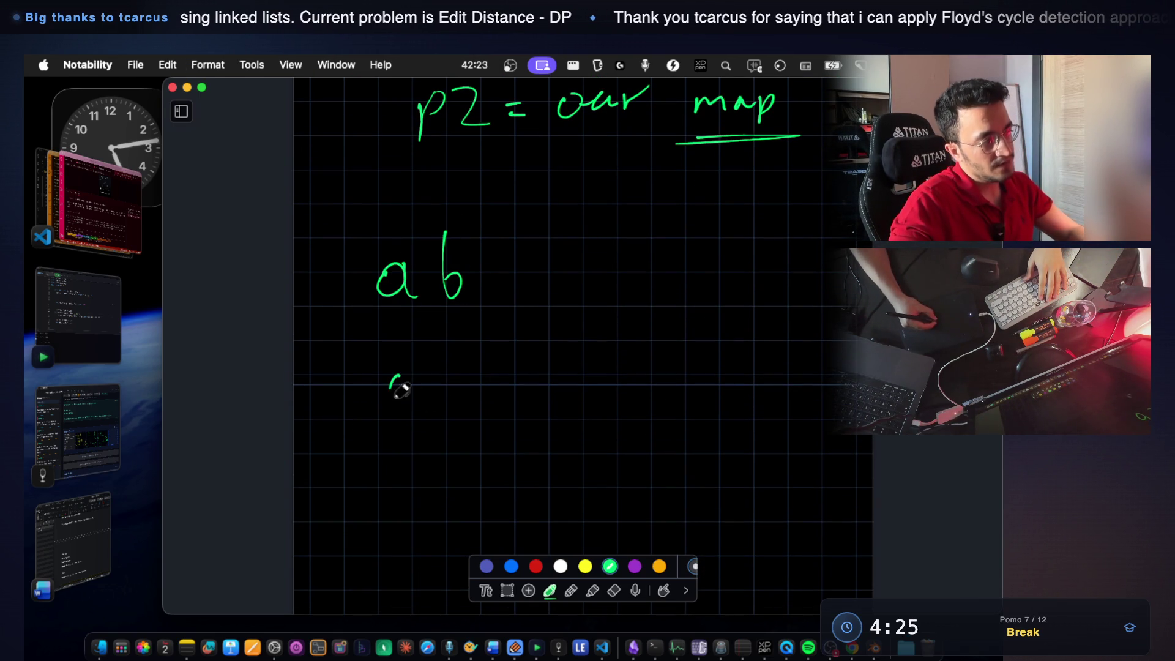
drag(468, 340, 484, 401)
drag(450, 169, 450, 216)
mouse_move(438, 202)
mouse_down()
mouse_move(490, 195)
mouse_move(505, 221)
mouse_up()
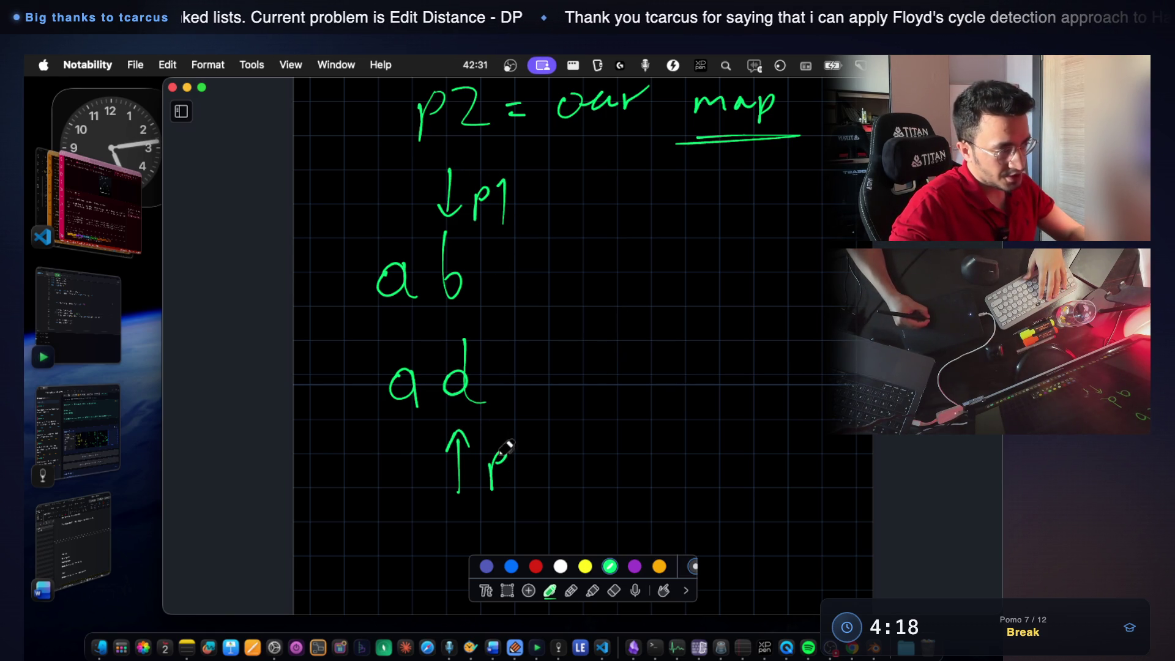
drag(524, 466, 547, 472)
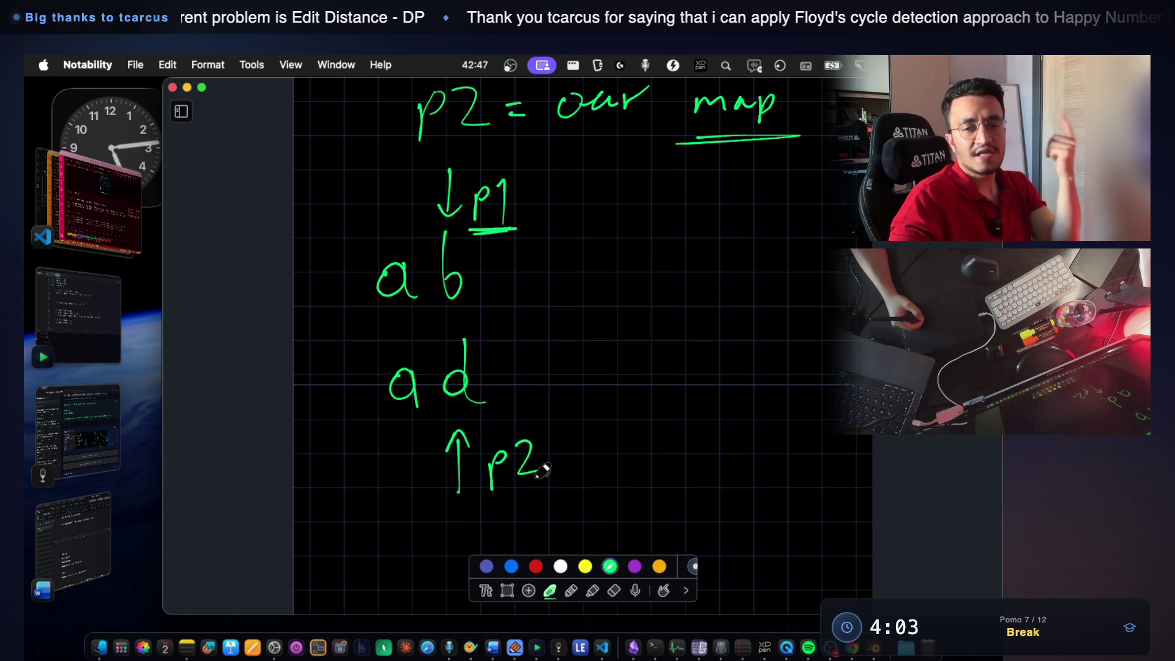
mouse_move(484, 509)
mouse_down()
mouse_move(557, 492)
mouse_move(530, 499)
mouse_up()
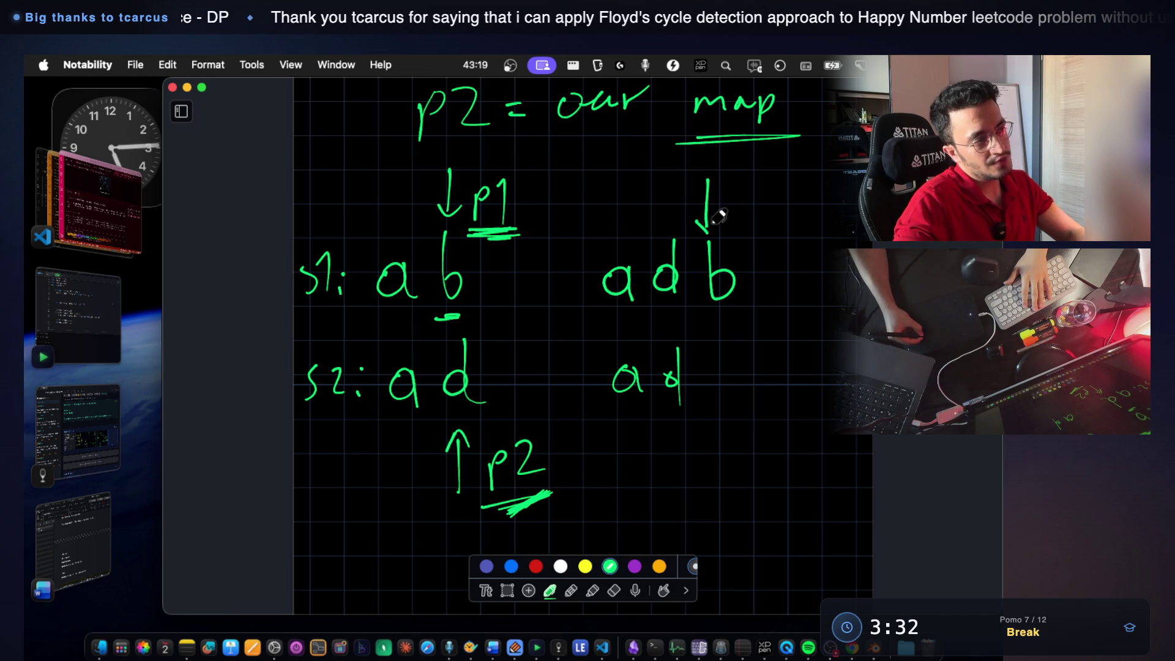
Sketch the 'adb' versus 'ad' pair with a p1 arrow and a double underline on the d.
drag(695, 217, 706, 233)
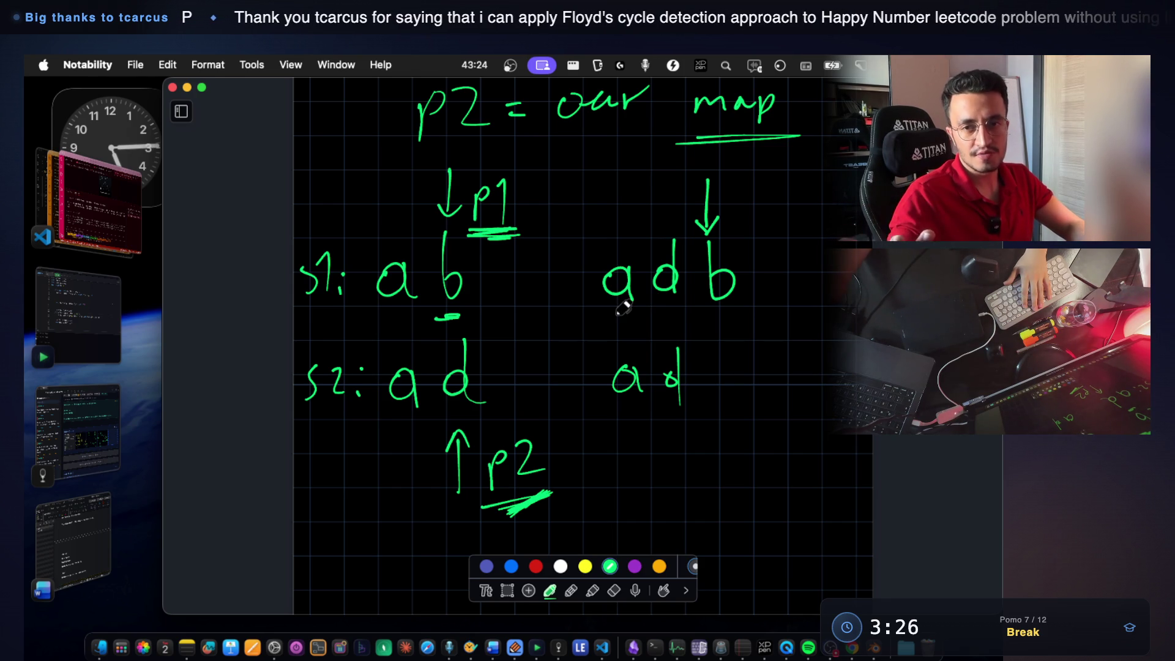
drag(657, 316, 678, 319)
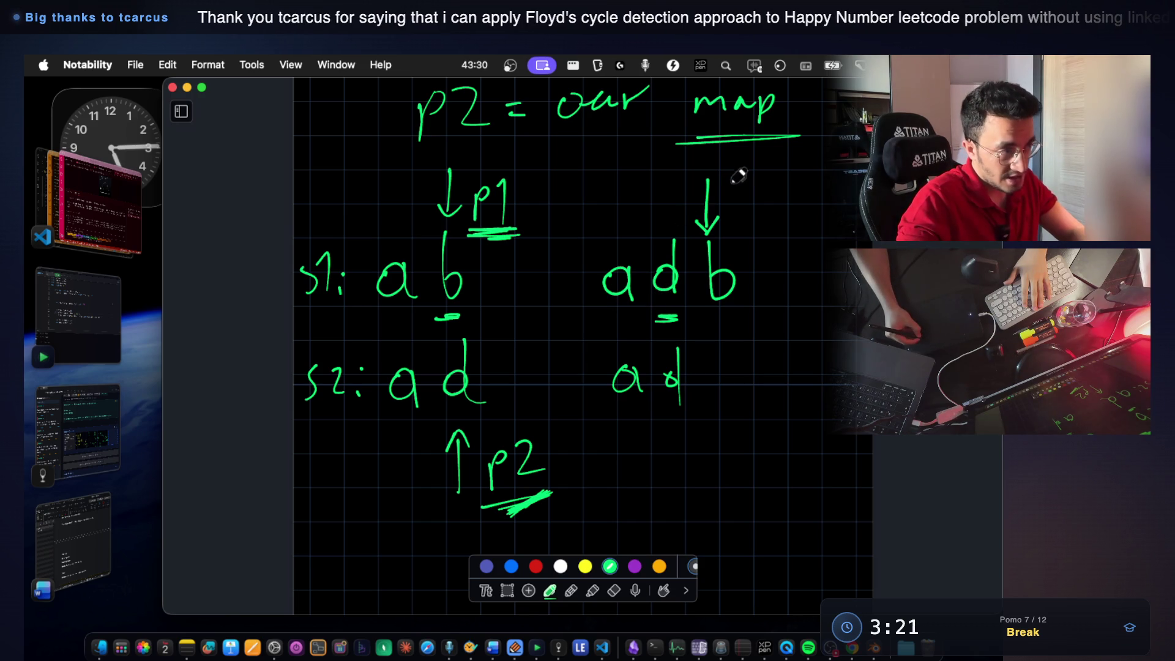
drag(745, 180, 740, 192)
drag(755, 177, 756, 205)
drag(742, 320, 700, 317)
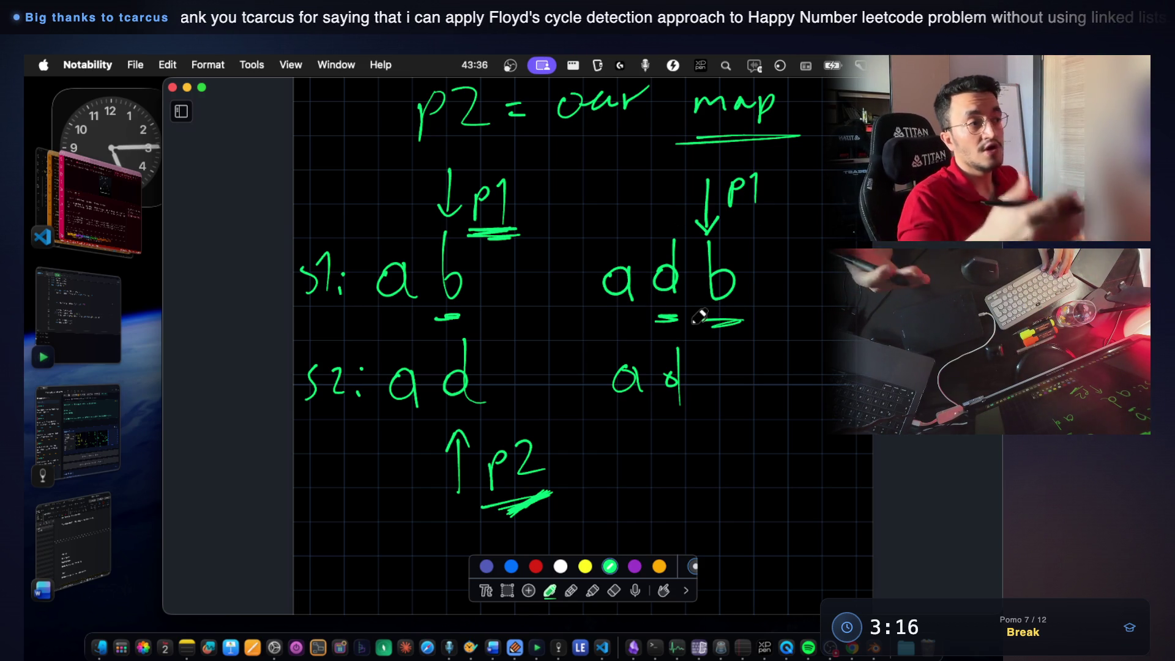
key(super+z)
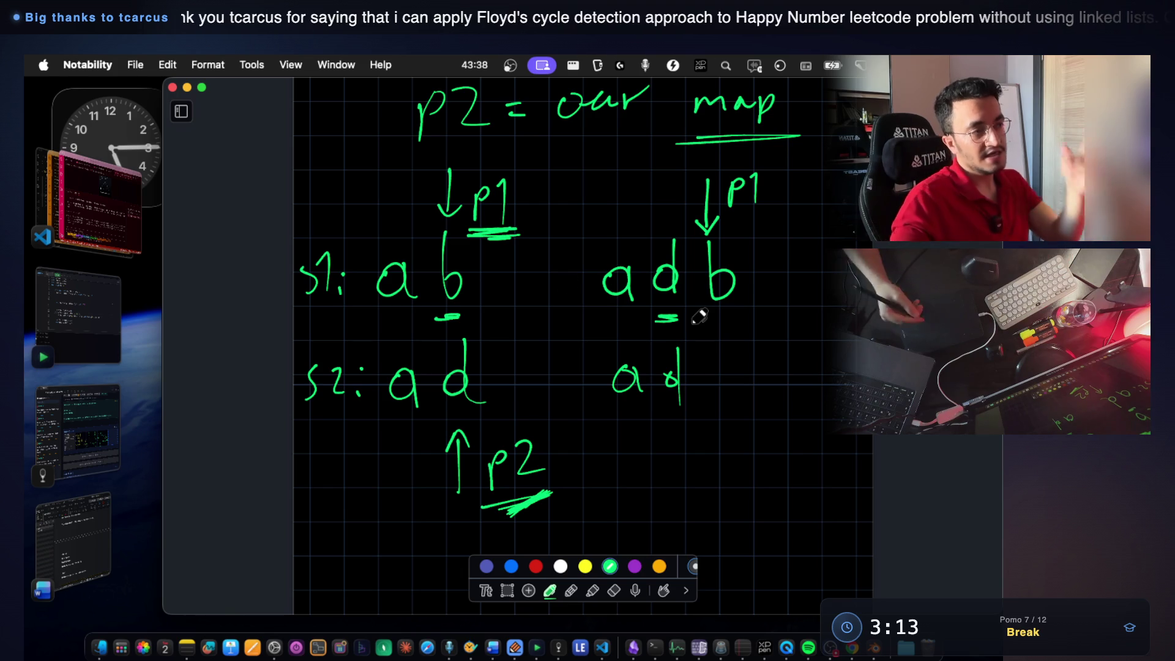
drag(788, 211, 806, 219)
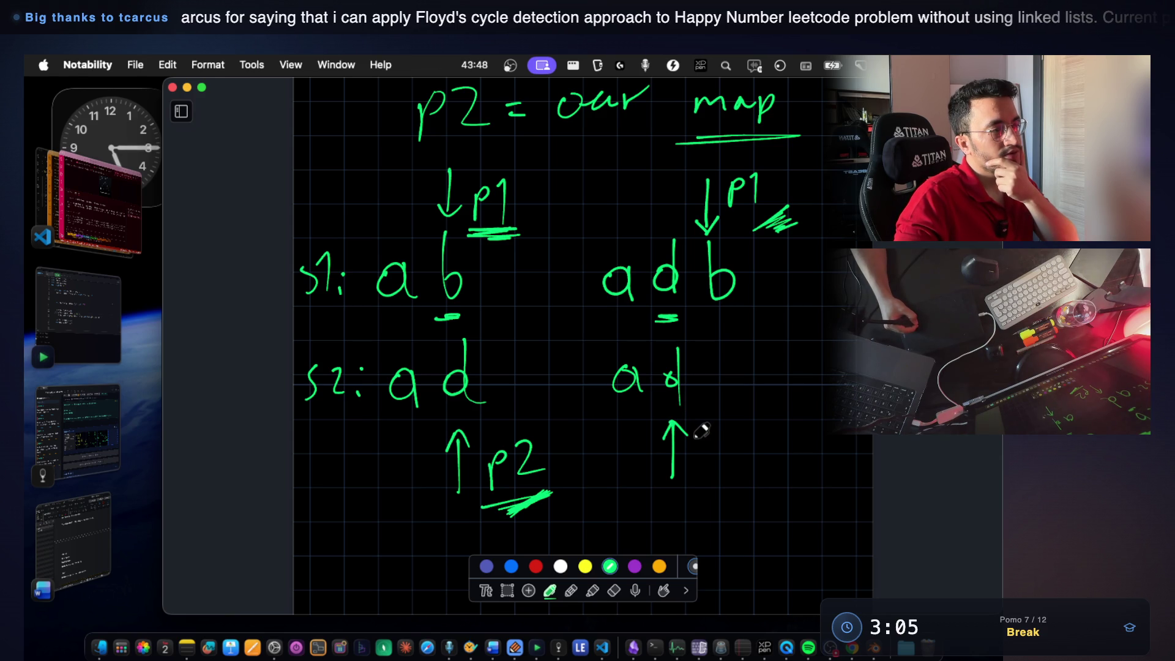
scroll(700, 424, down, 2)
scroll(603, 433, down, 3)
scroll(602, 434, down, 2)
scroll(602, 433, down, 1)
mouse_move(456, 347)
mouse_down()
mouse_move(463, 405)
mouse_move(532, 343)
mouse_up()
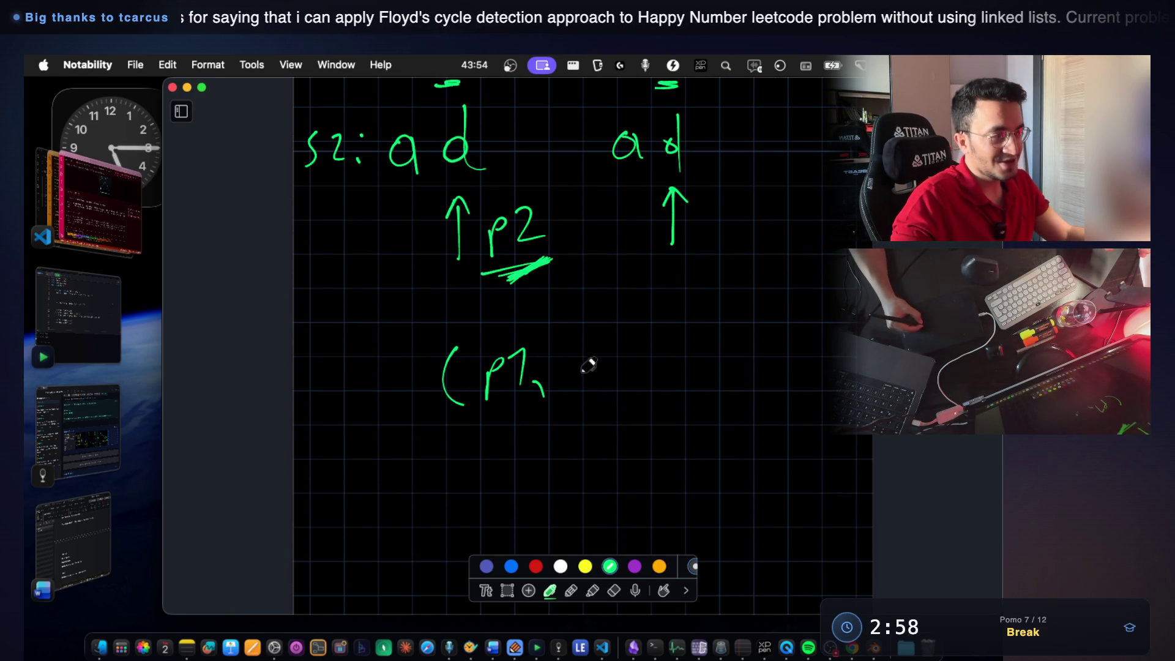
Write '(p1, p2)' beneath the sketch and underline it, then switch to Blender.
drag(672, 333, 680, 401)
drag(449, 423, 539, 415)
drag(606, 423, 684, 401)
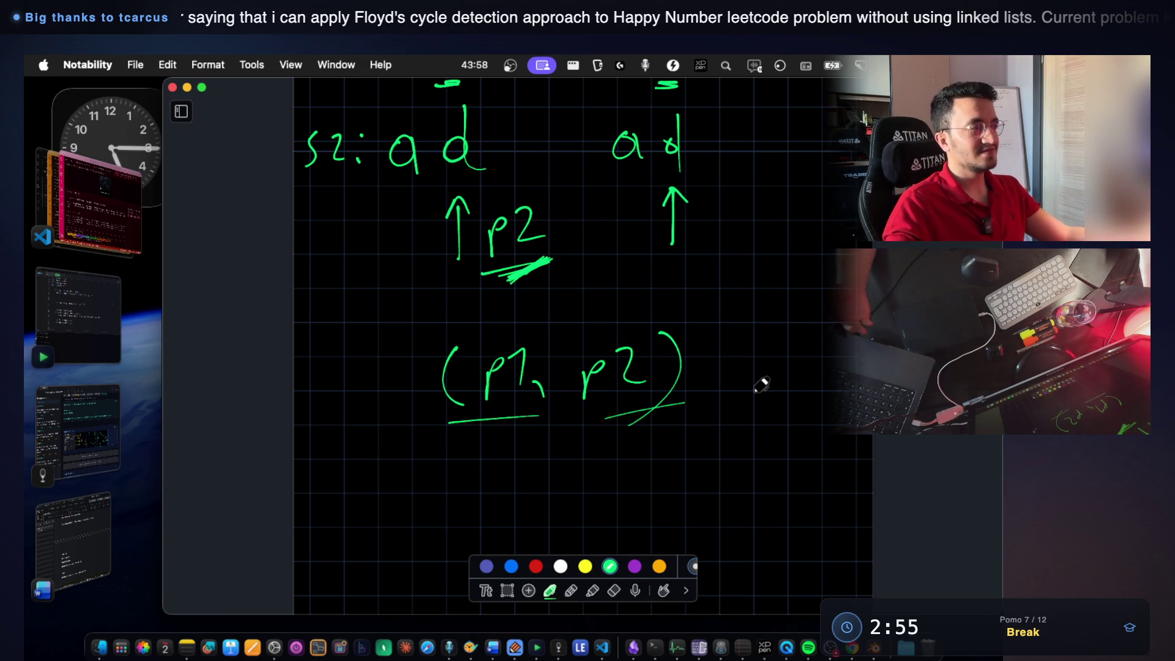
scroll(761, 384, up, 1)
scroll(761, 385, up, 2)
scroll(761, 384, up, 2)
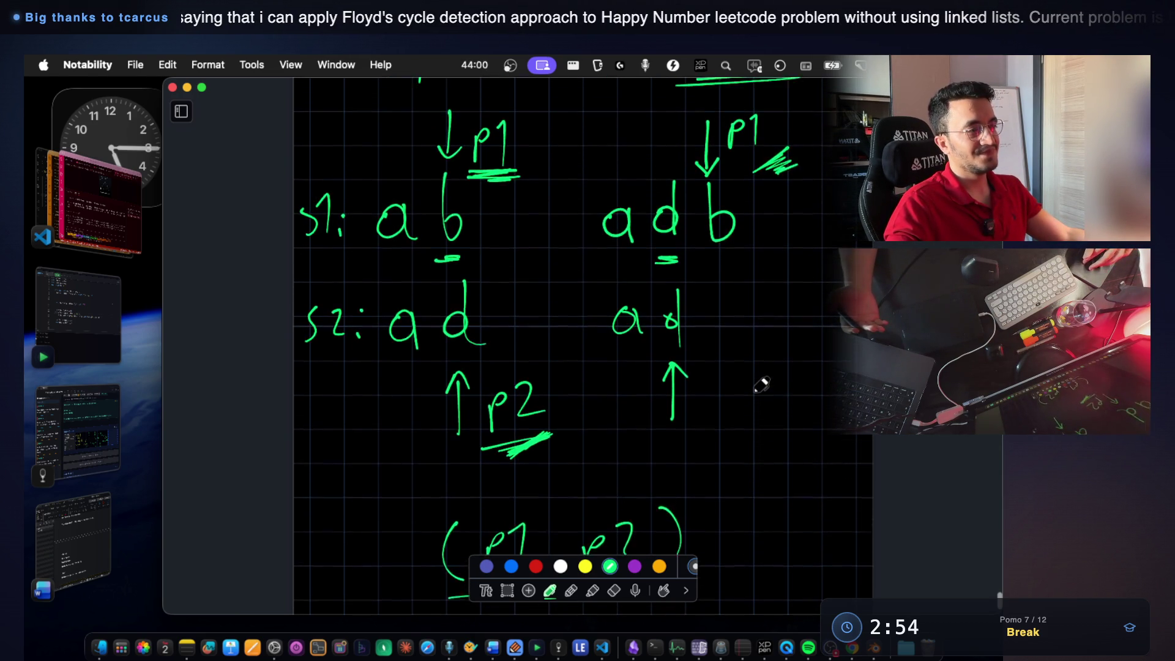
scroll(762, 385, up, 2)
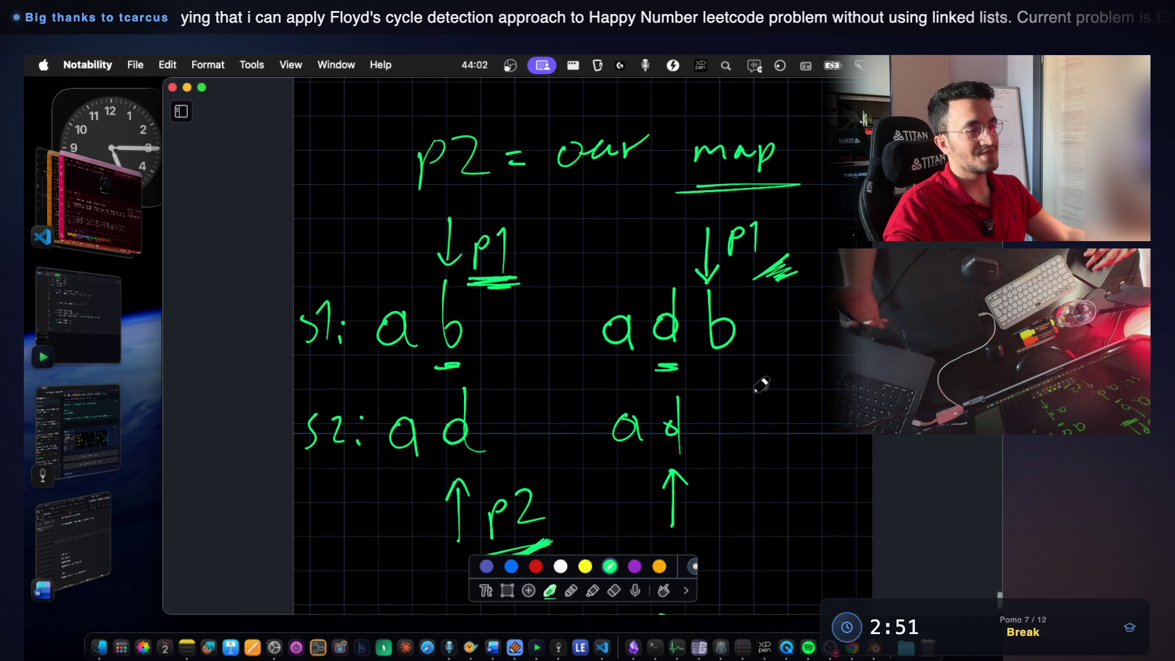
key(super+Tab)
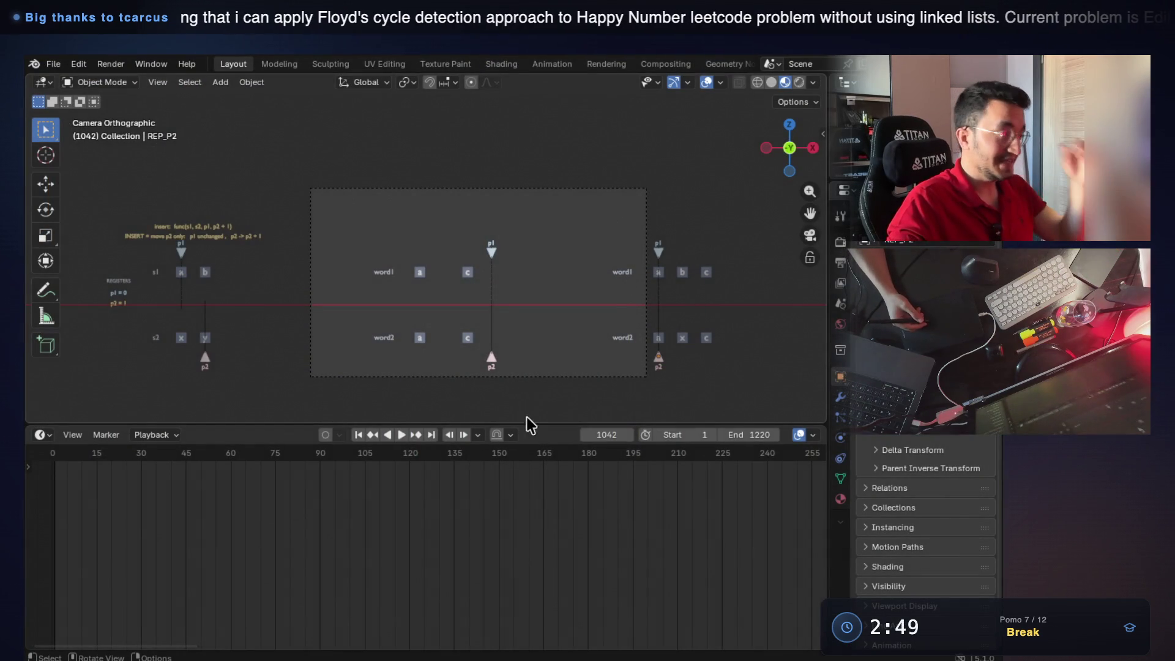
Rewind the pointer animation to the start of the example and advance through the first match.
drag(597, 434, 344, 445)
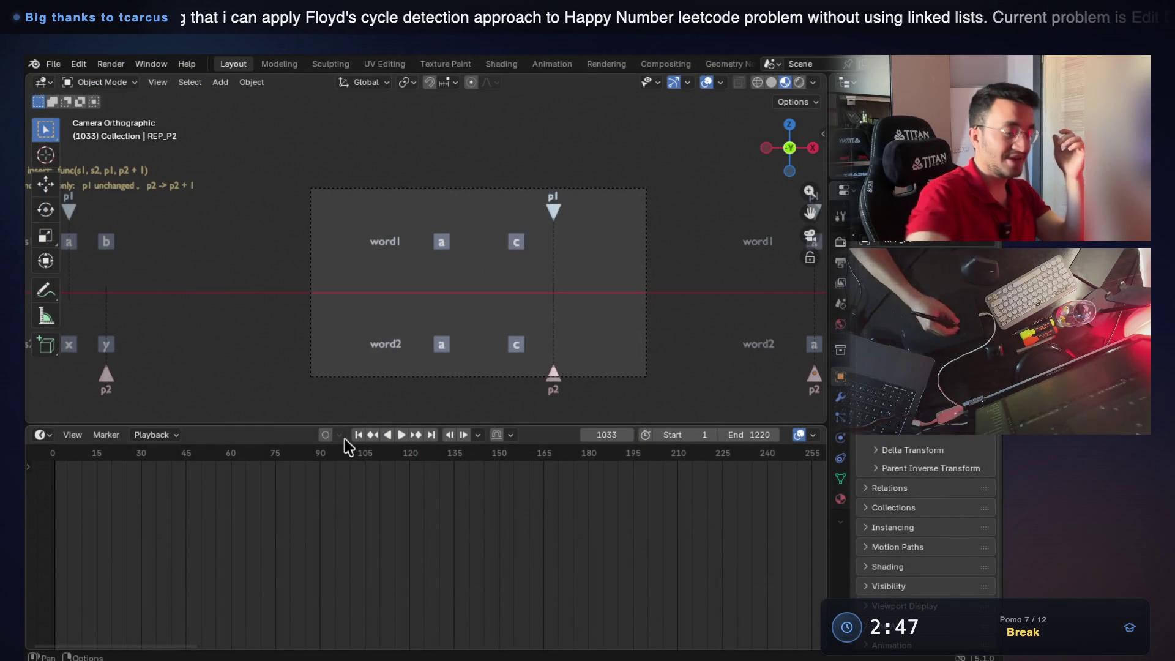
drag(606, 434, 104, 411)
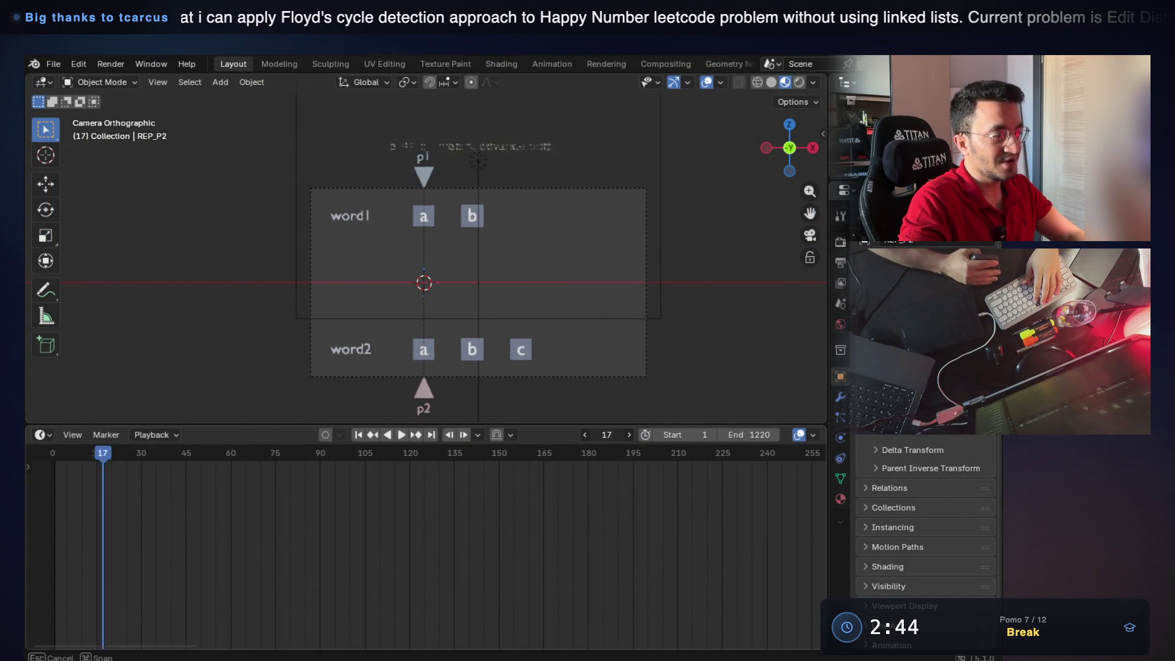
mouse_move(104, 411)
mouse_down()
mouse_move(595, 437)
mouse_move(523, 434)
mouse_move(571, 430)
mouse_up()
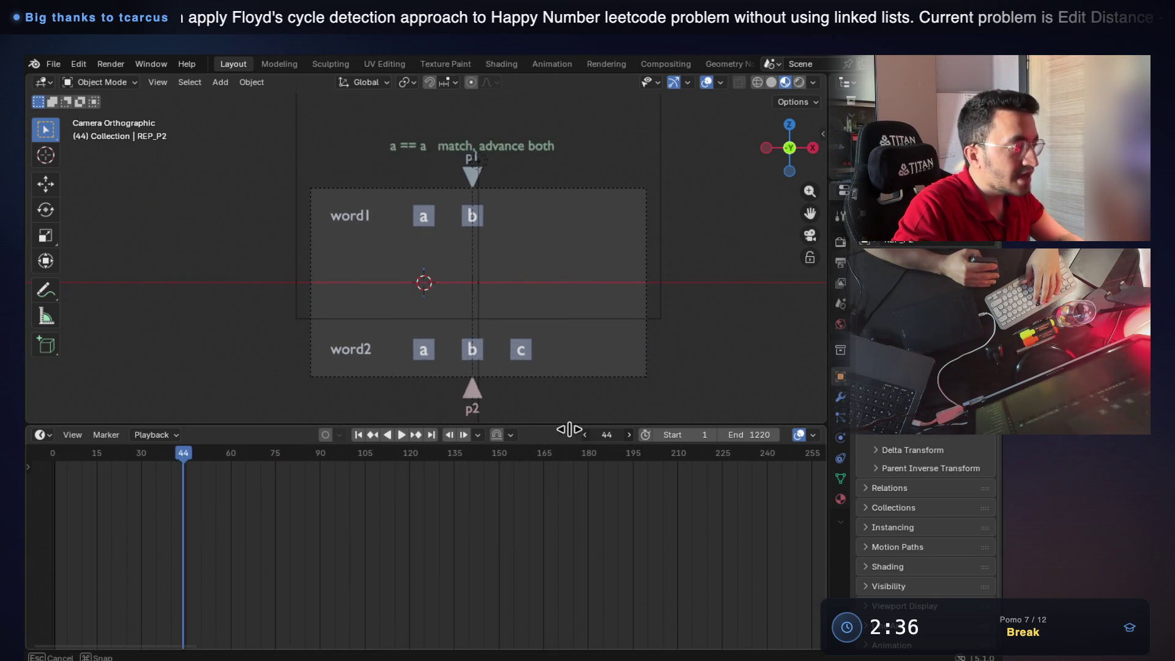
drag(571, 430, 703, 427)
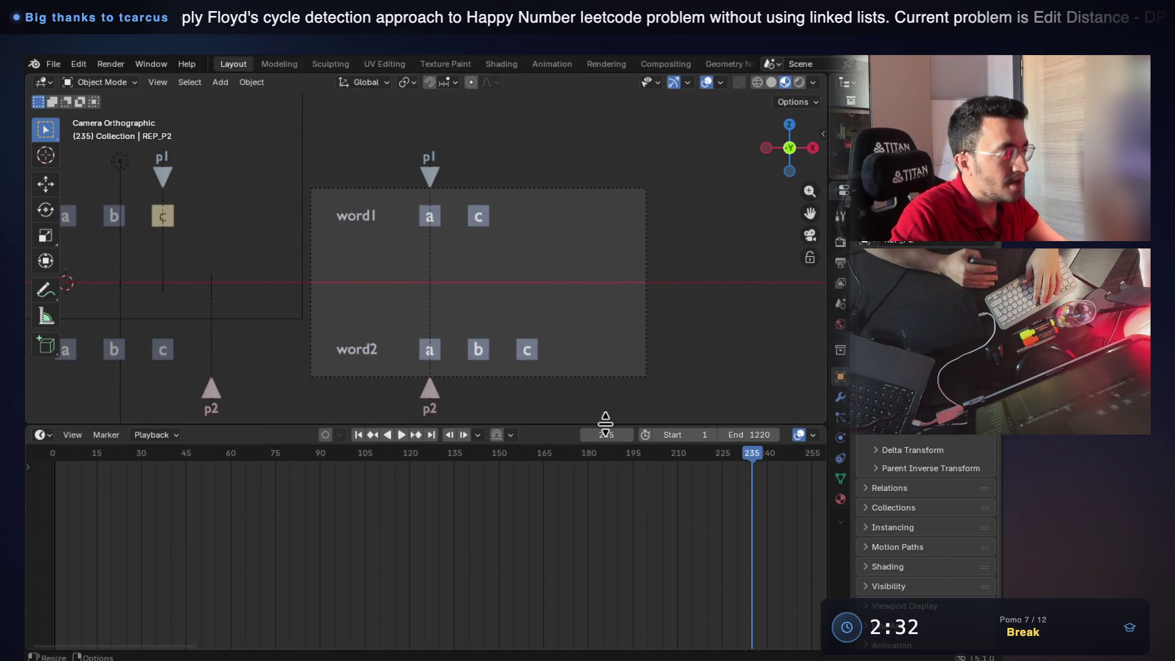
drag(606, 433, 631, 431)
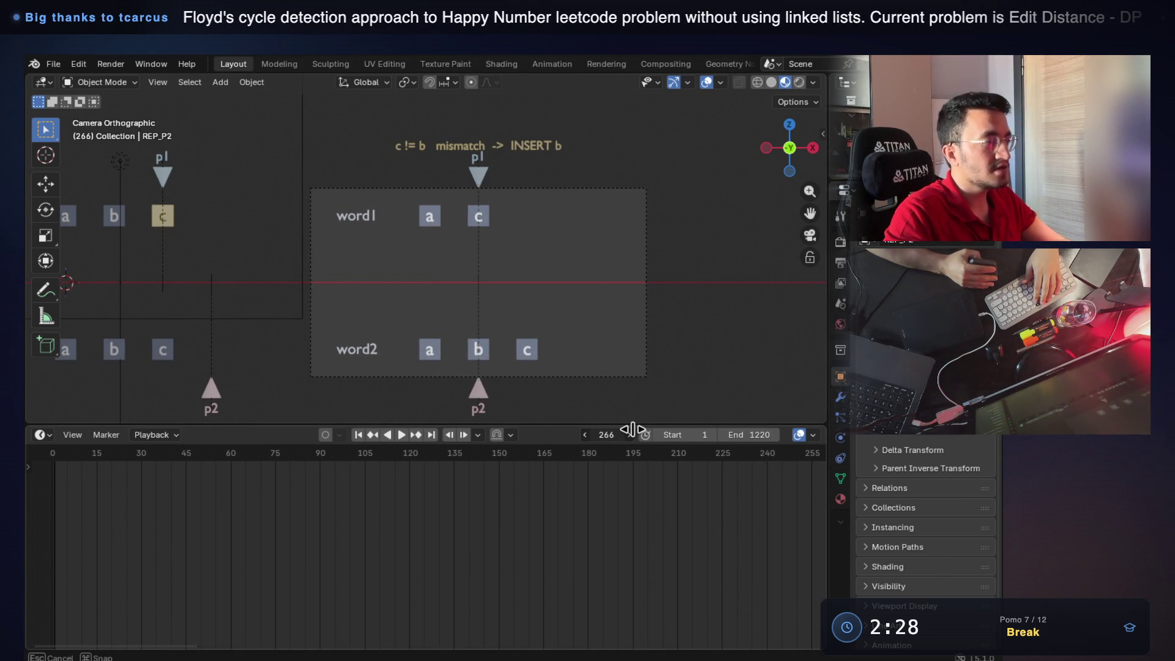
Scrub on to the b insertion and the final c match, then bring up the VS Code render notes.
drag(641, 430, 665, 430)
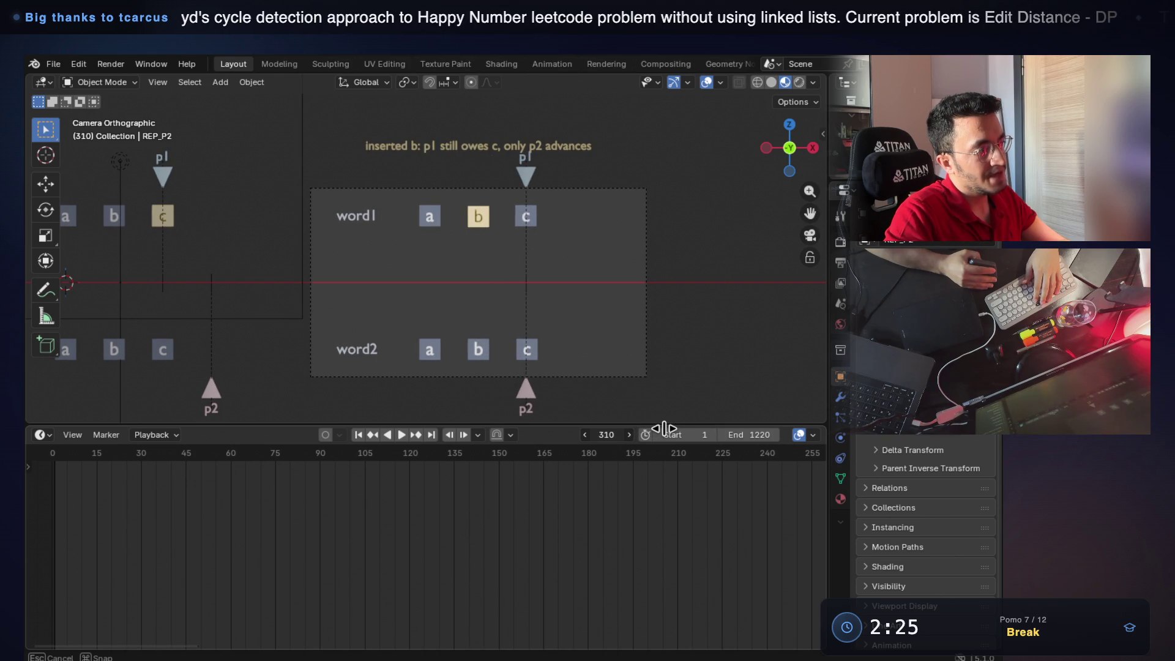
drag(665, 431, 671, 428)
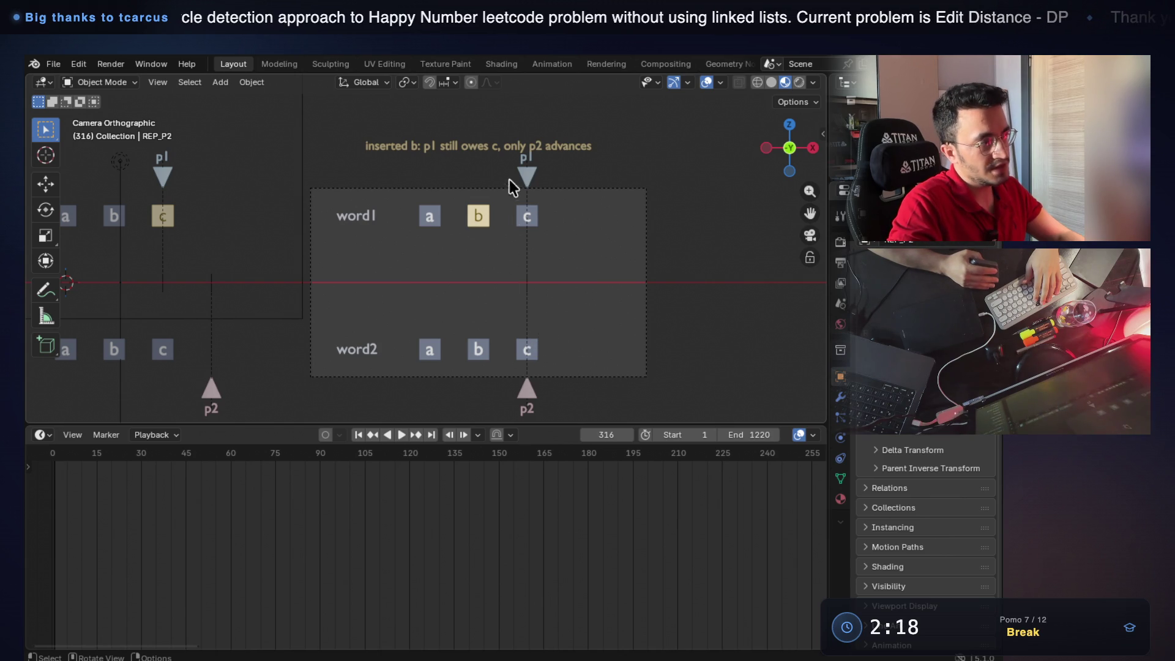
drag(613, 432, 630, 432)
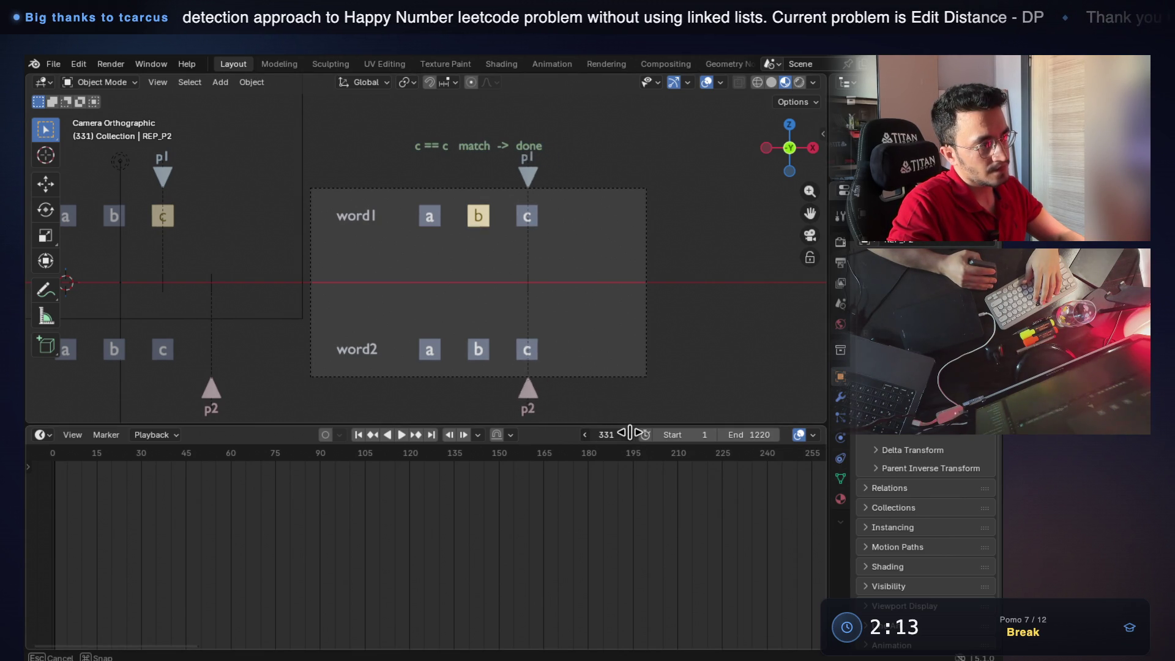
drag(629, 432, 598, 431)
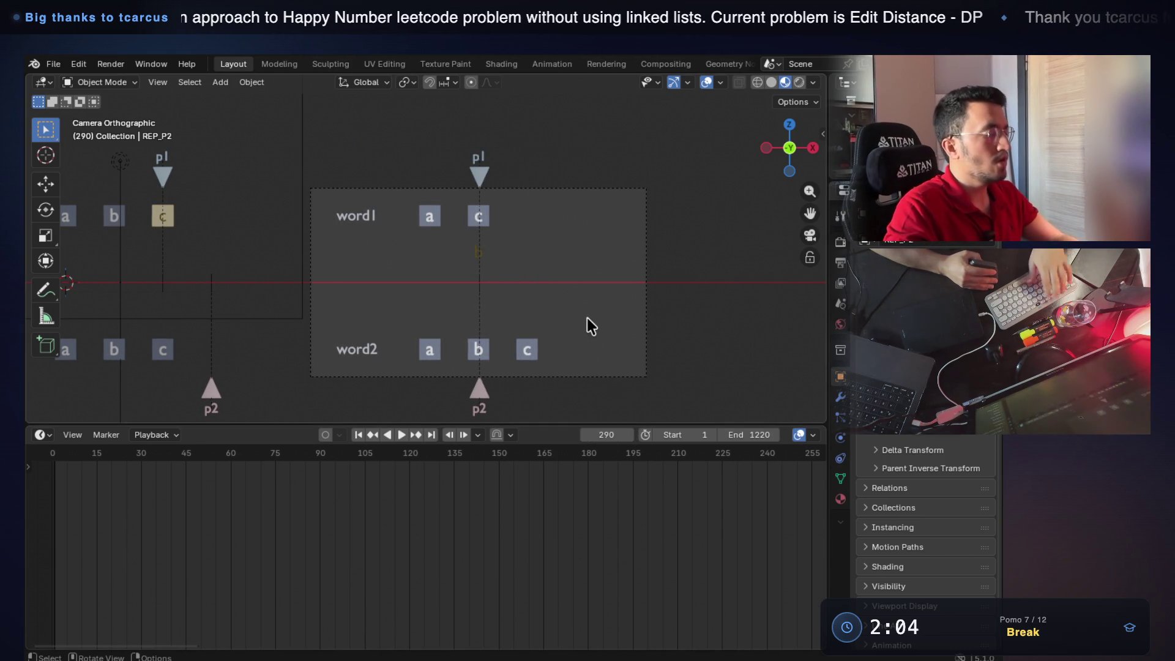
key(super+Tab)
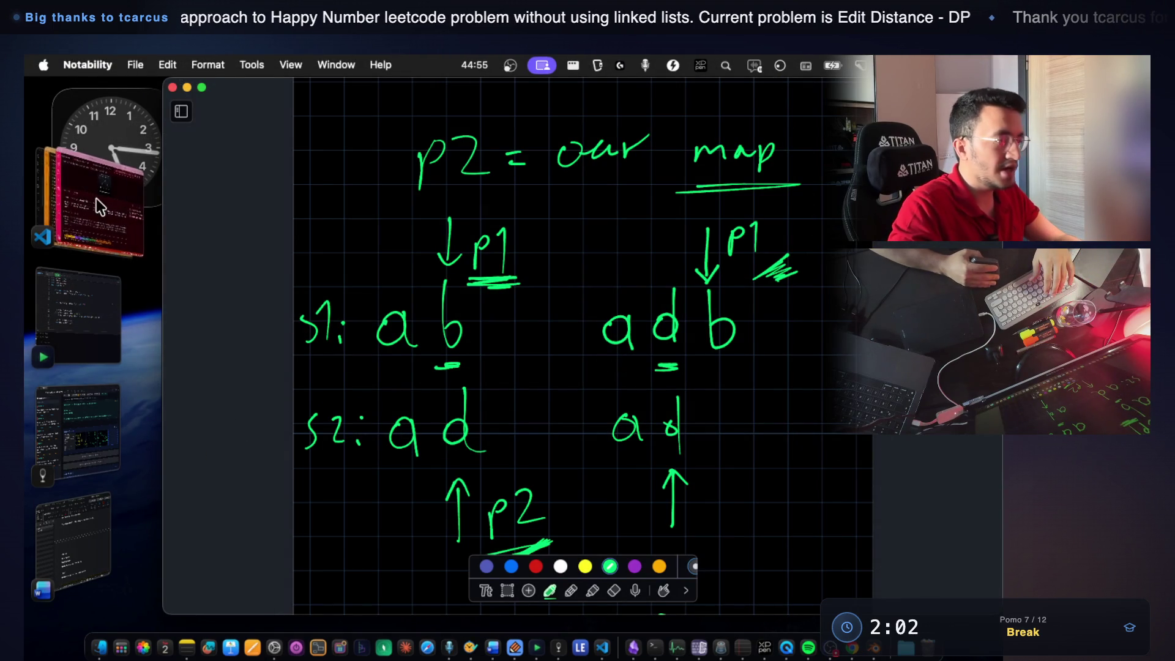
scroll(728, 329, down, 3)
scroll(729, 328, down, 3)
scroll(729, 329, down, 2)
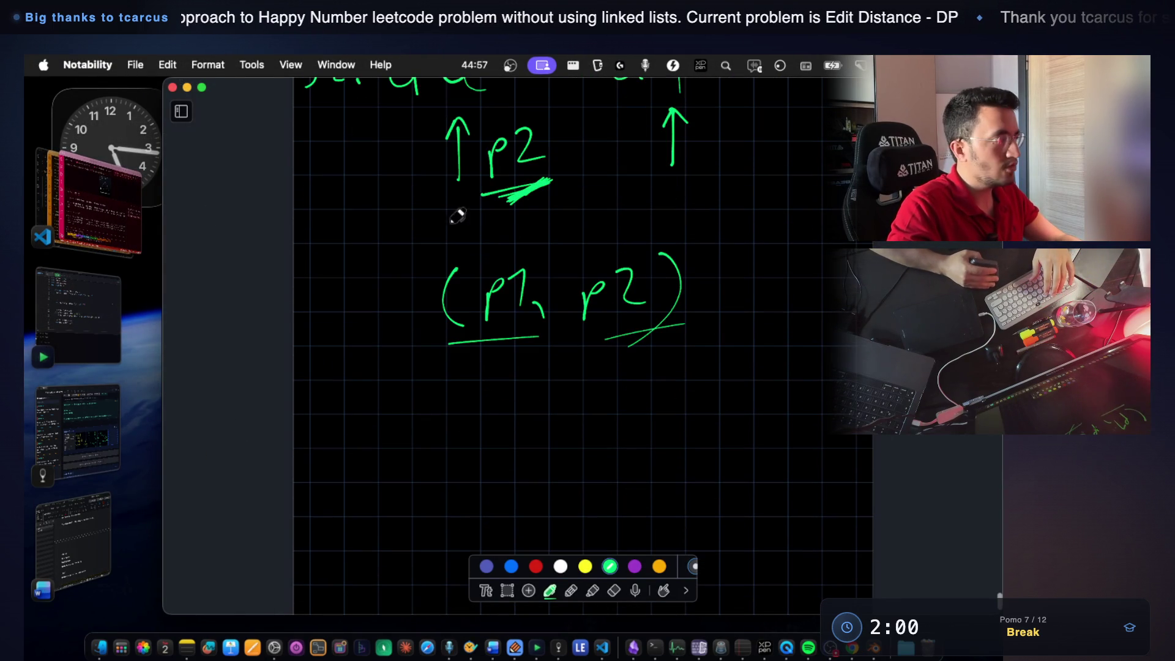
click(55, 230)
scroll(500, 393, up, 5)
scroll(500, 393, up, 5)
scroll(499, 393, up, 5)
scroll(500, 392, up, 5)
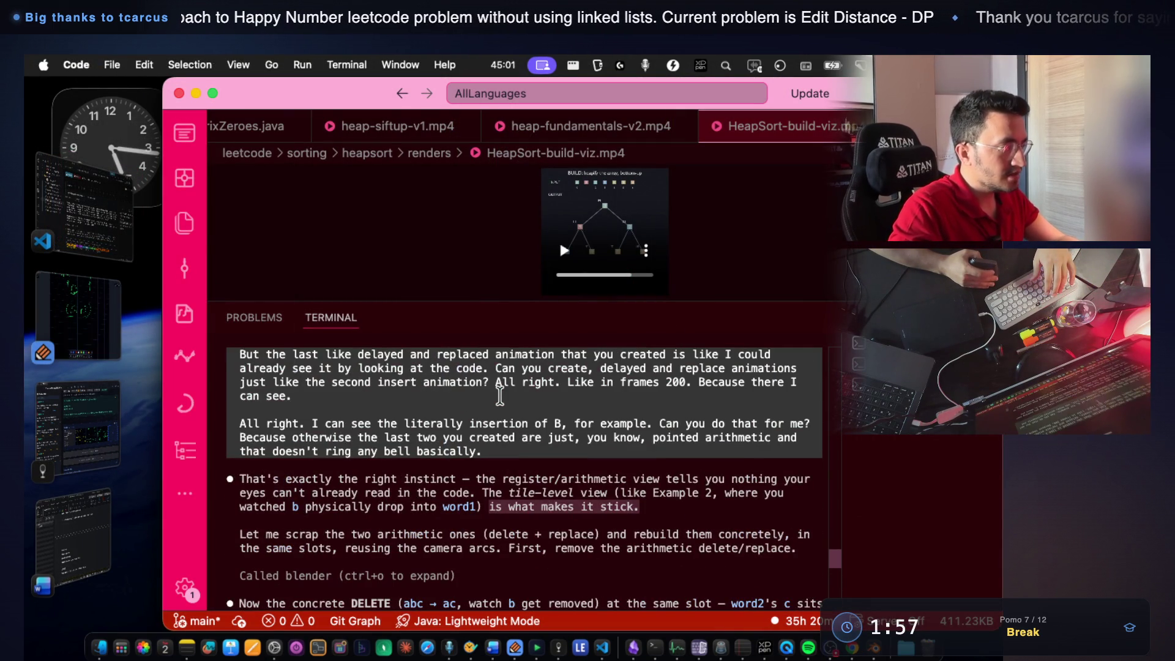
scroll(499, 394, down, 3)
scroll(500, 395, down, 4)
scroll(499, 395, down, 4)
scroll(499, 395, down, 4)
scroll(499, 395, down, 4)
scroll(500, 395, down, 1)
scroll(499, 395, down, 2)
scroll(500, 395, down, 5)
scroll(500, 395, down, 5)
scroll(499, 395, up, 3)
scroll(499, 394, up, 5)
scroll(499, 395, up, 5)
scroll(499, 395, down, 15)
scroll(499, 395, up, 3)
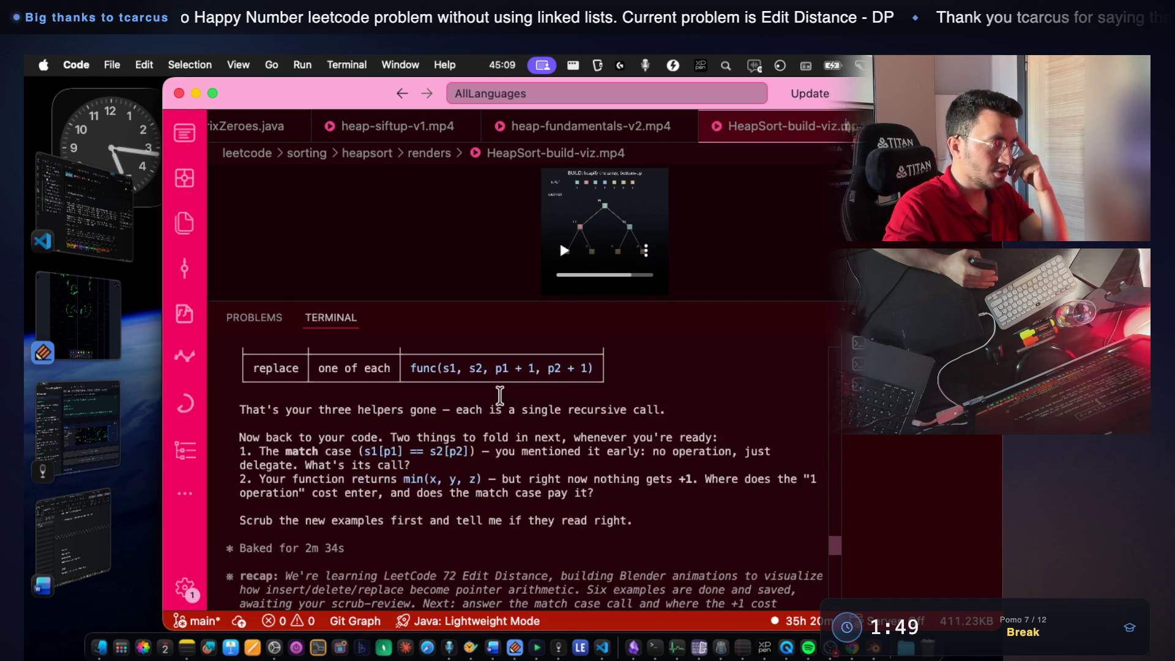
scroll(500, 395, up, 4)
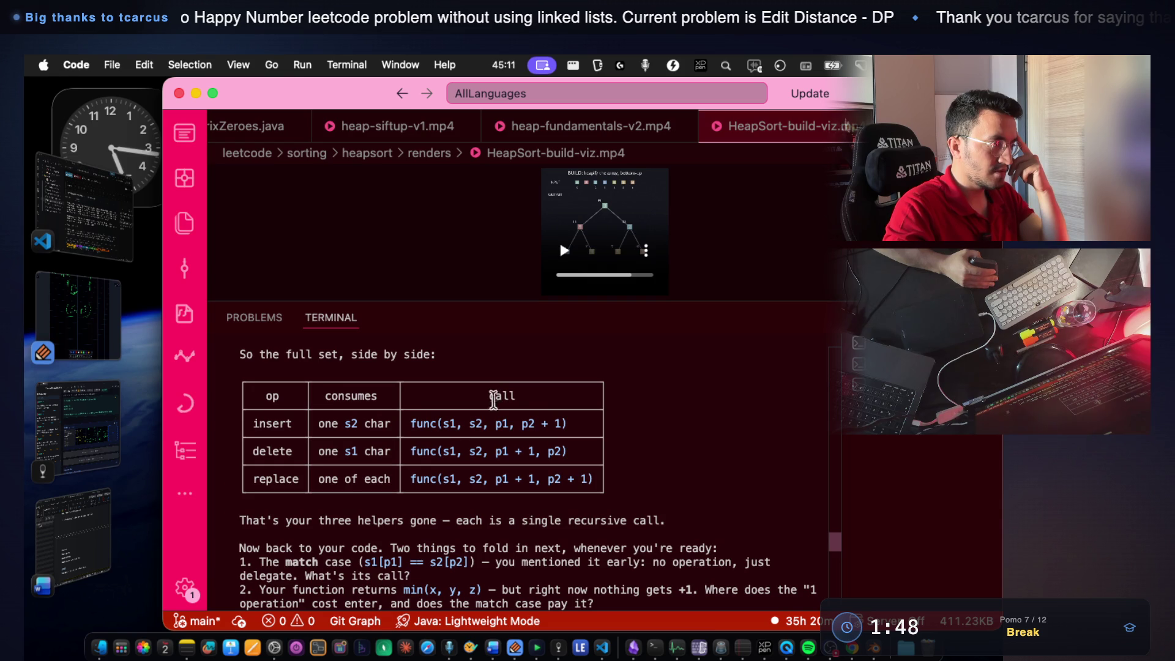
Highlight the pointer arguments in the insert, delete and replace call rows, then switch to Blender.
drag(495, 424, 584, 417)
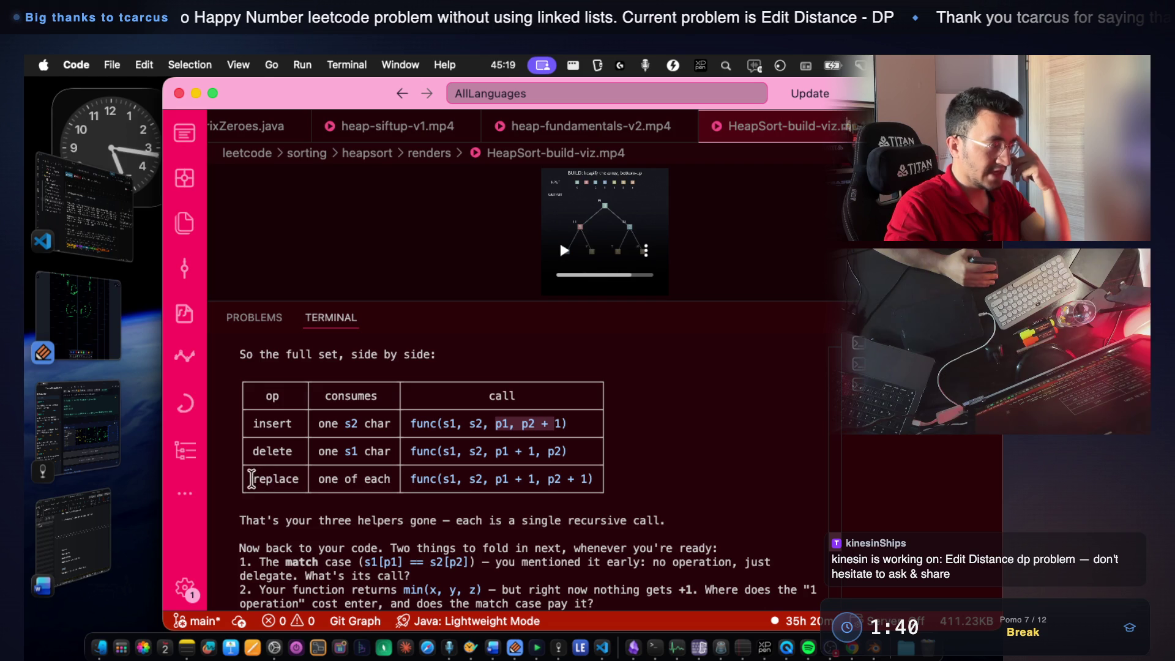
double_click(250, 478)
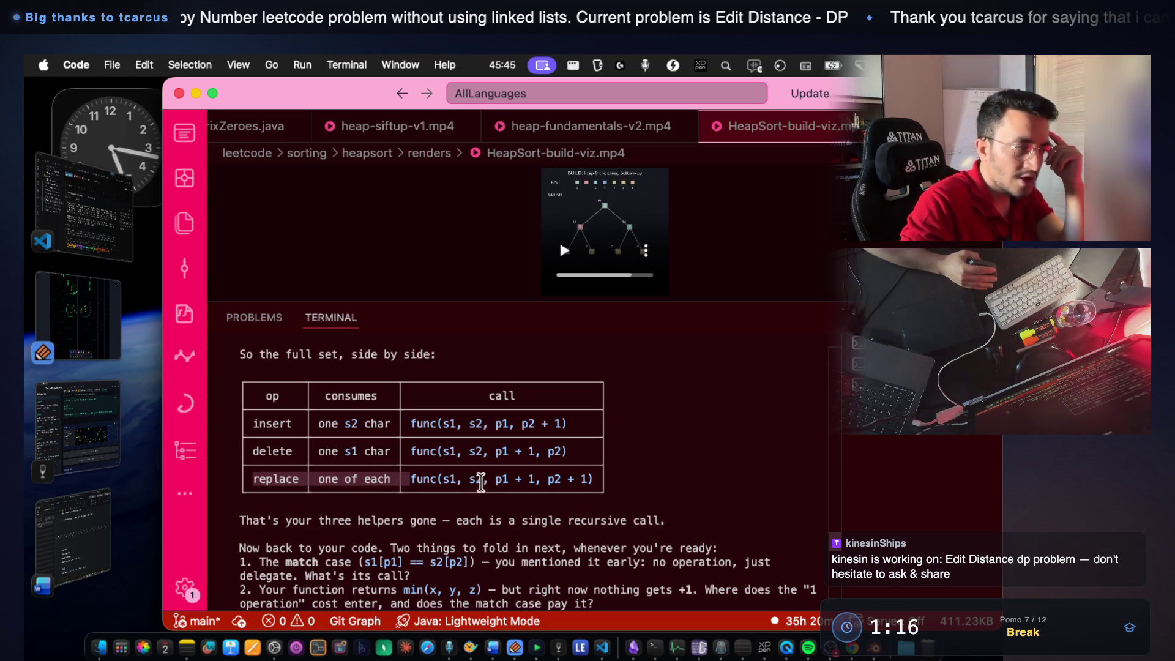
drag(495, 479, 596, 475)
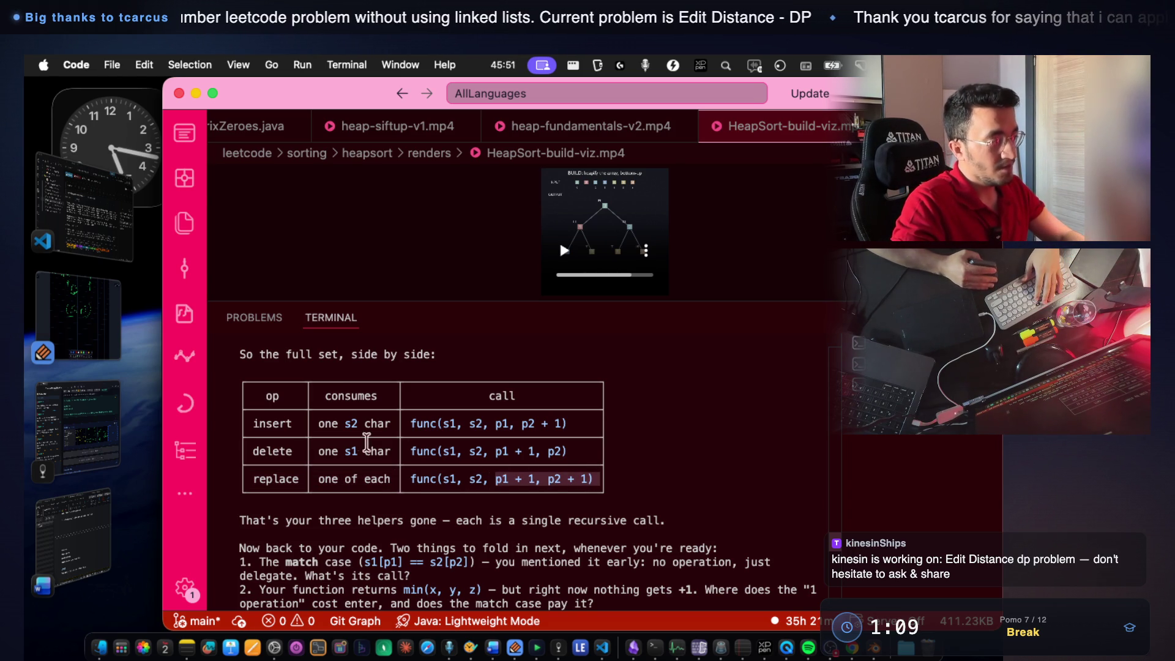
double_click(272, 423)
double_click(272, 450)
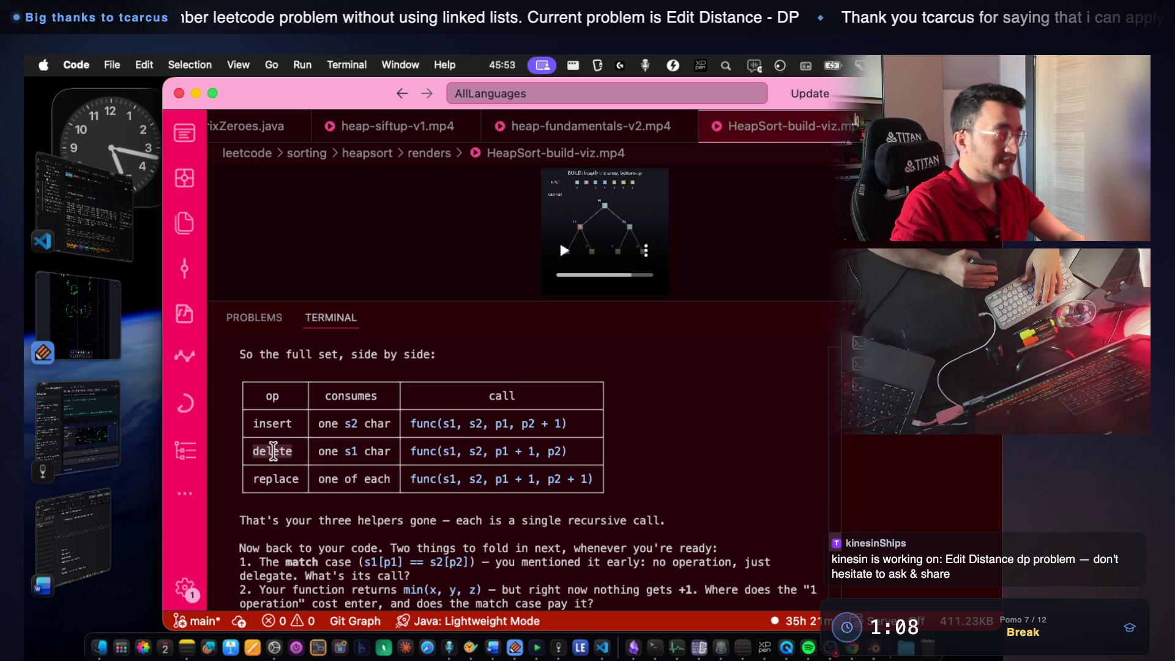
key(super+Tab)
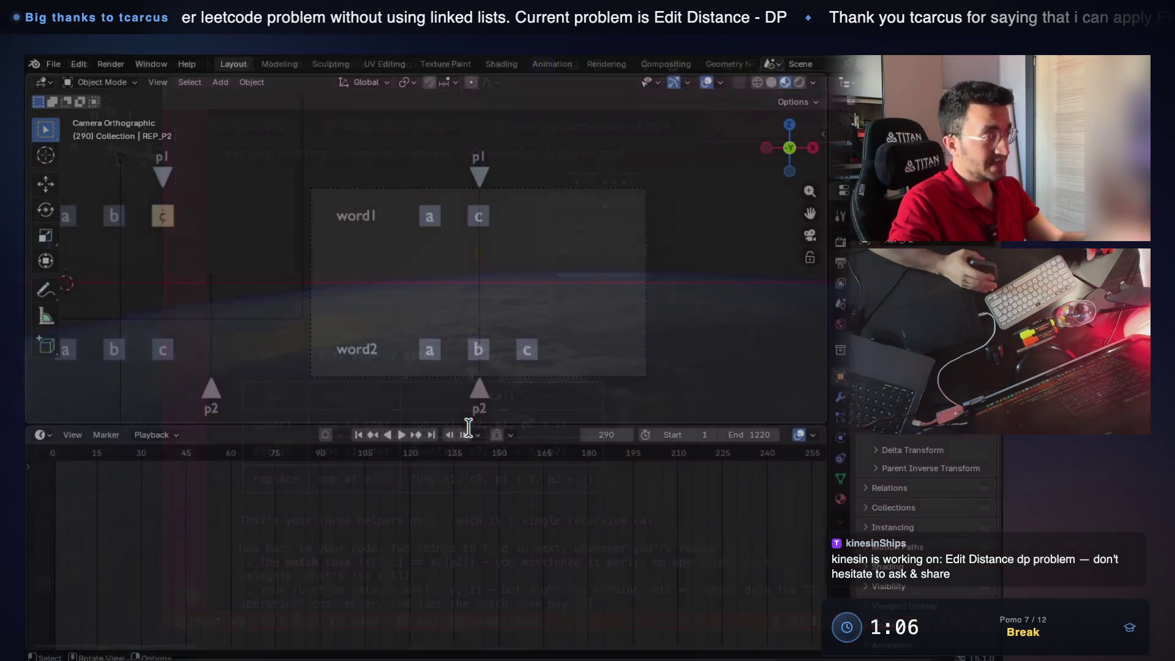
Scrub the timeline around the insert step and jump to frame 243.
key(g)
key(x)
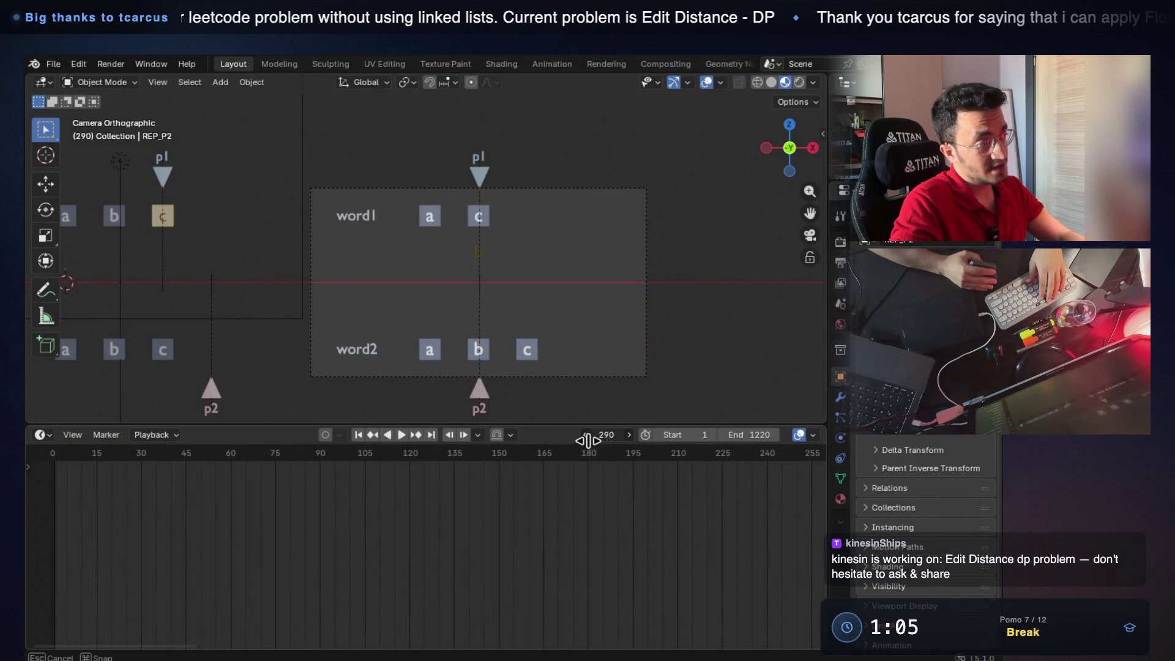
mouse_move(588, 438)
mouse_down()
mouse_move(542, 439)
mouse_move(580, 439)
mouse_up()
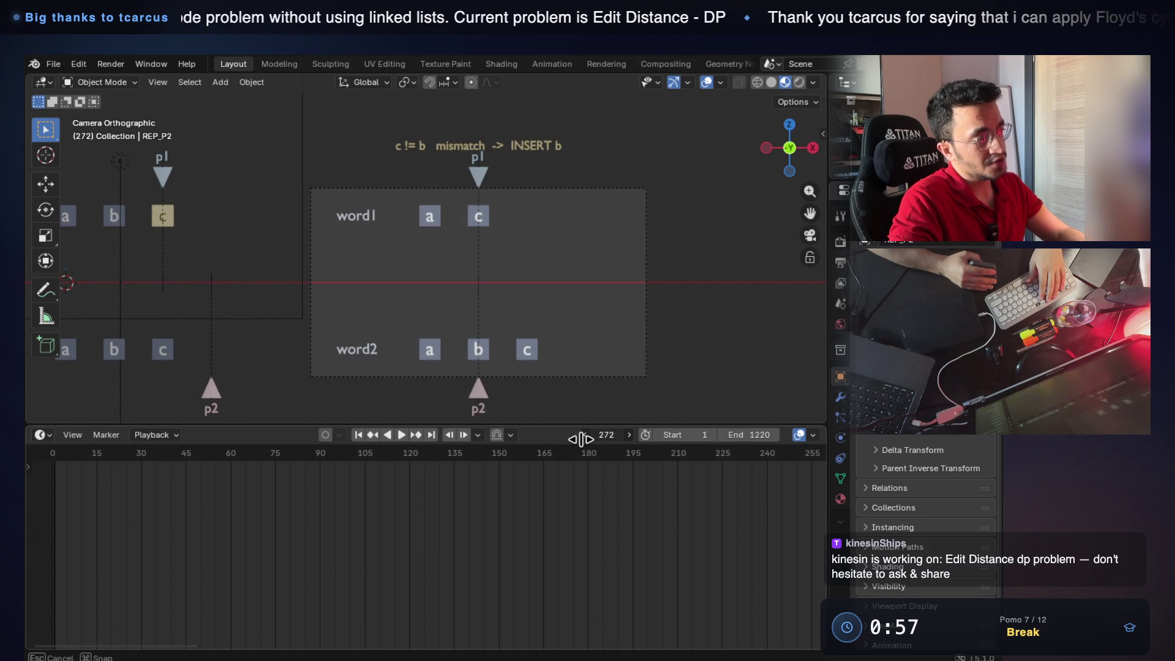
mouse_move(589, 439)
mouse_down()
mouse_move(605, 438)
mouse_move(593, 438)
mouse_up()
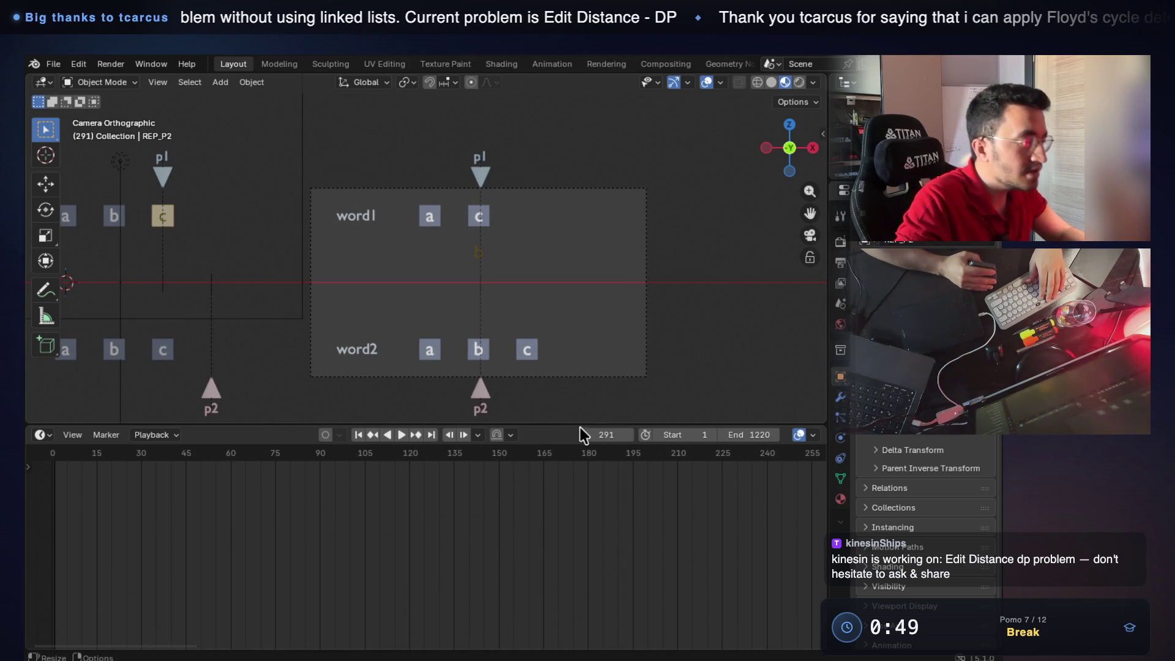
drag(584, 434, 604, 438)
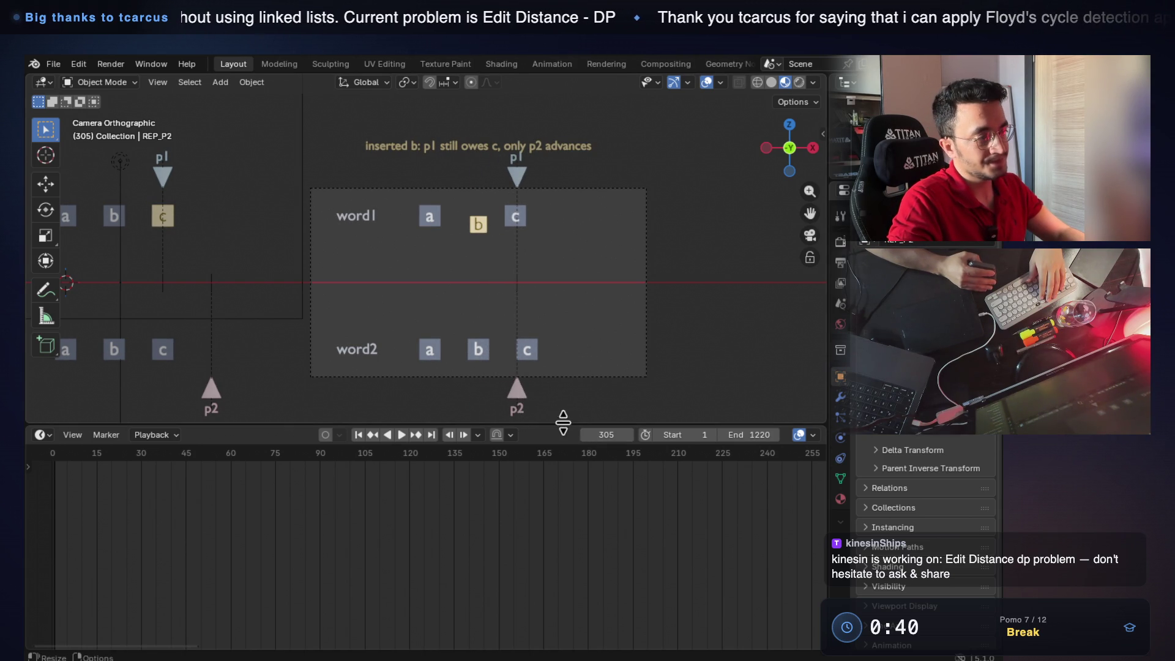
click(586, 435)
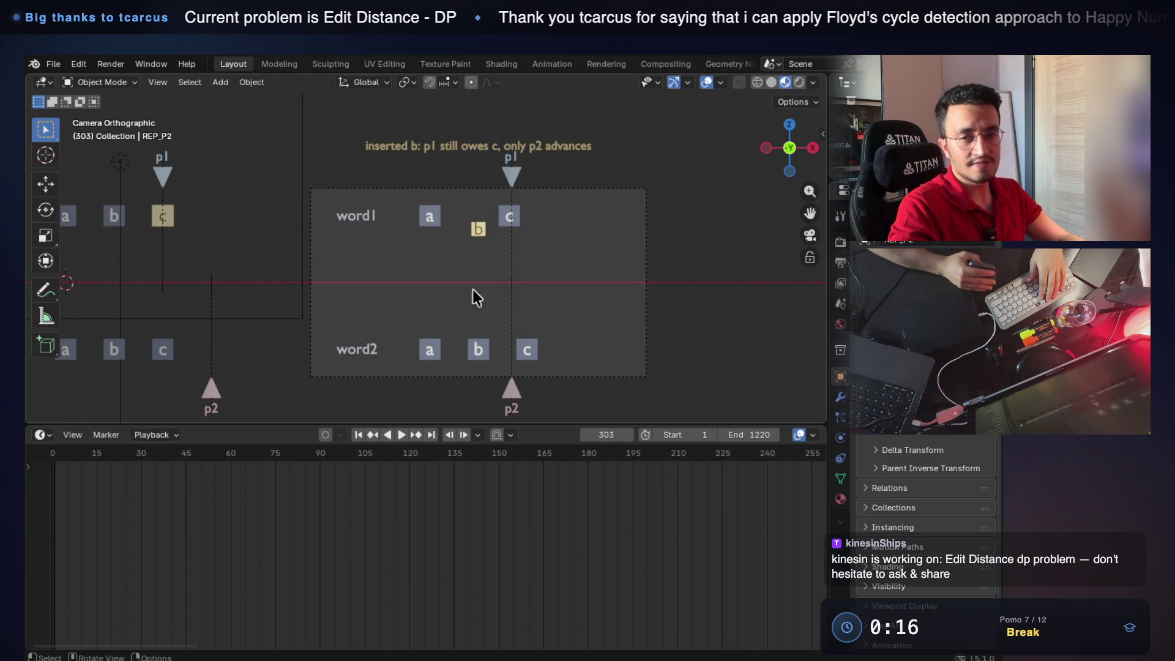
click(606, 435)
text(243)
key(Return)
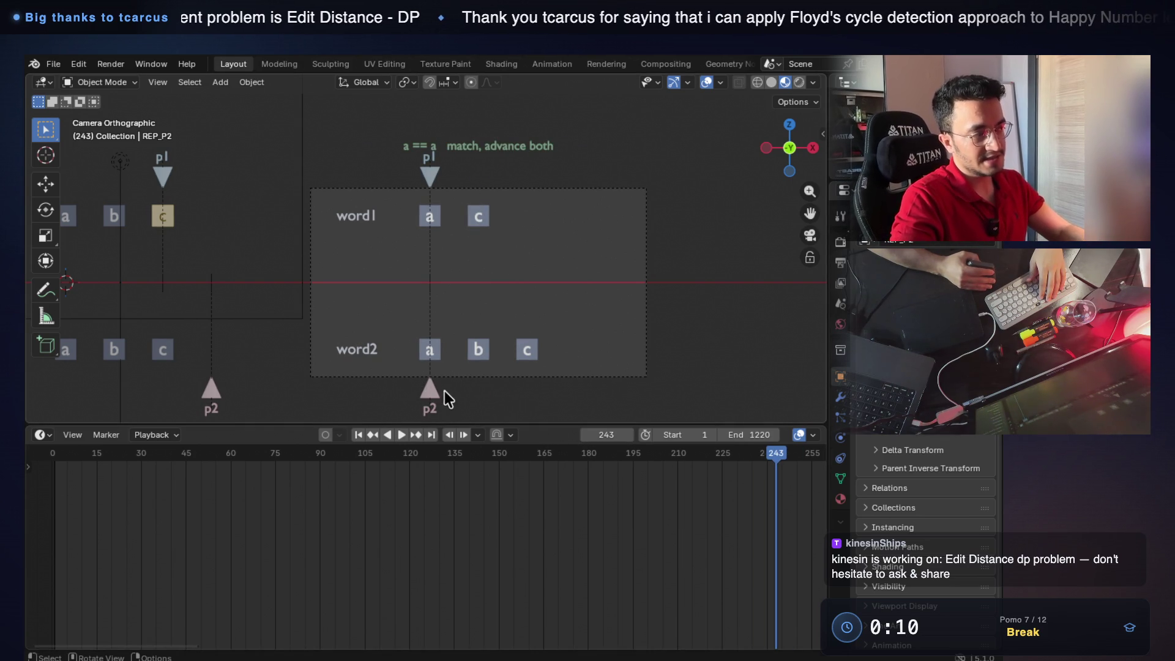
Advance through the match and mismatch steps to watch b land in word1, then return to VS Code.
drag(606, 434, 613, 435)
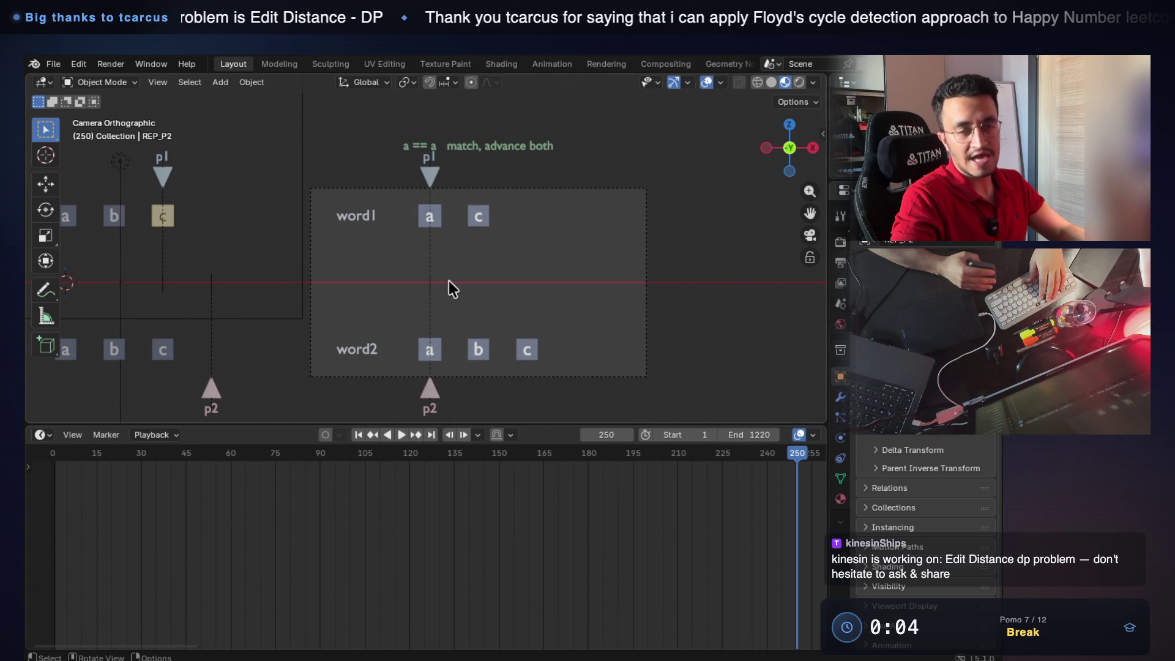
mouse_move(606, 434)
mouse_down()
mouse_move(635, 432)
mouse_move(622, 432)
mouse_up()
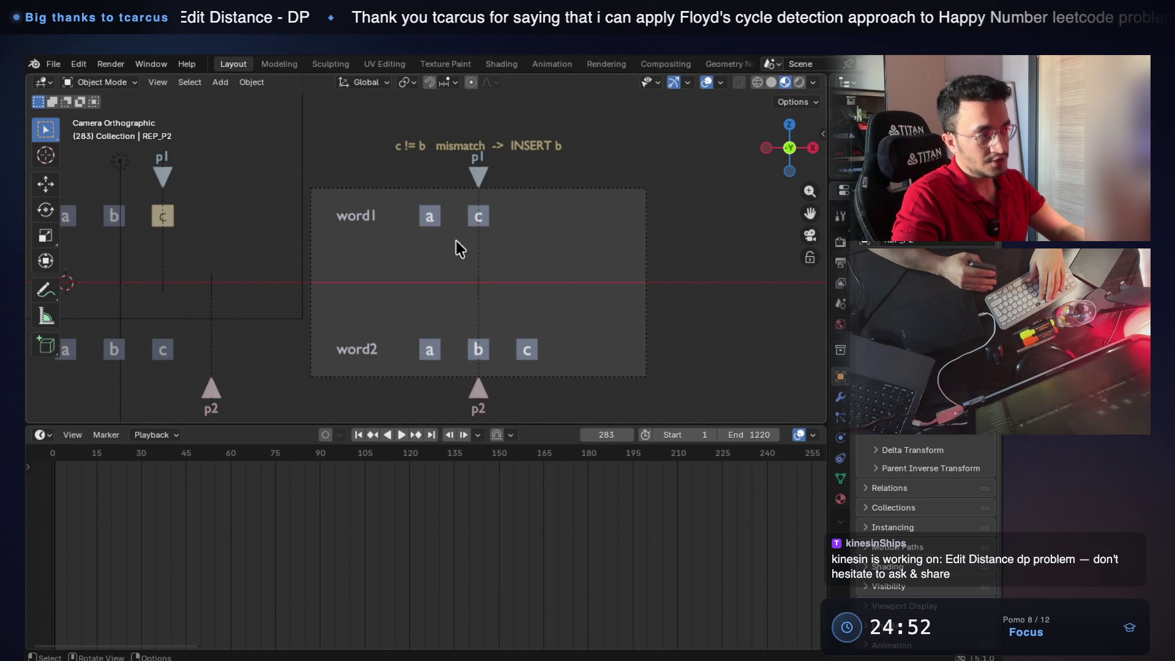
mouse_move(603, 434)
mouse_down()
mouse_move(642, 431)
mouse_move(625, 436)
mouse_up()
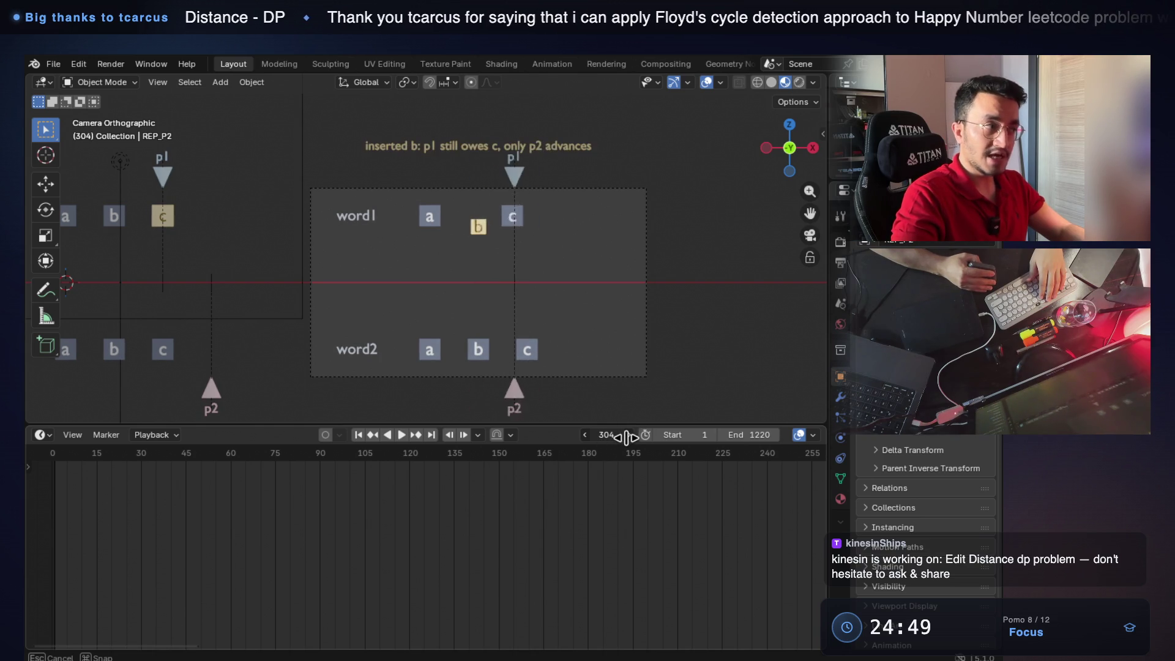
drag(624, 436, 633, 438)
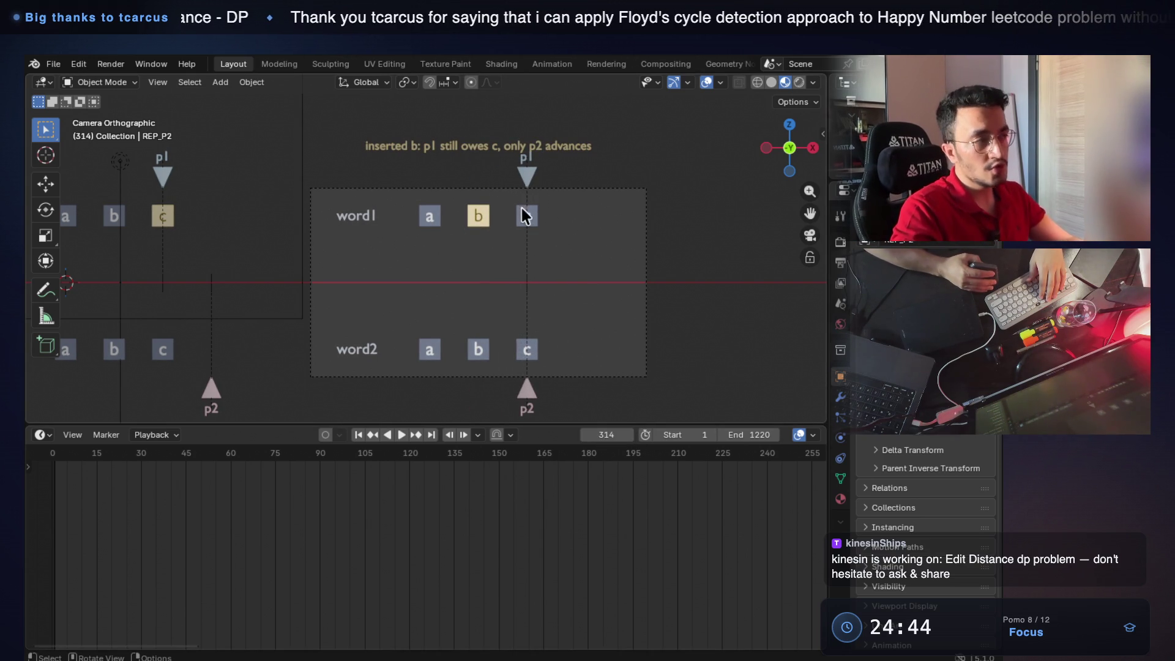
drag(606, 435, 624, 435)
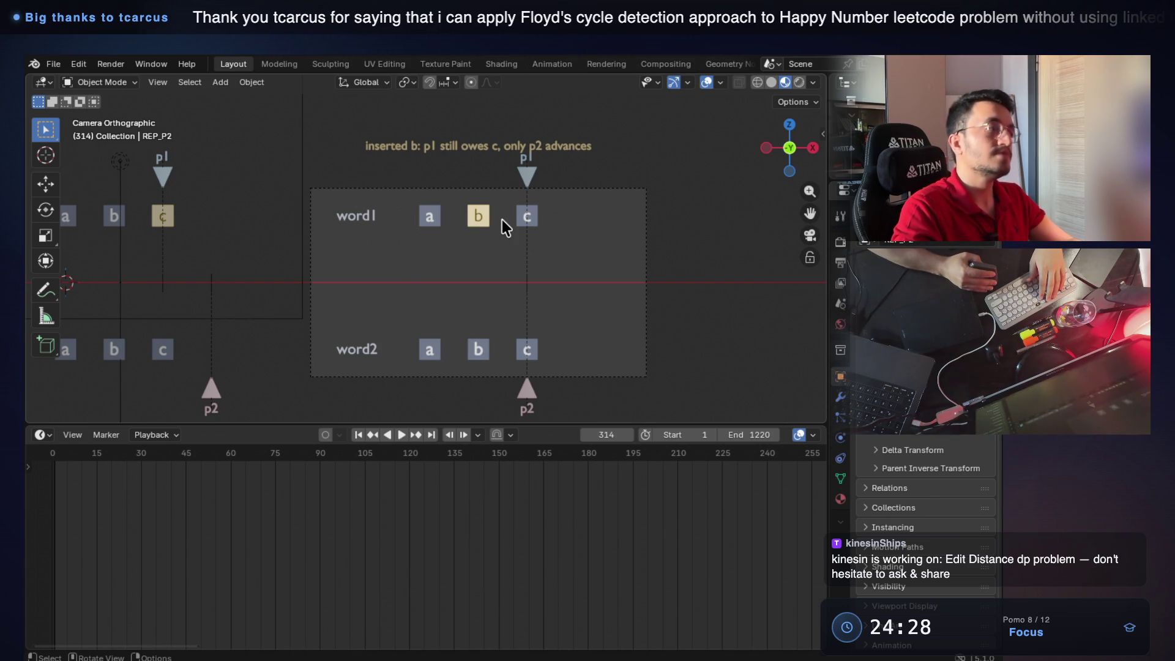
drag(606, 434, 778, 437)
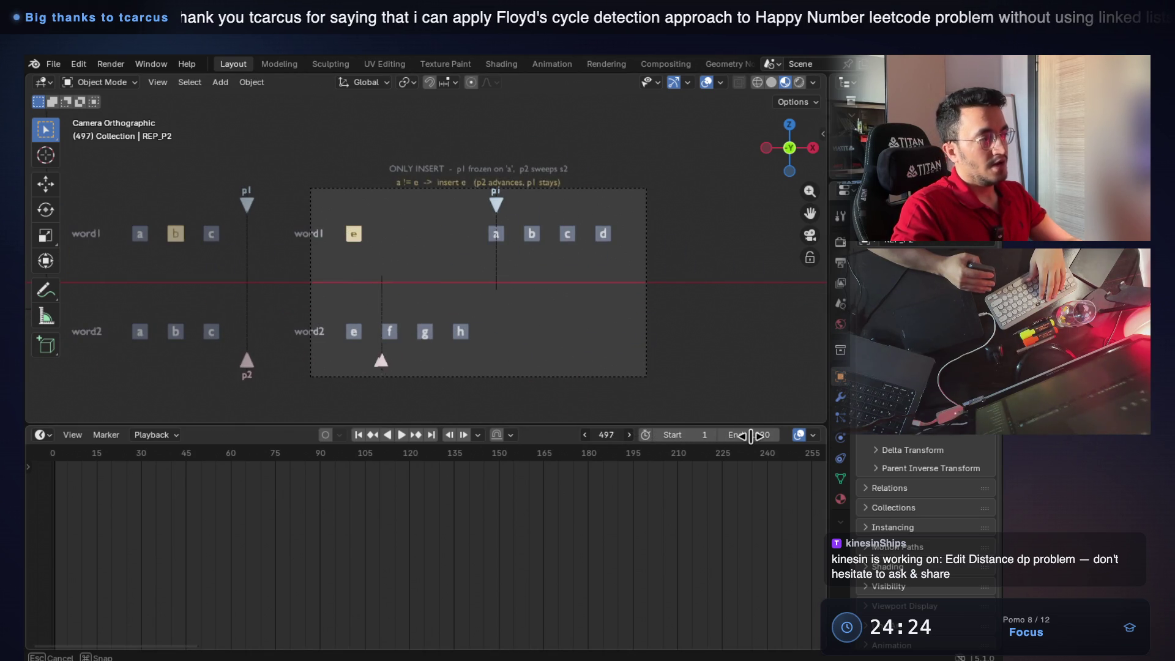
key(super+Tab)
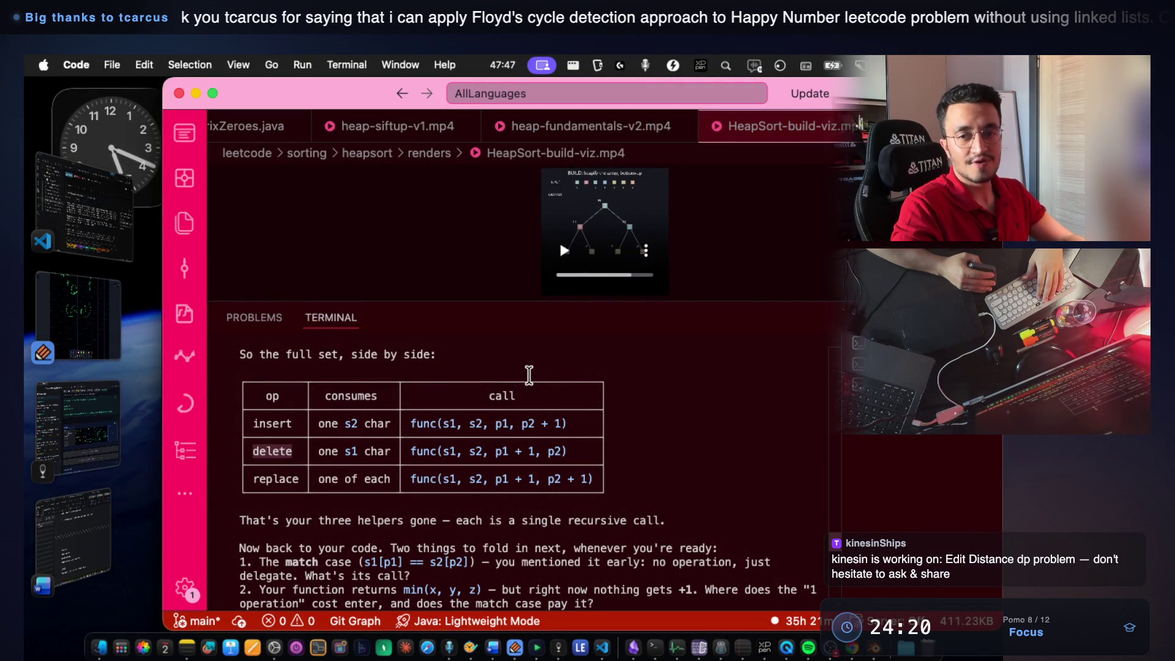
scroll(529, 375, down, 5)
scroll(530, 376, down, 10)
scroll(529, 376, down, 10)
scroll(529, 376, down, 5)
scroll(528, 375, down, 5)
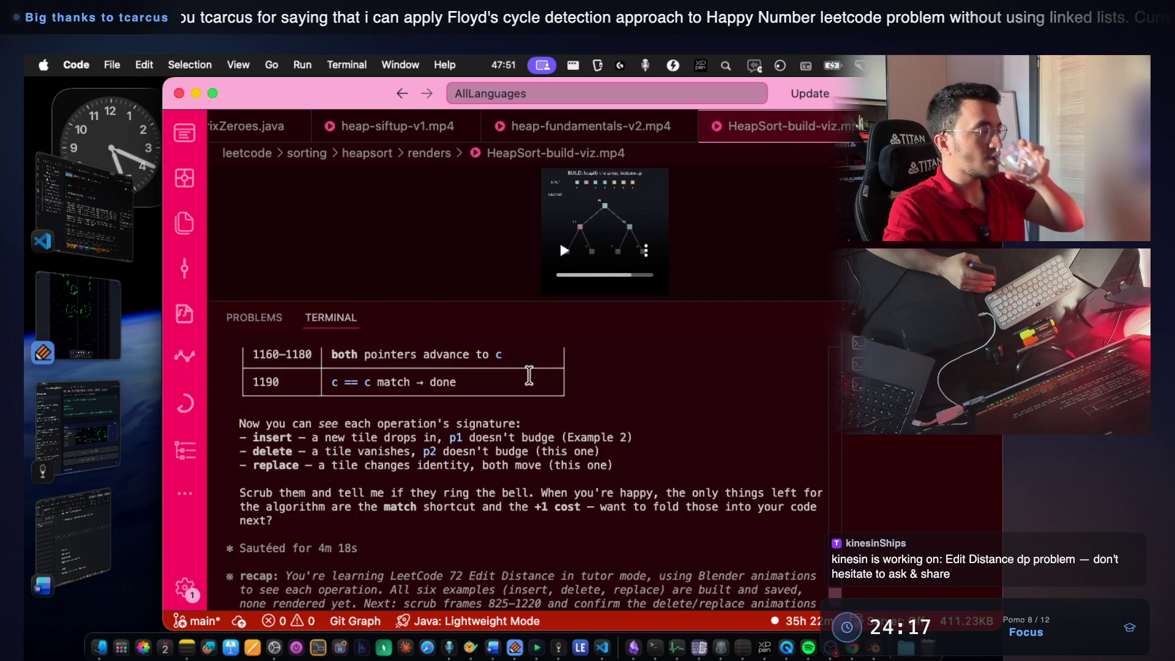
scroll(530, 376, down, 5)
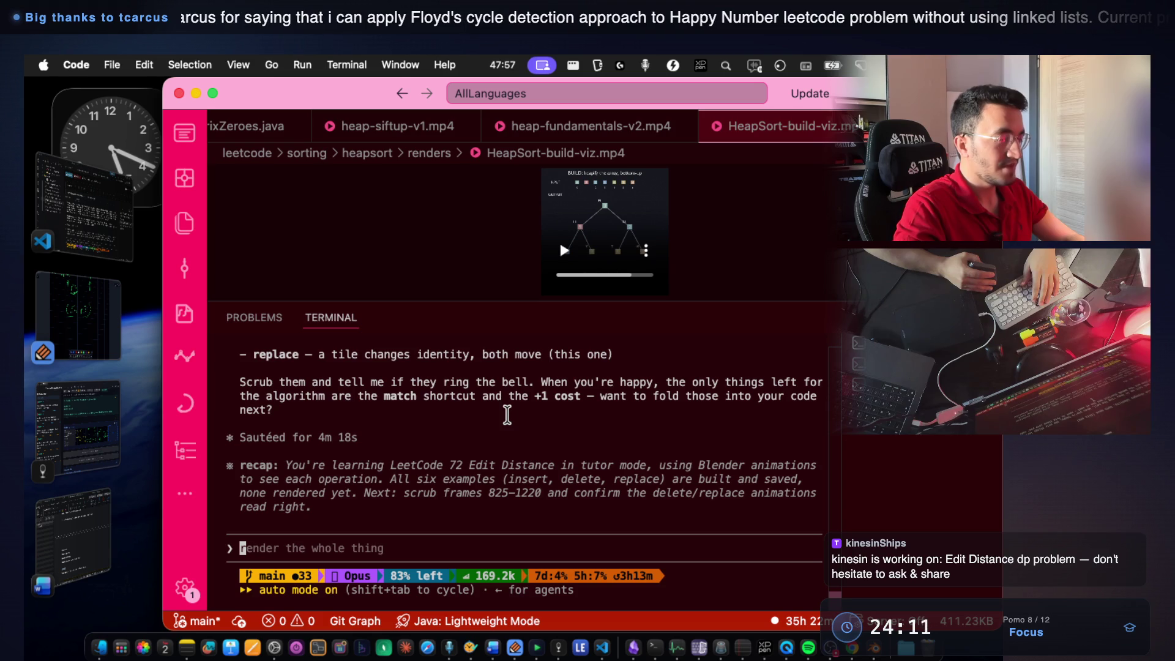
Bring Notes With Audio And Video forward from the Dock.
click(555, 643)
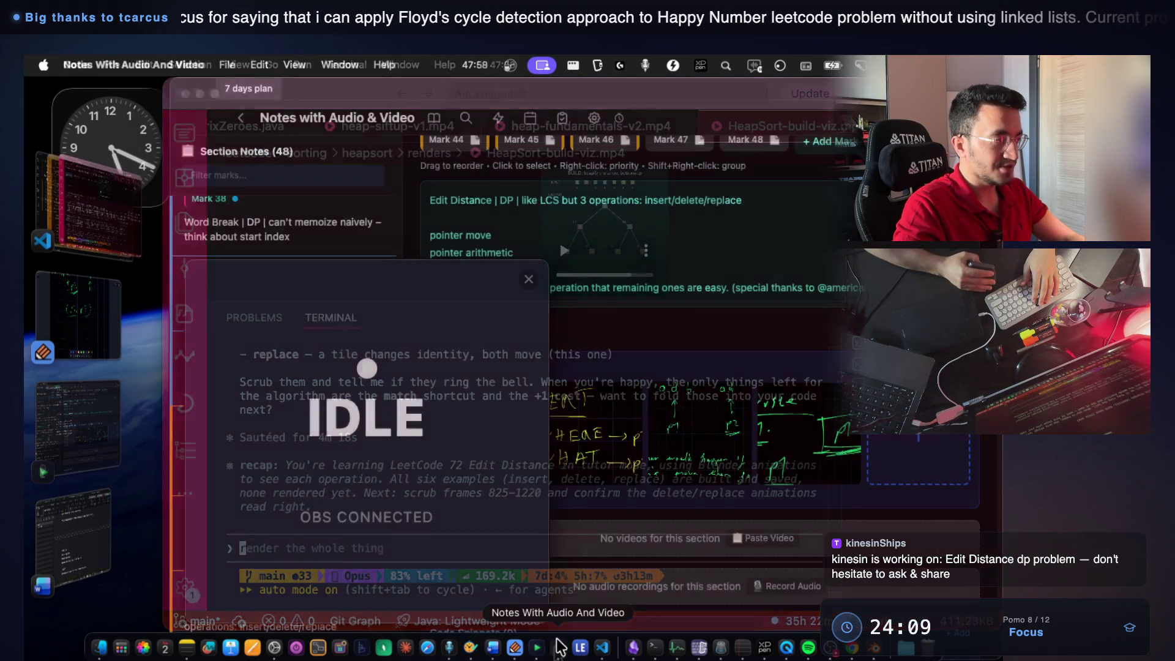
Open the Count Good Nodes note (Mark 42) and copy its title.
click(530, 280)
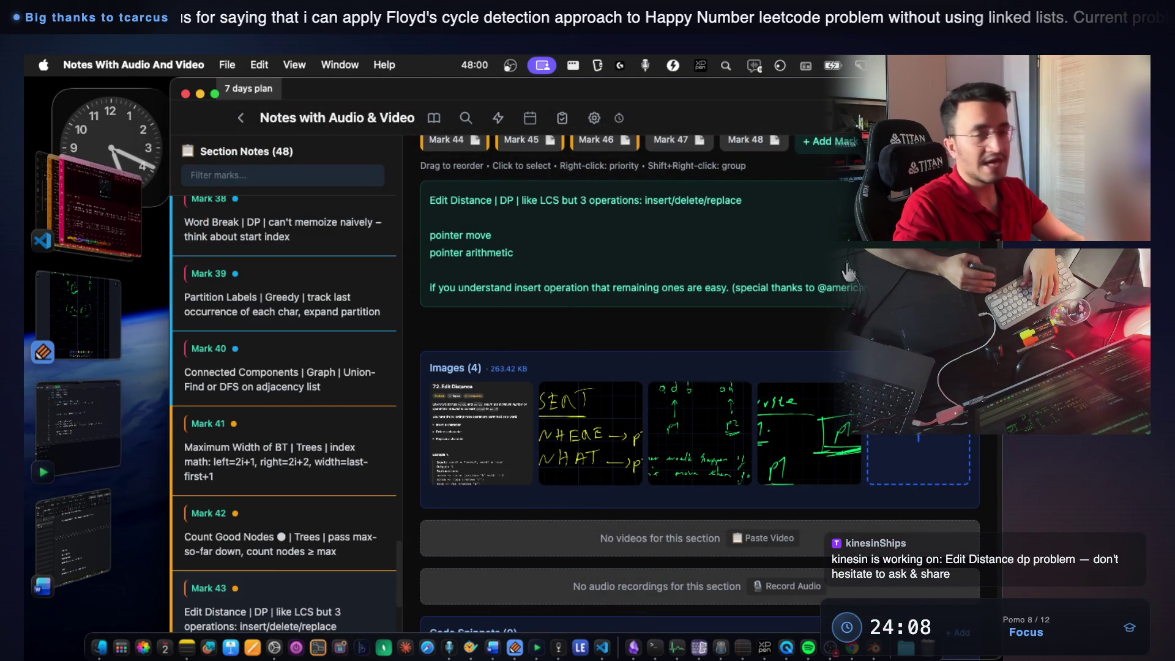
scroll(818, 301, up, 2)
scroll(819, 275, up, 1)
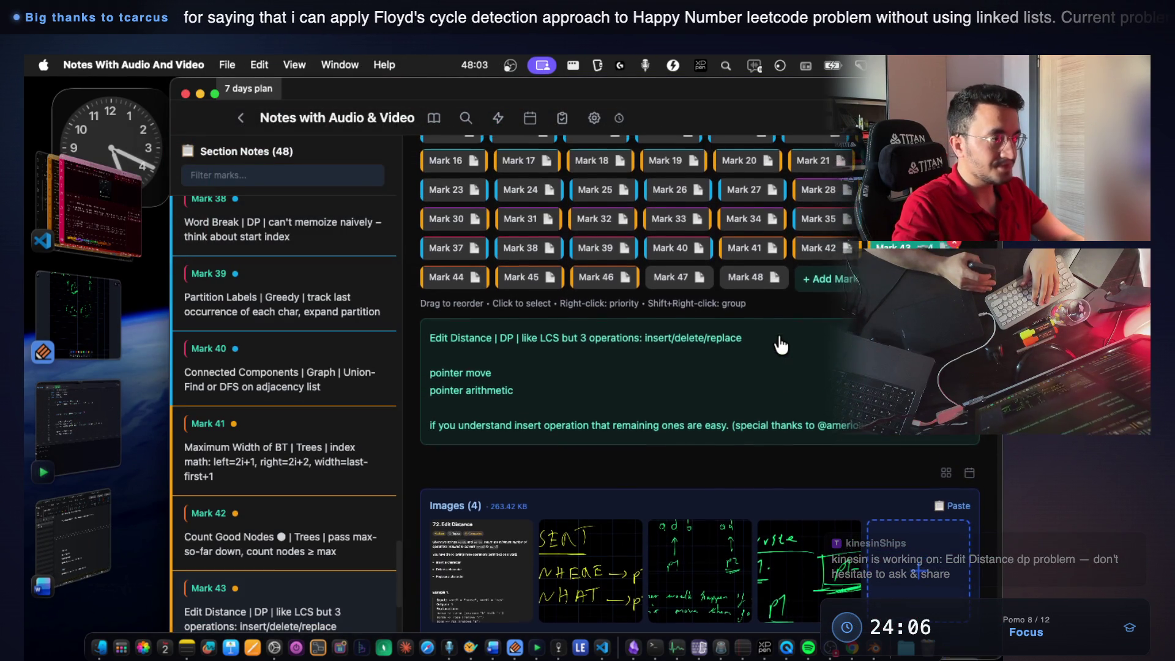
click(817, 248)
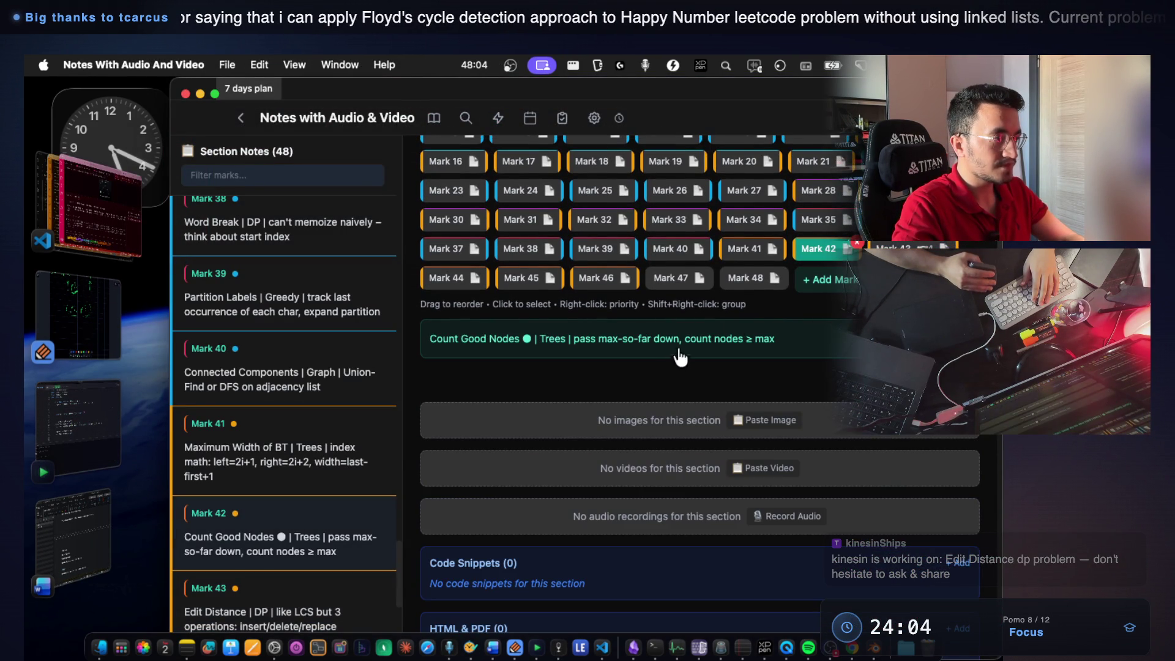
drag(520, 346, 431, 344)
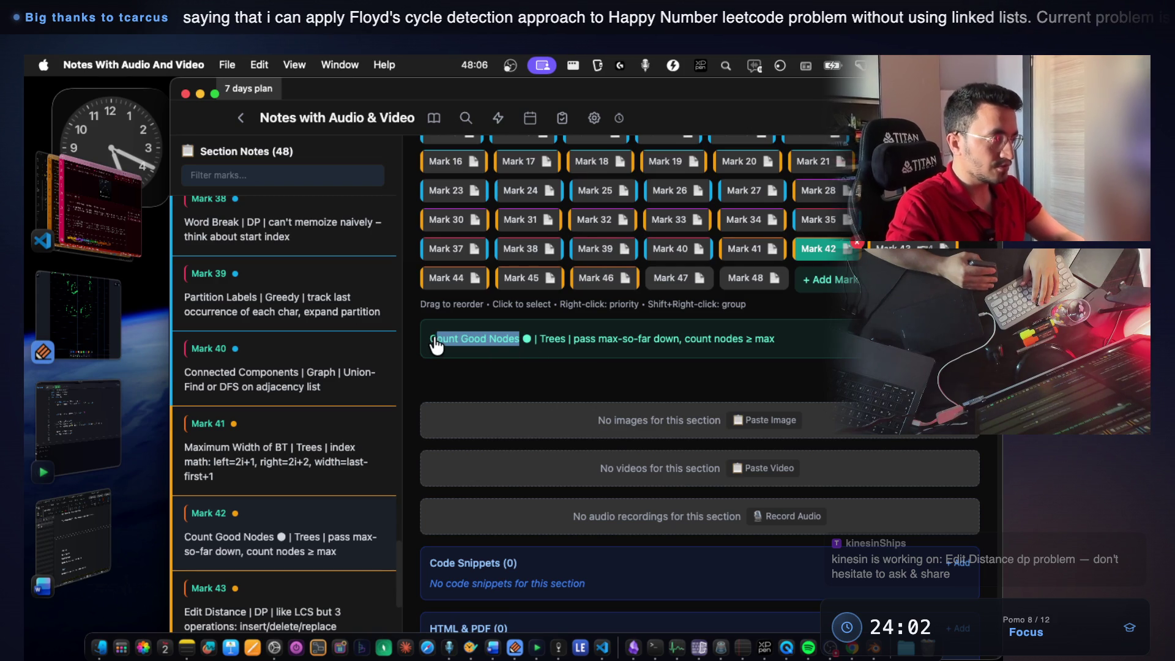
key(super+c)
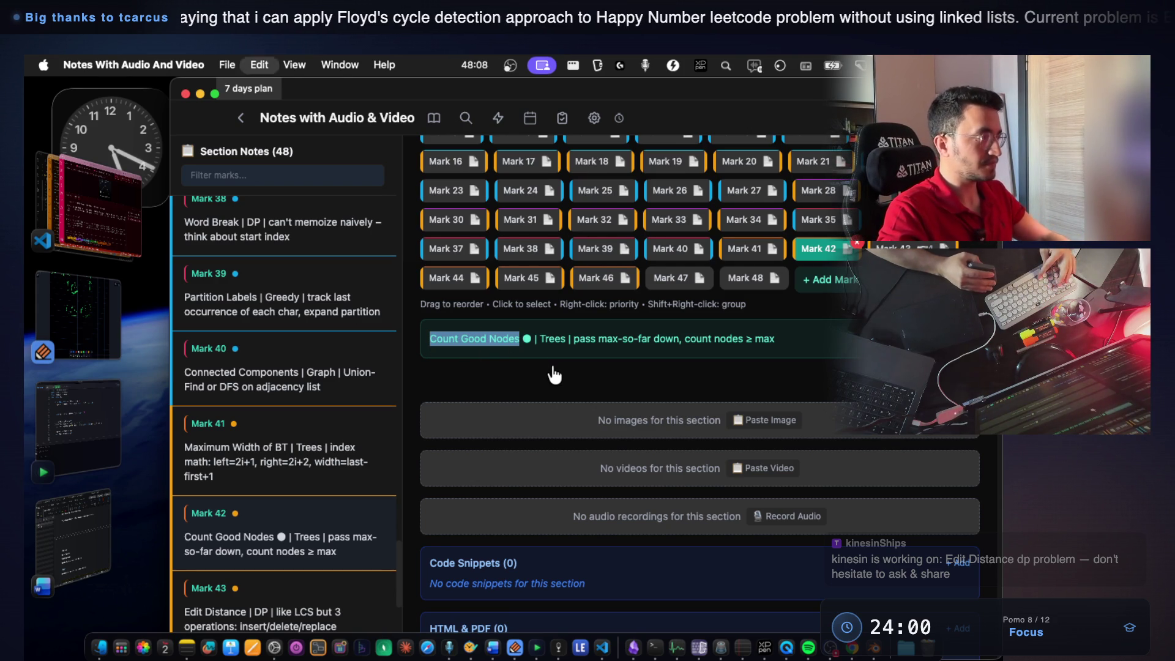
Select all the code in the QuickRun window and return to Notes With Audio And Video.
click(95, 421)
scroll(491, 341, up, 2)
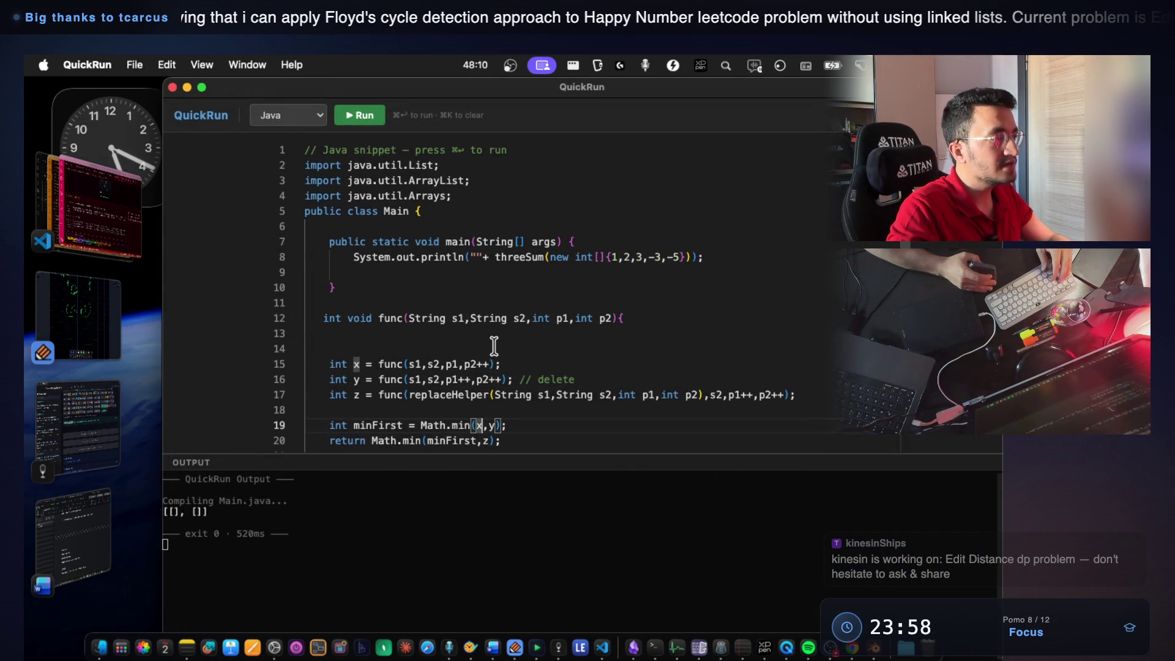
key(super+a)
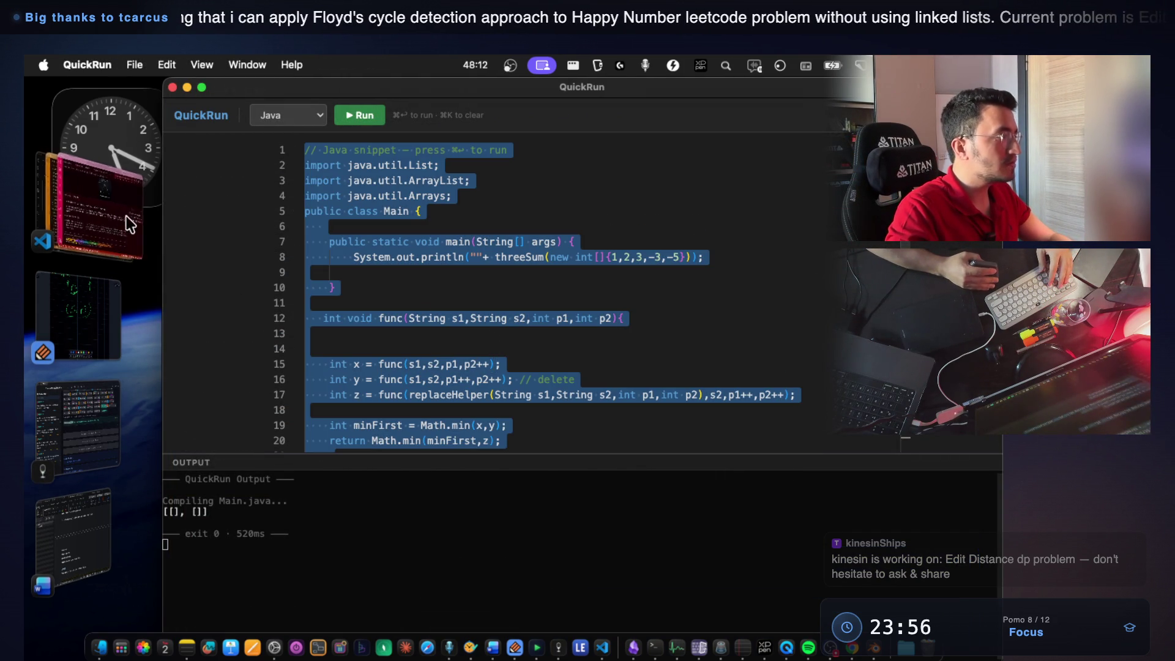
click(129, 218)
click(92, 401)
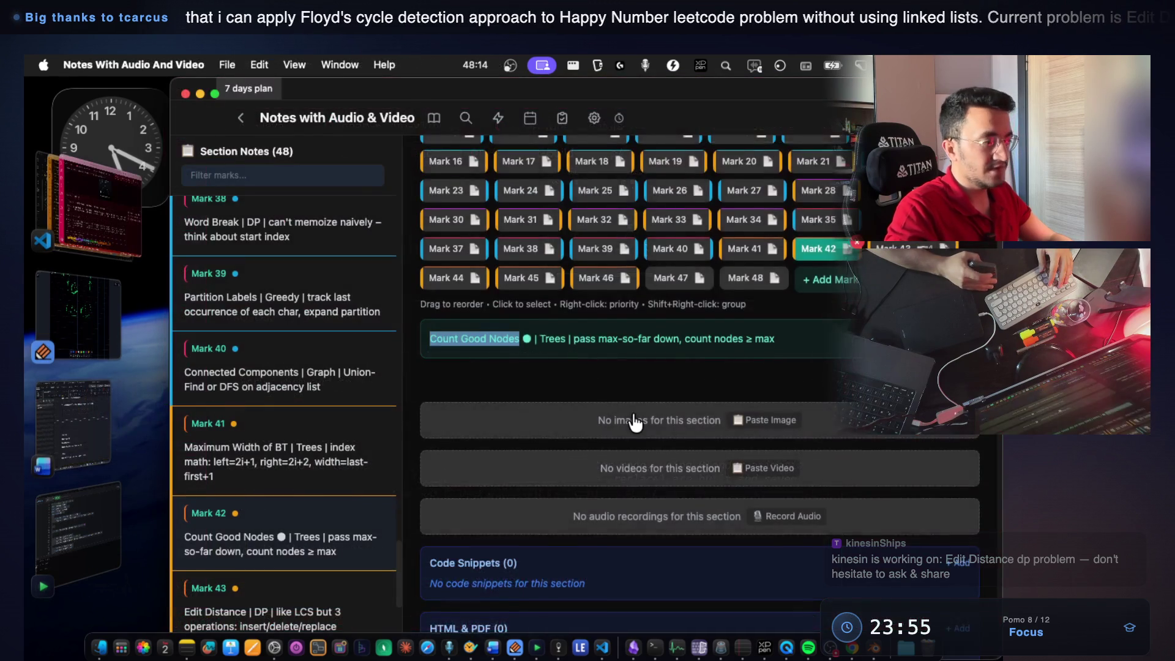
scroll(562, 420, down, 3)
Save the pasted helper-method code as a new Java code snippet.
click(606, 440)
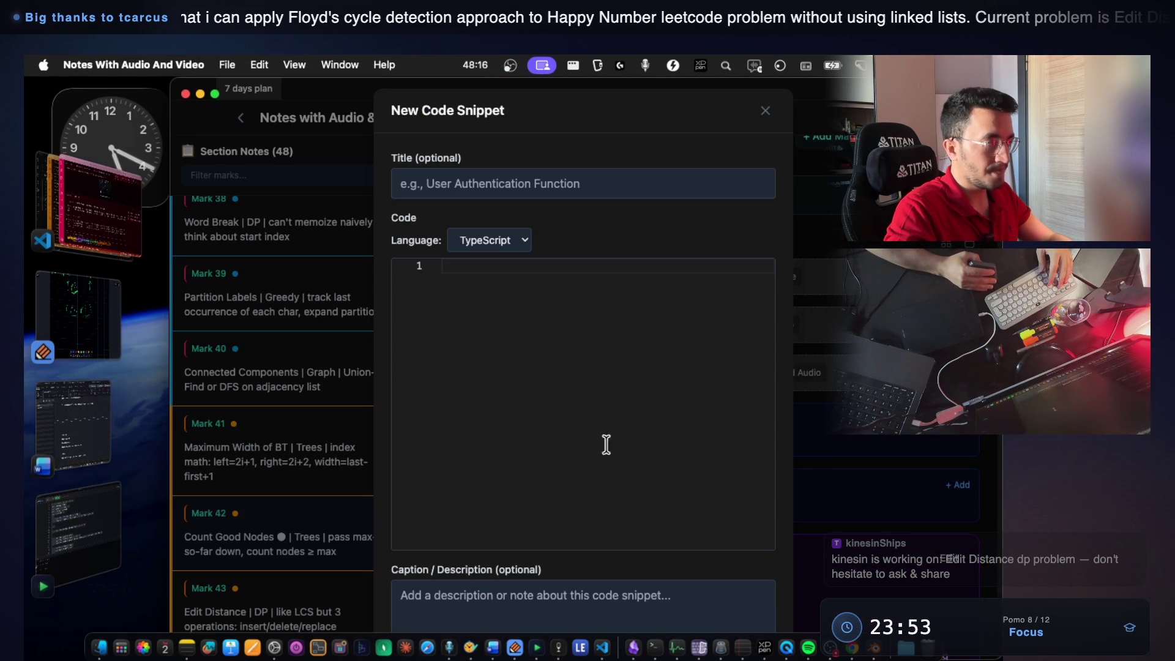
click(501, 247)
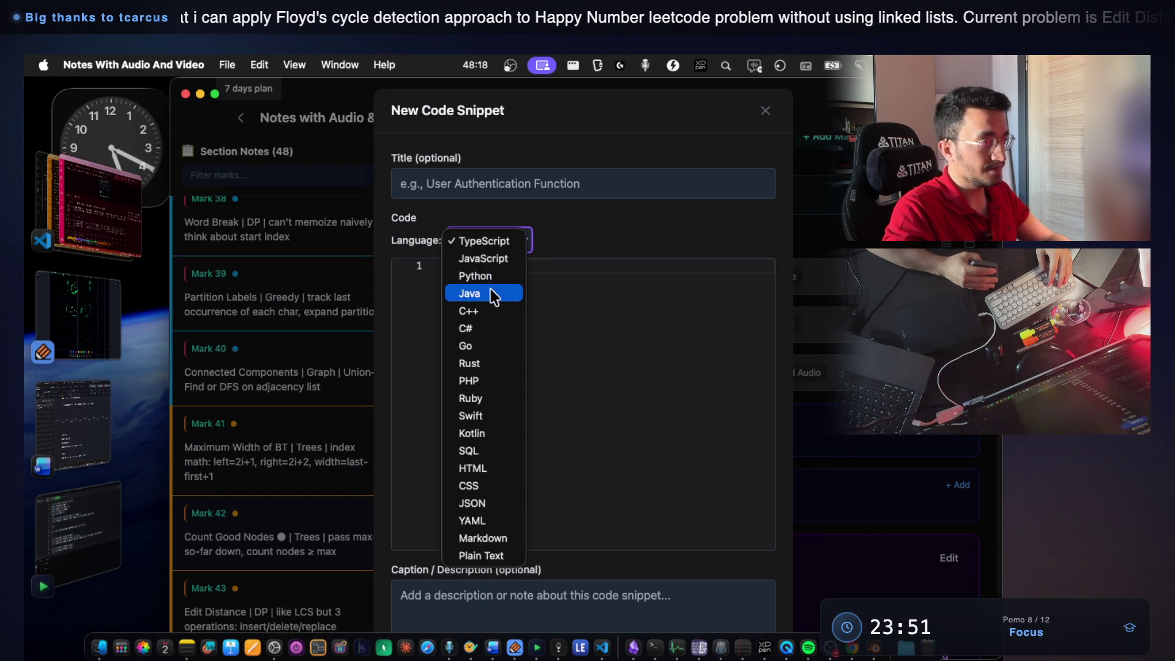
click(491, 294)
click(560, 310)
key(super+v)
scroll(537, 306, up, 5)
scroll(570, 367, up, 3)
scroll(569, 356, down, 10)
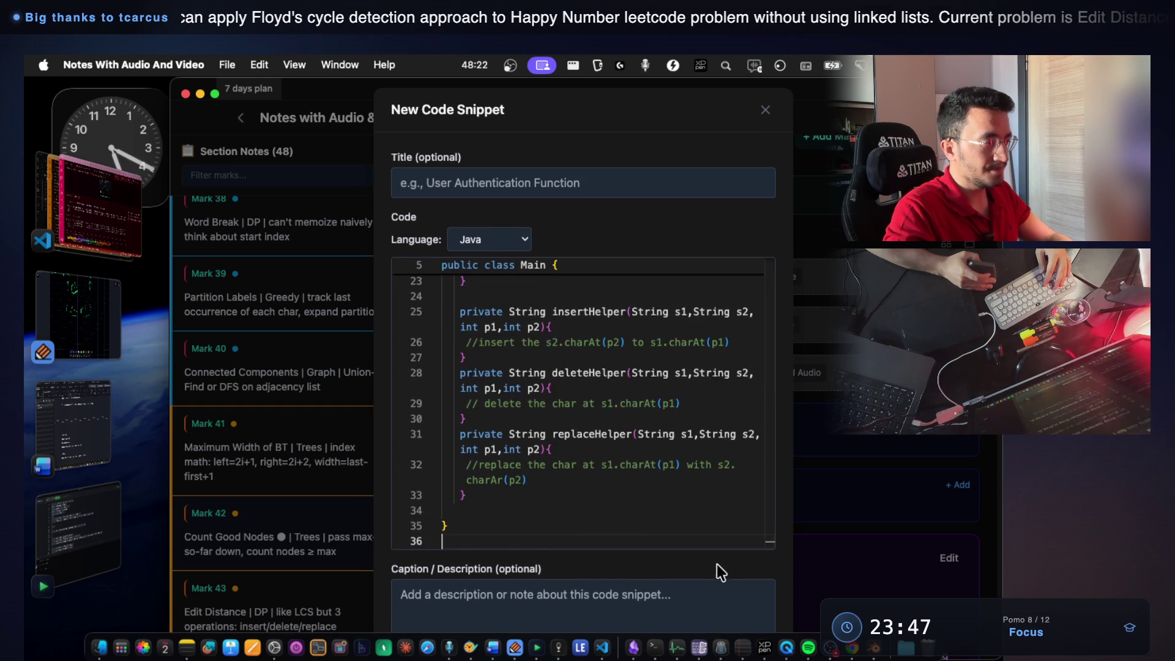
scroll(716, 564, down, 3)
click(753, 616)
scroll(771, 358, up, 5)
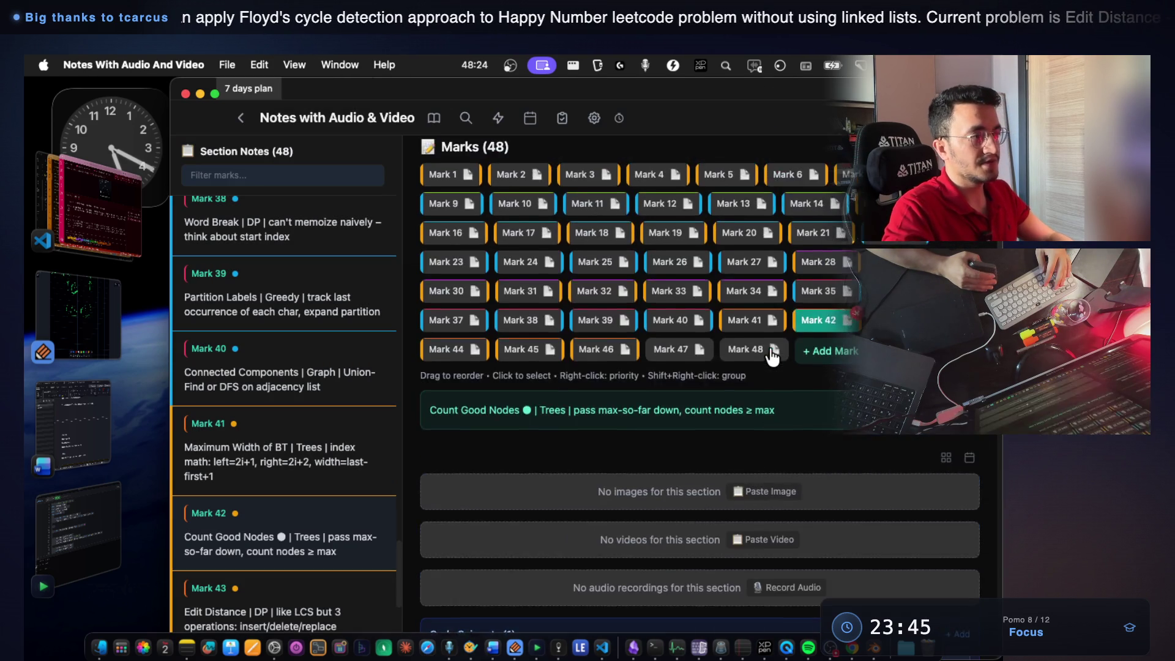
scroll(784, 349, up, 1)
Select the Count Good Nodes title and bring the browser to the front.
drag(500, 443, 435, 444)
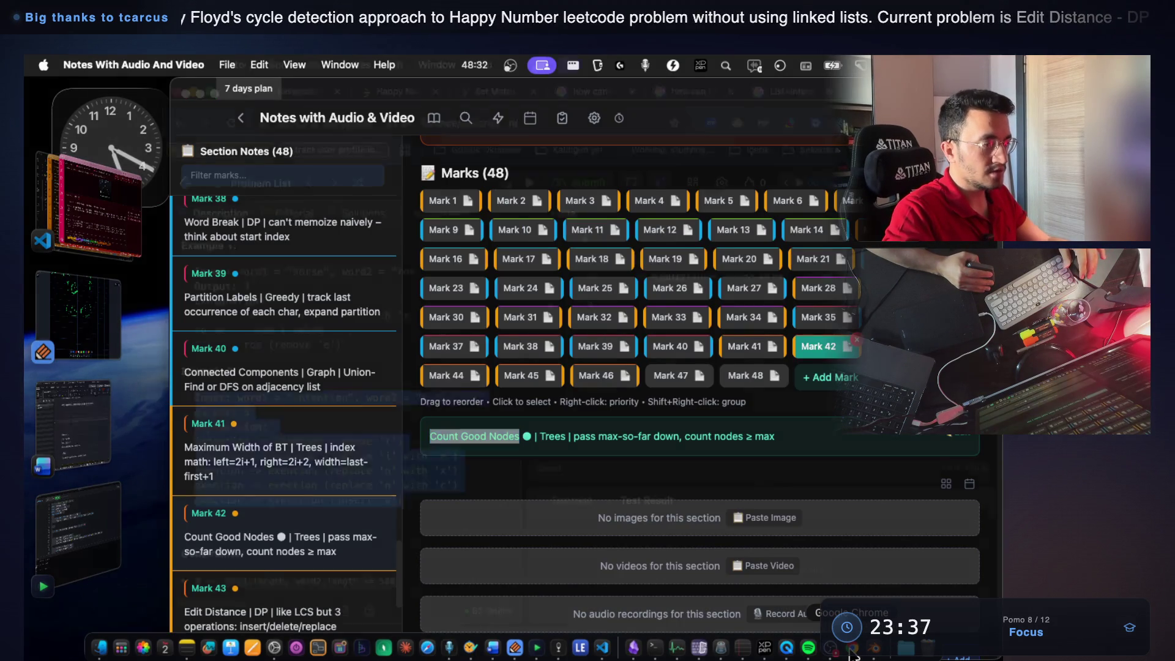
click(853, 650)
click(721, 357)
Search 'Count Good Nodes' in a new tab and open the LeetCode problem result.
key(super+t)
key(super+v)
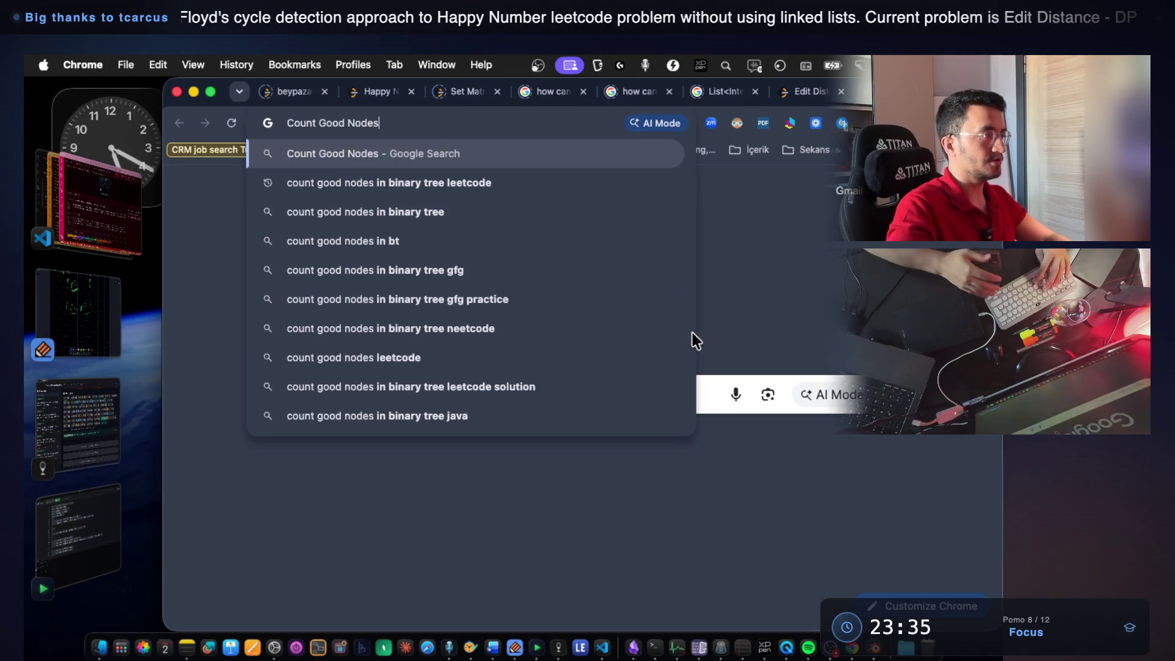
text(leetcode)
key(Return)
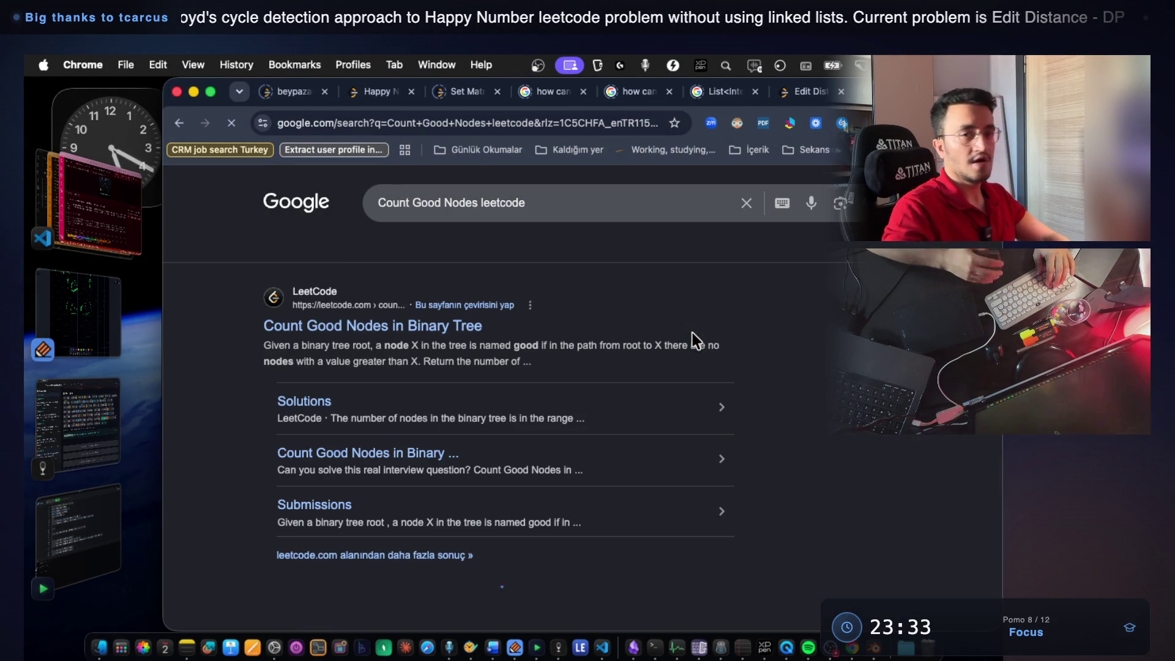
click(368, 330)
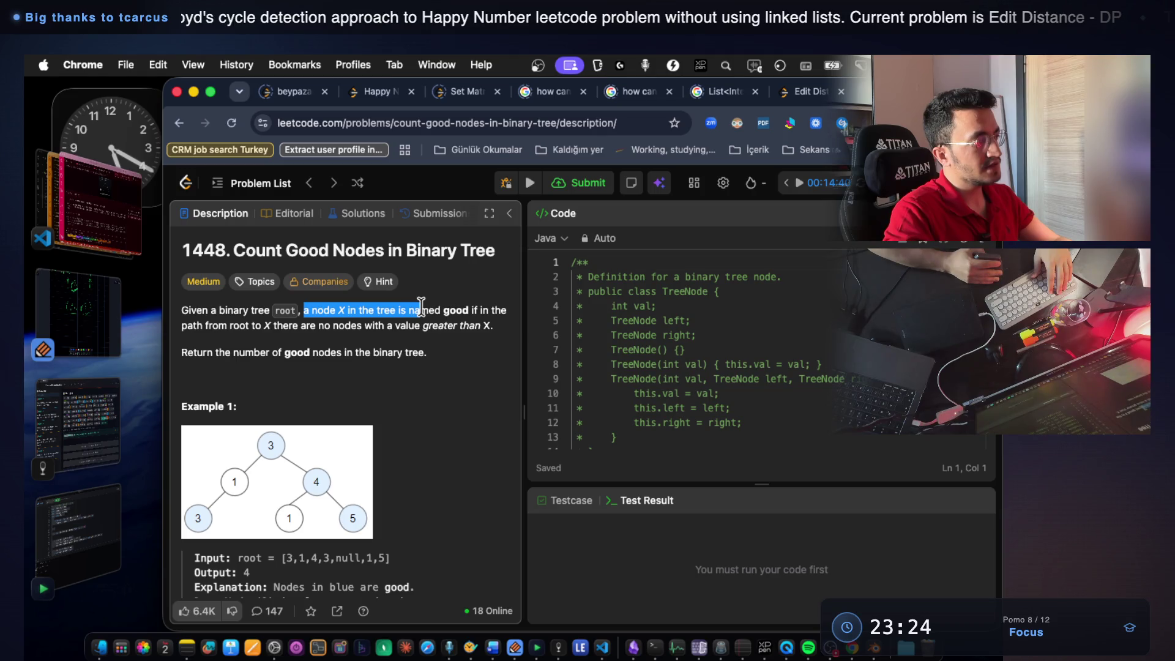
Read the good-node definition, briefly selecting the root-to-X and 'a value greater than' phrases.
drag(466, 307, 503, 335)
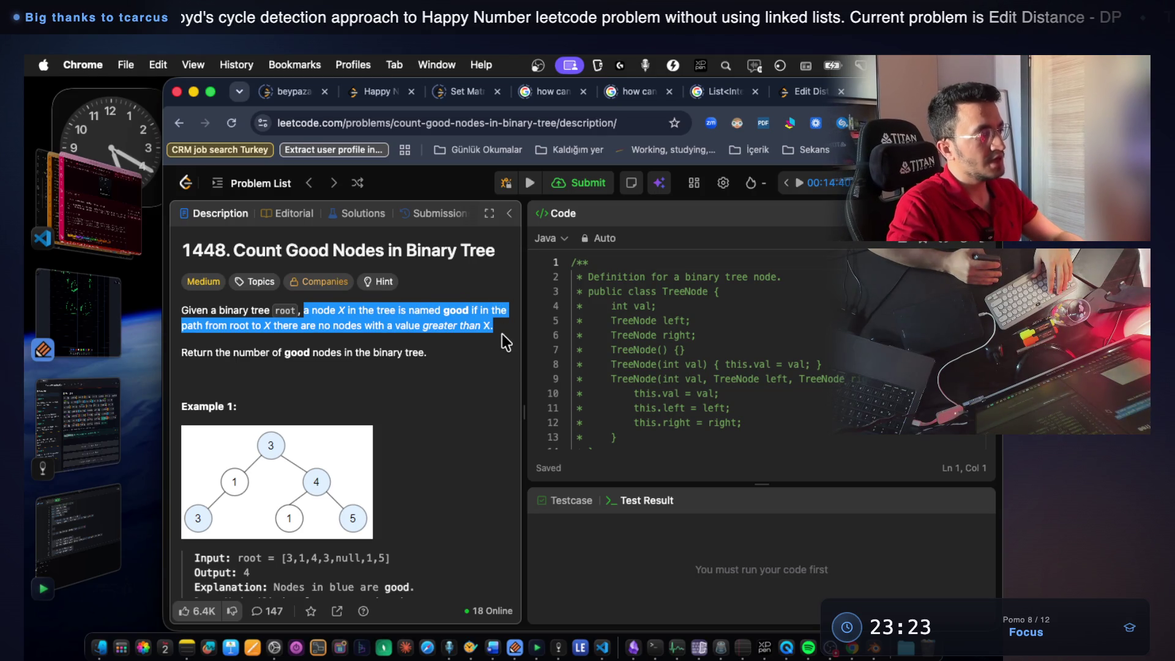
click(504, 339)
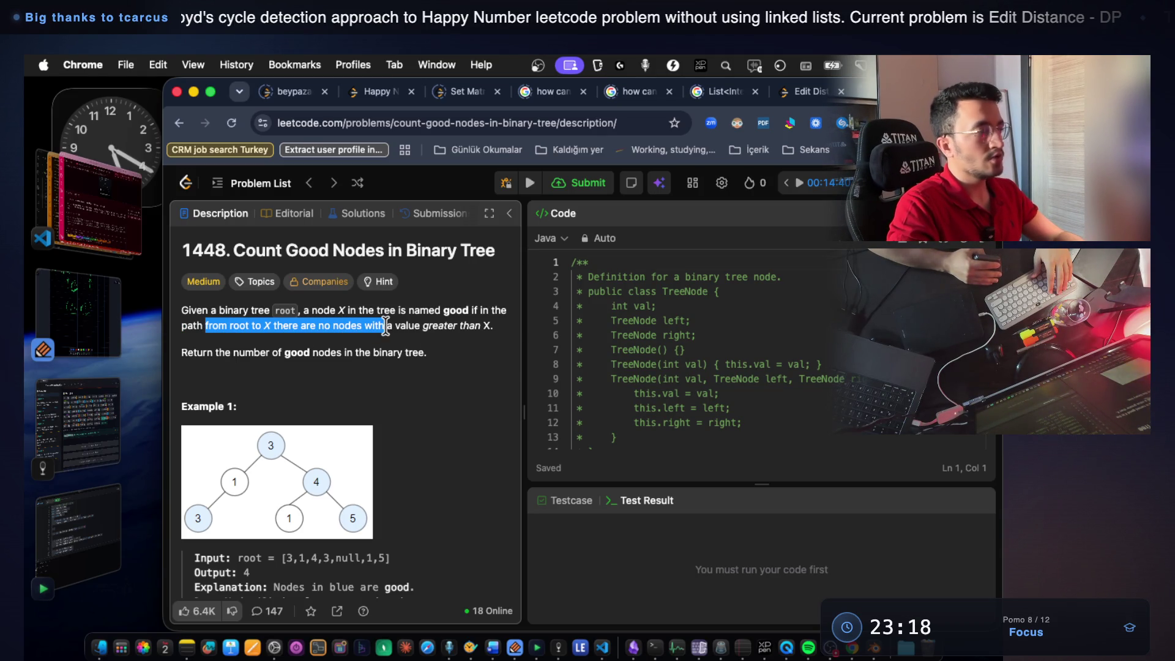
click(405, 343)
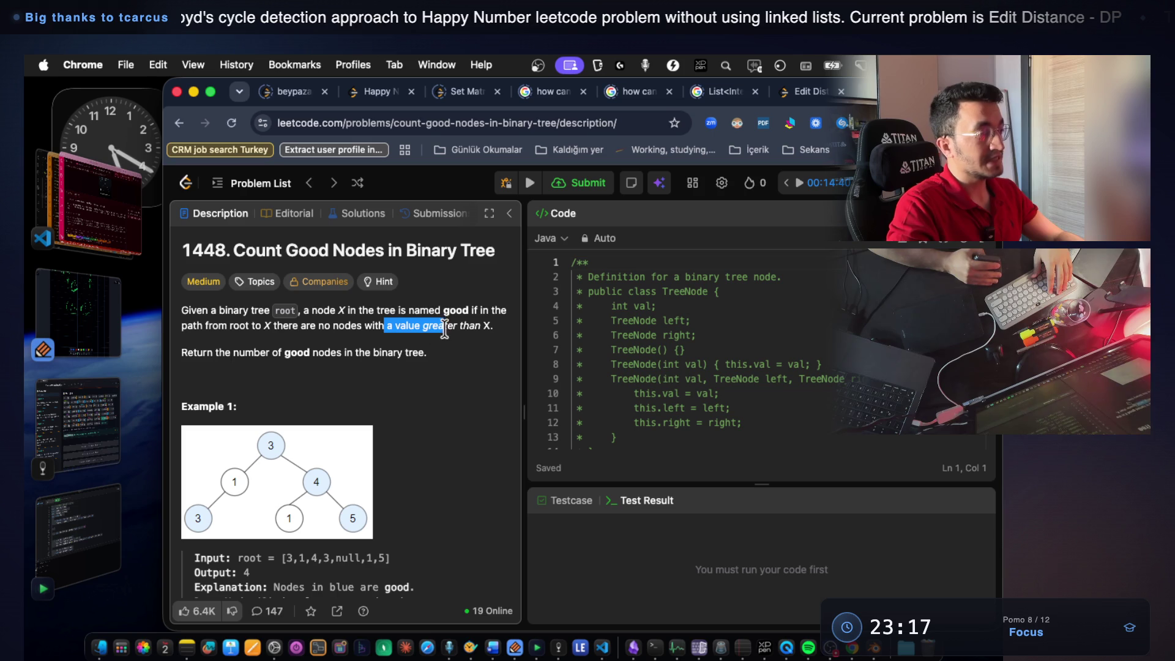
drag(382, 330, 504, 333)
click(488, 329)
click(484, 328)
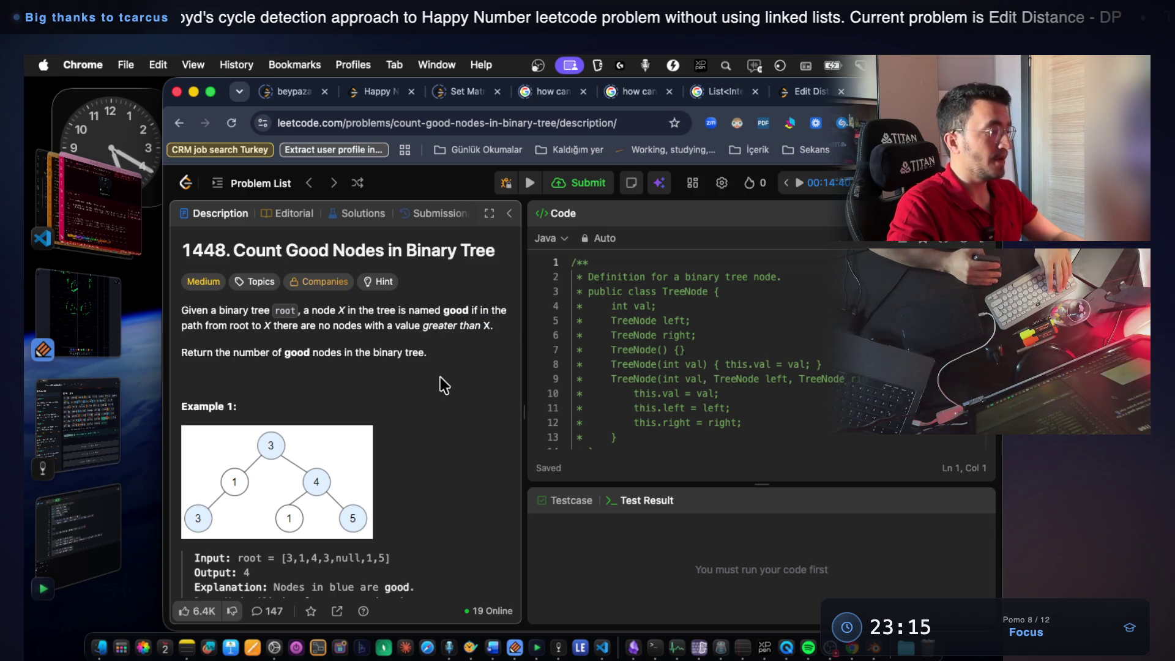
scroll(442, 414, down, 1)
scroll(441, 413, down, 1)
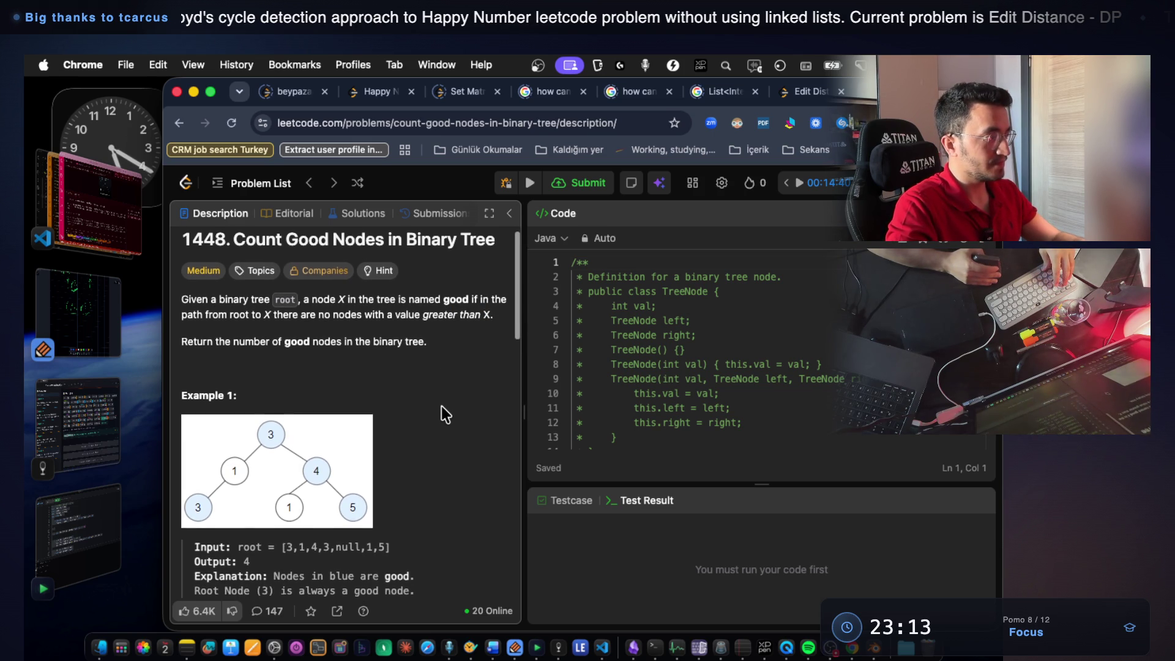
scroll(442, 413, up, 1)
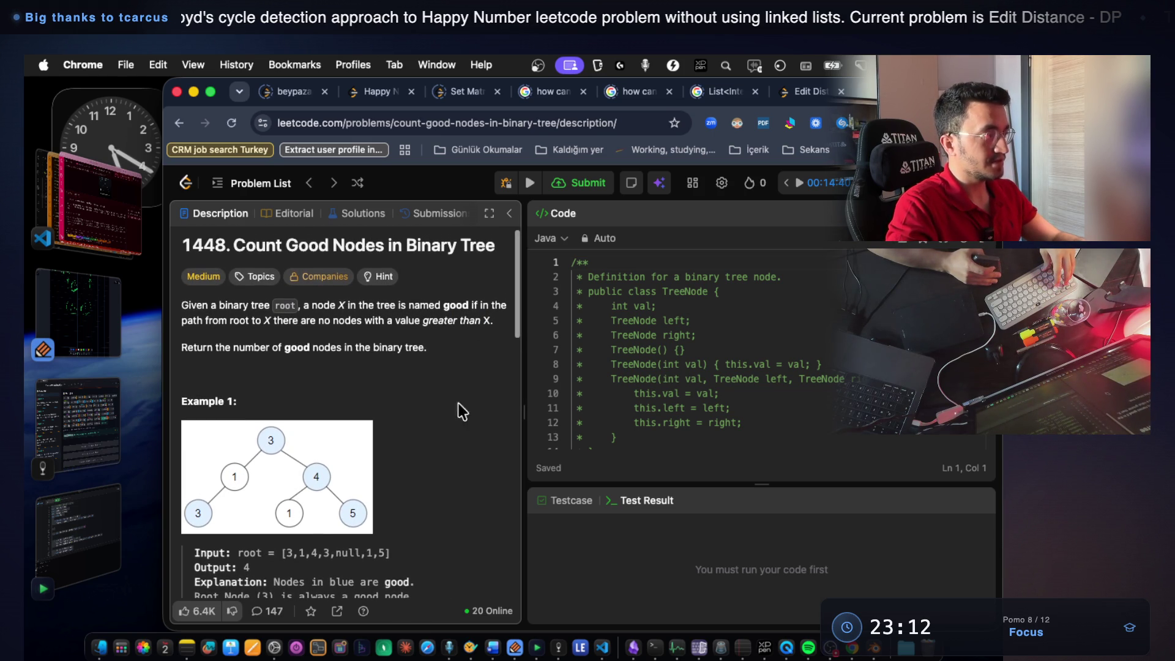
Capture a CleanShot scrolling screenshot framed around the Count Good Nodes description panel.
click(860, 65)
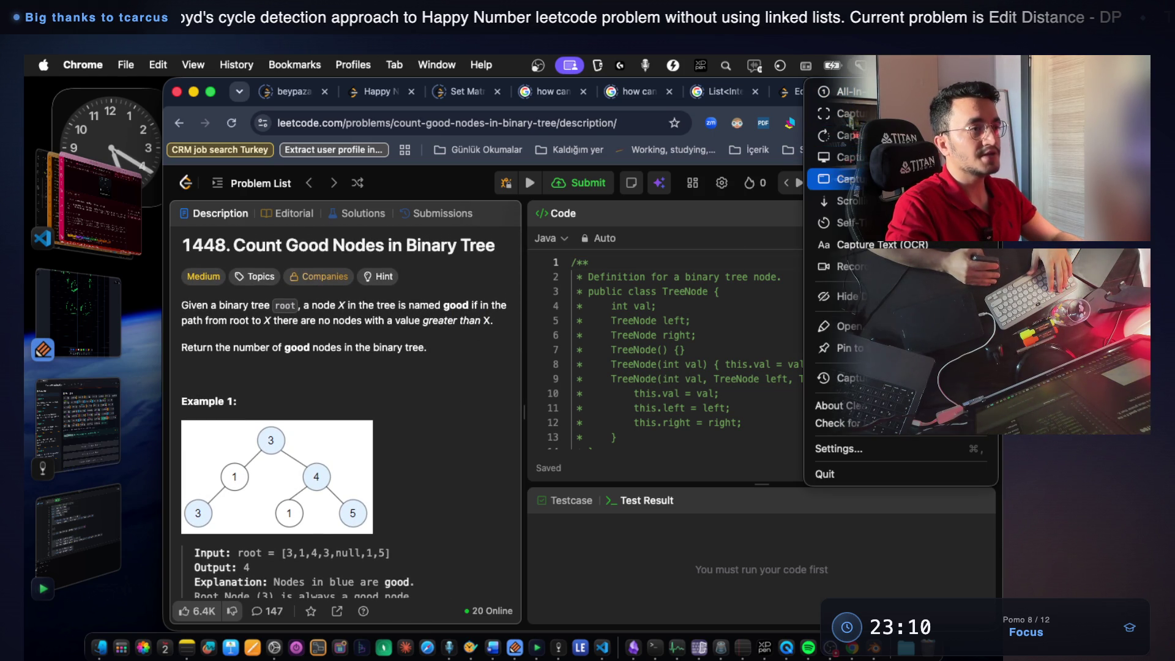
click(849, 201)
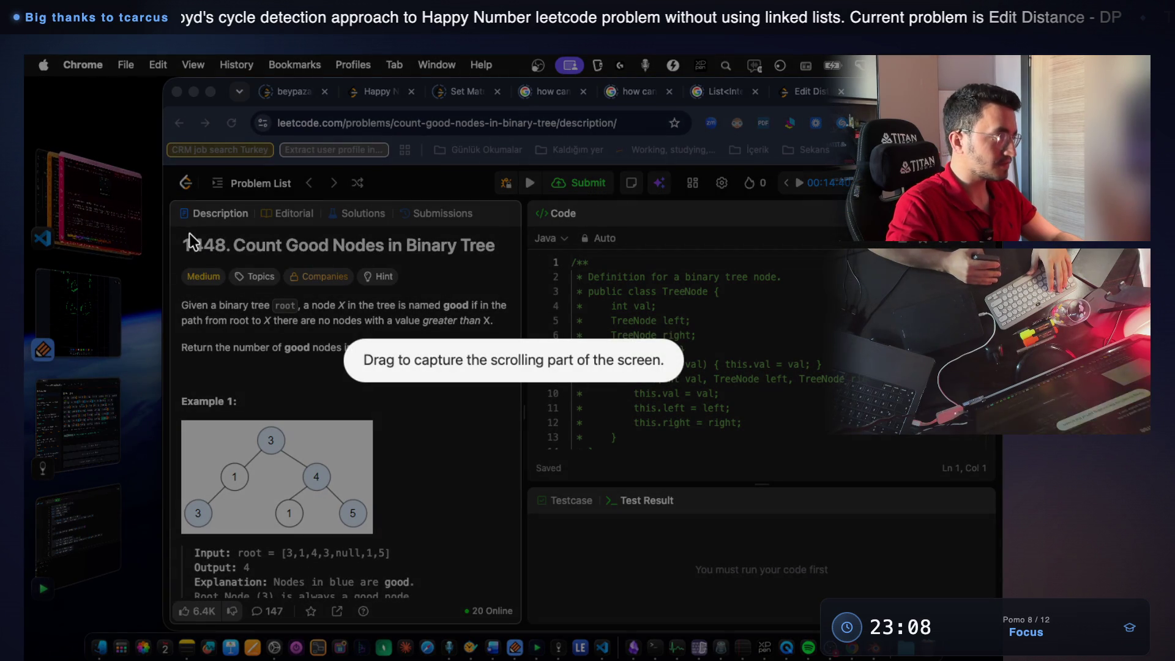
drag(178, 225, 522, 617)
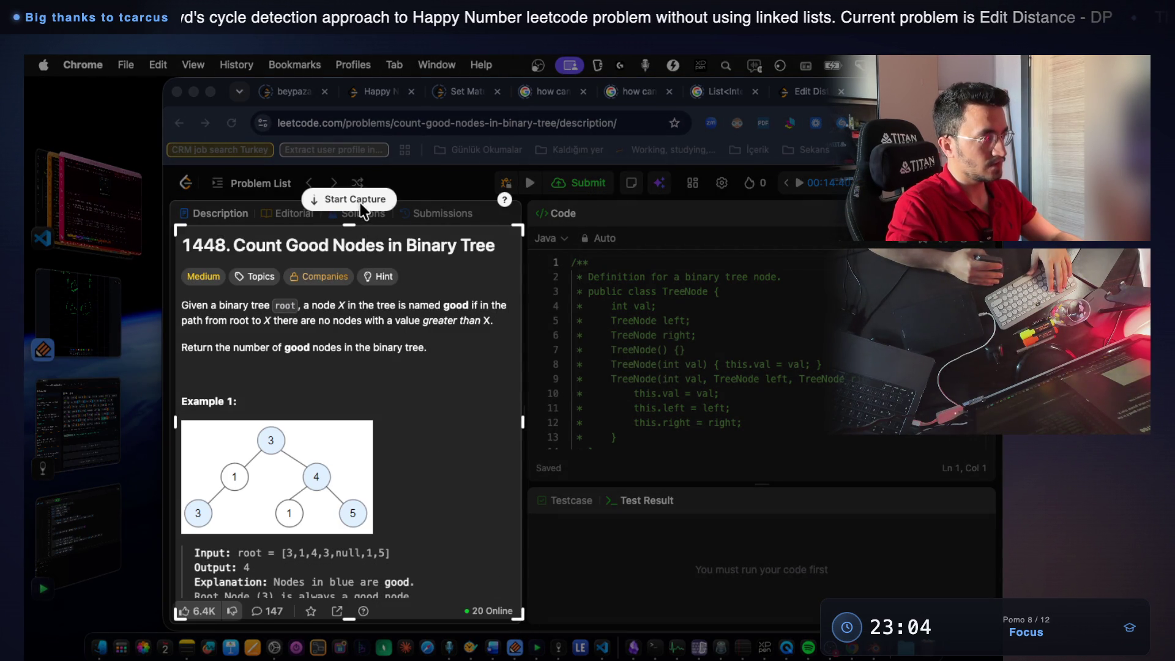
click(361, 208)
scroll(367, 386, down, 3)
click(391, 200)
key(super+Tab)
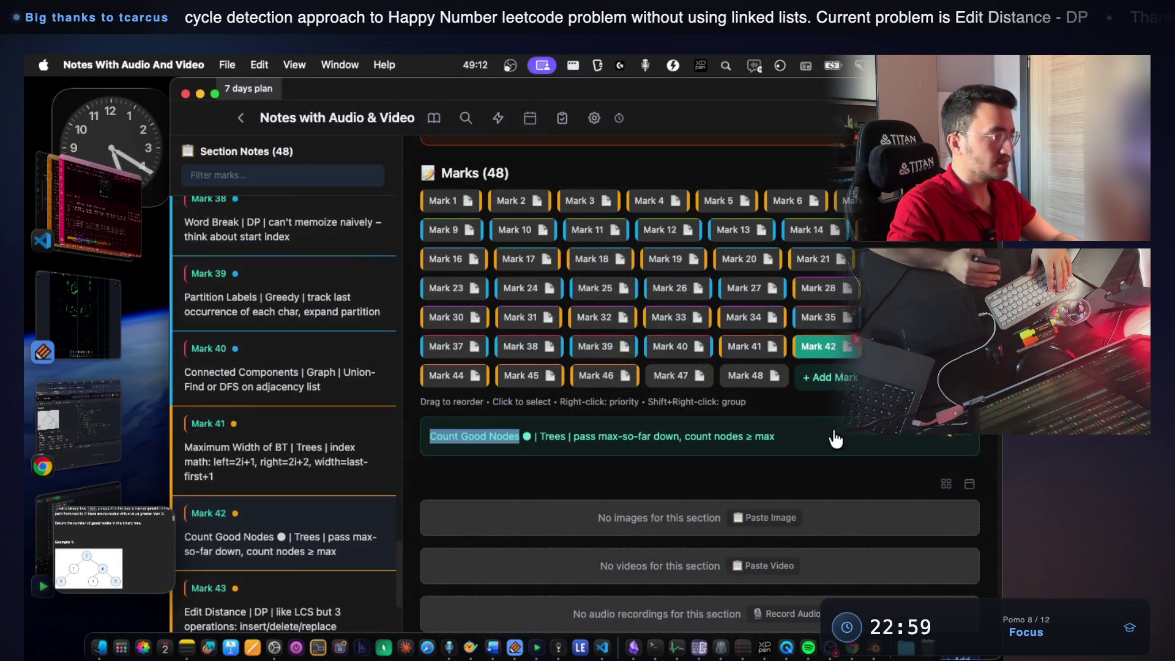
Paste the problem screenshot into the Count Good Nodes images and preview it full size.
click(774, 518)
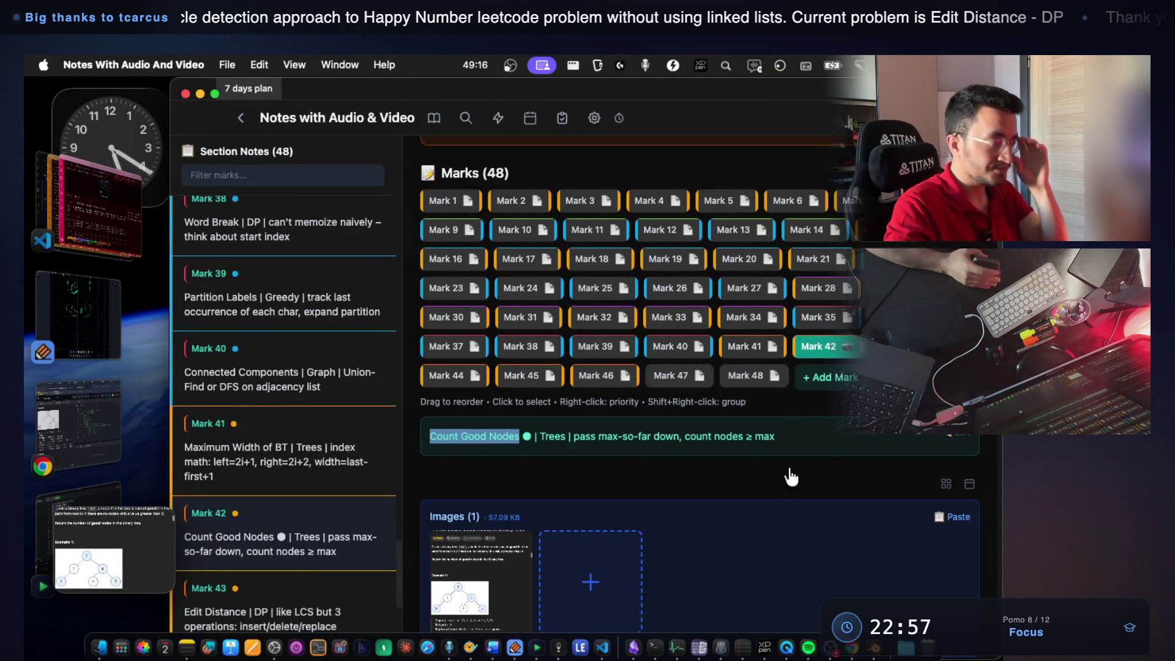
scroll(746, 460, down, 1)
scroll(643, 440, down, 2)
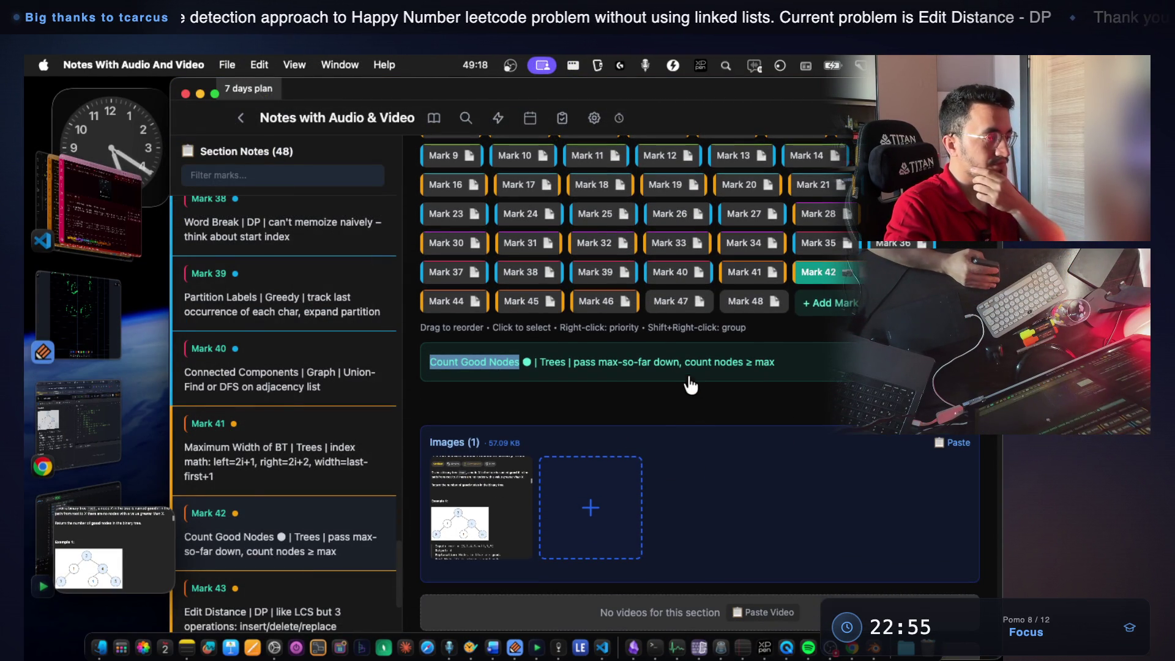
drag(567, 364, 605, 367)
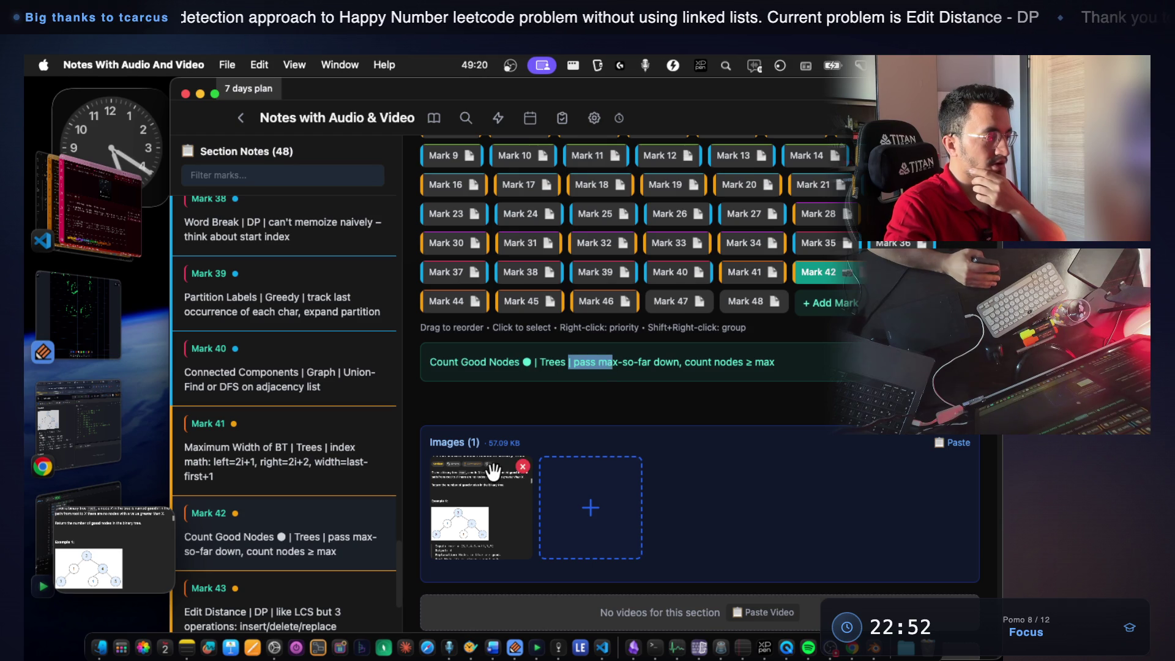
click(493, 470)
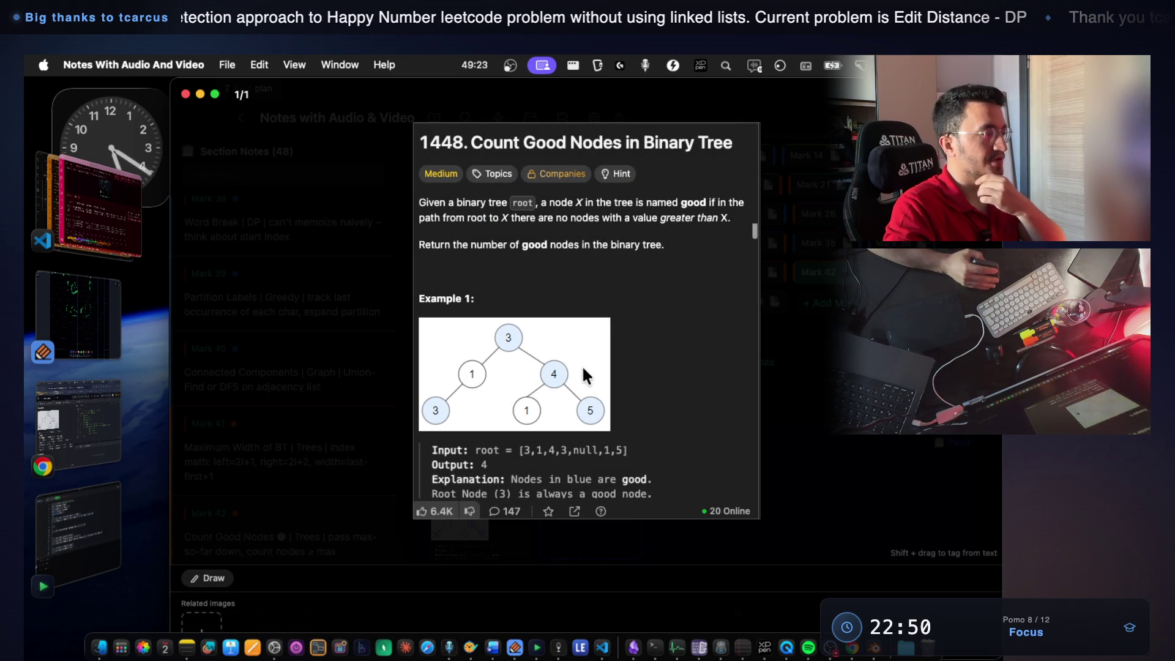
key(super+Tab)
scroll(661, 388, down, 3)
scroll(512, 359, down, 2)
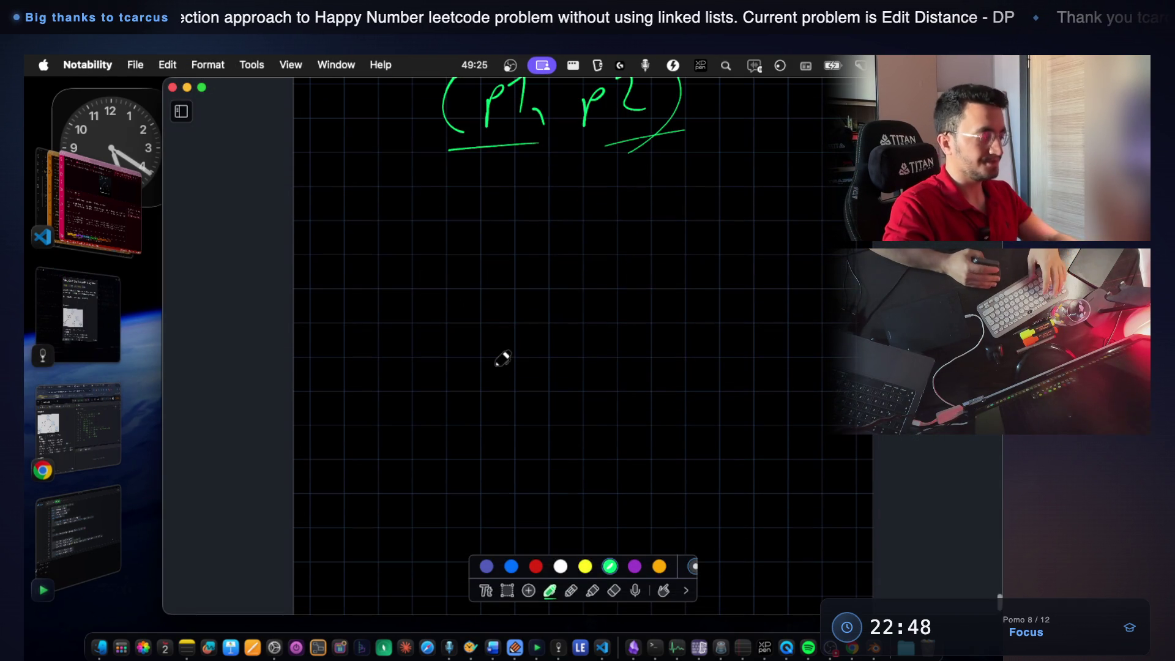
Paste the problem screenshot onto the page, move it left and enlarge it, undoing stray strokes.
key(super+v)
drag(701, 341, 444, 280)
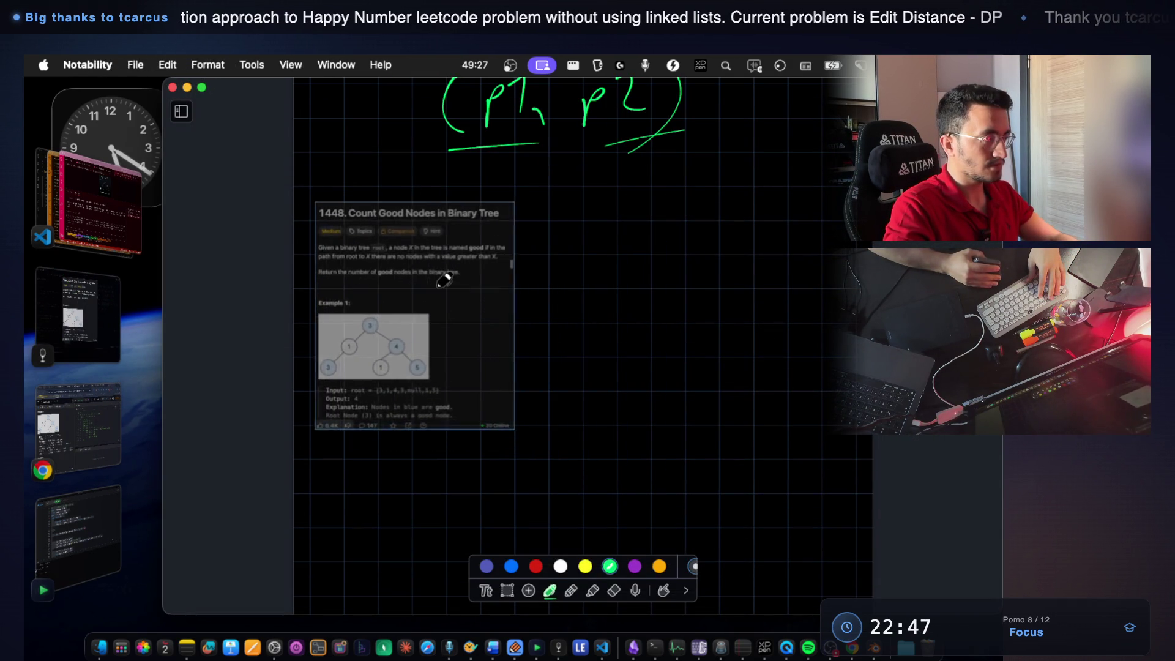
drag(519, 424, 821, 510)
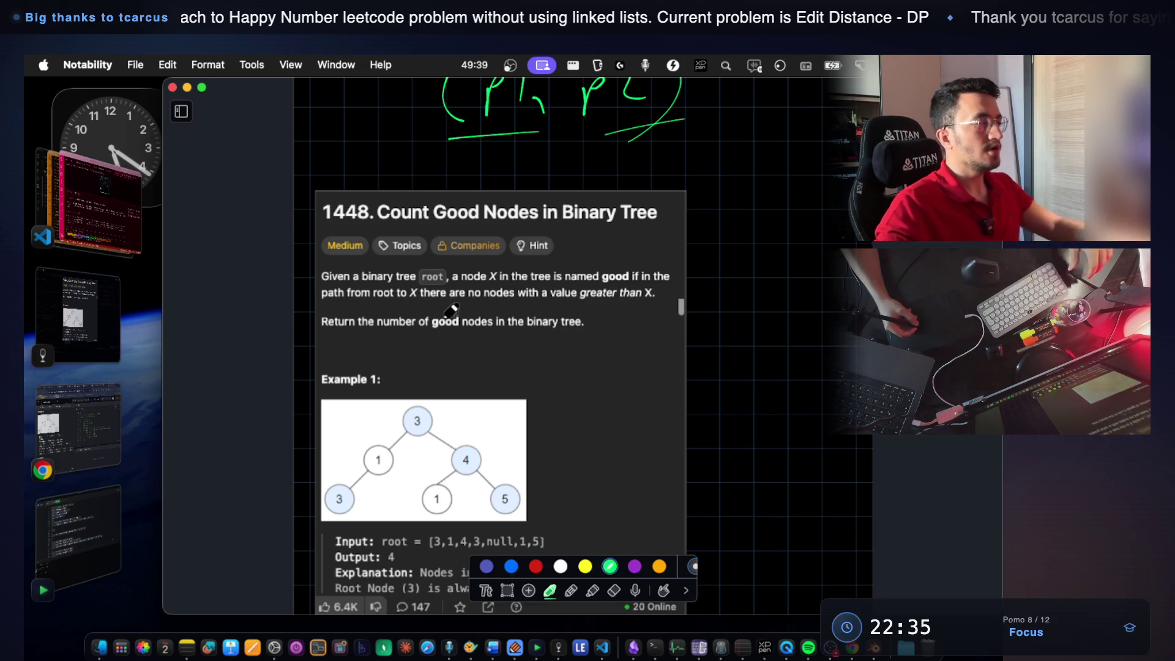
scroll(477, 316, down, 2)
scroll(481, 318, down, 1)
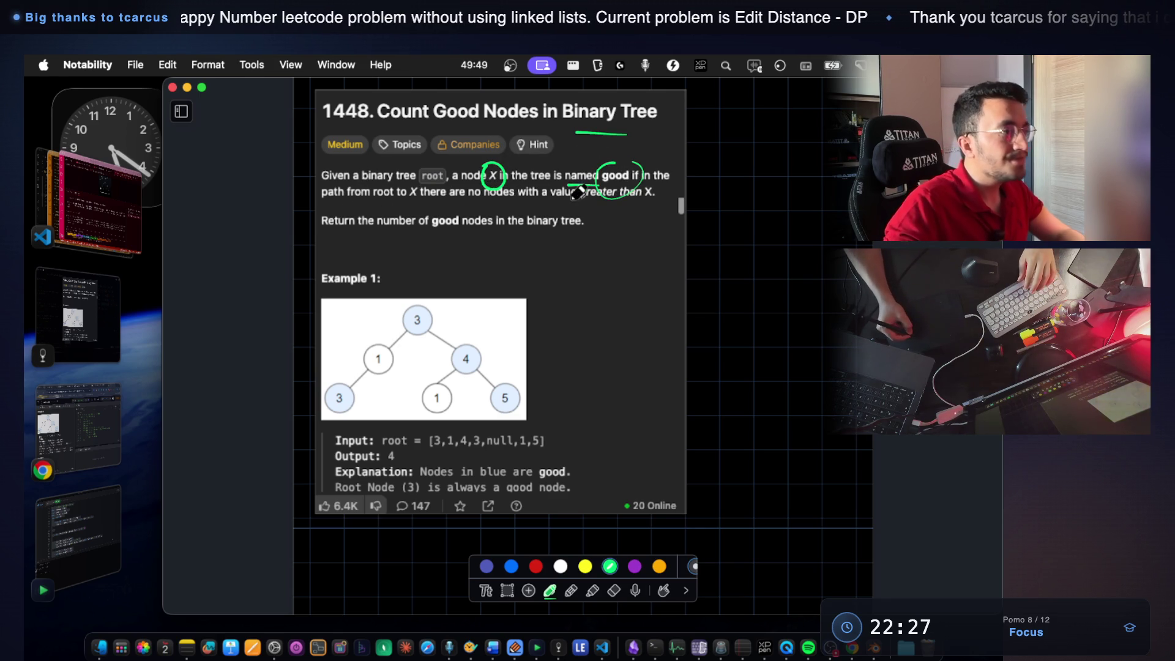
key(super+z)
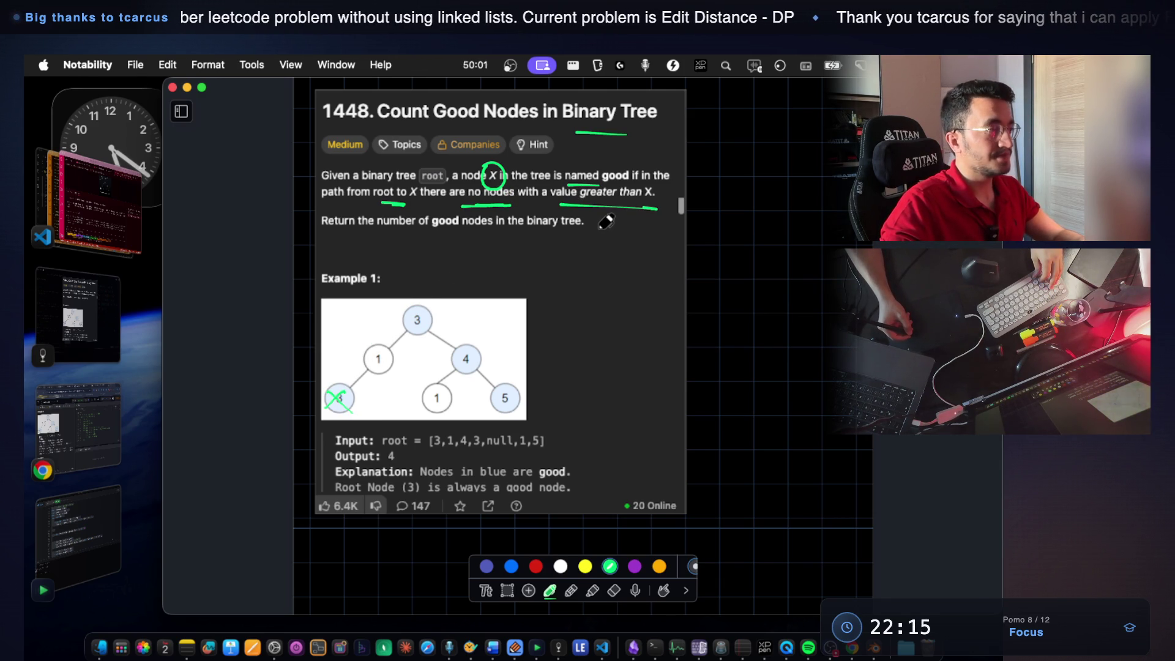
scroll(490, 344, down, 5)
scroll(484, 244, down, 3)
drag(485, 227, 488, 225)
scroll(524, 270, up, 8)
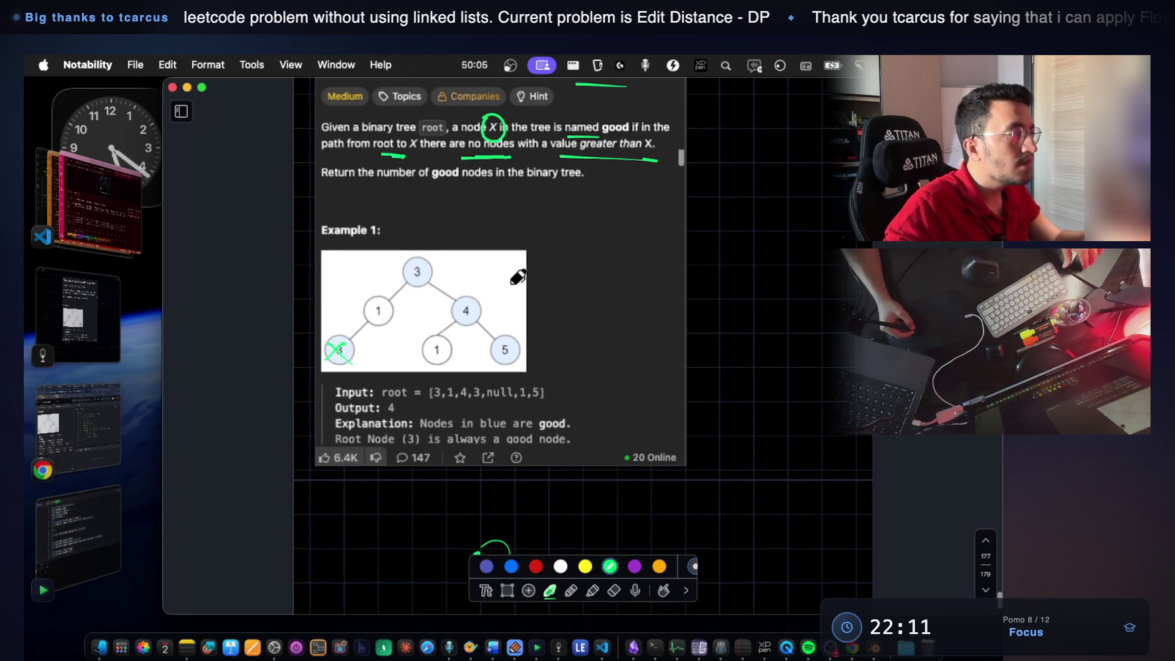
scroll(518, 278, down, 7)
scroll(462, 263, down, 1)
mouse_move(473, 259)
mouse_down()
mouse_move(409, 347)
mouse_move(386, 344)
mouse_up()
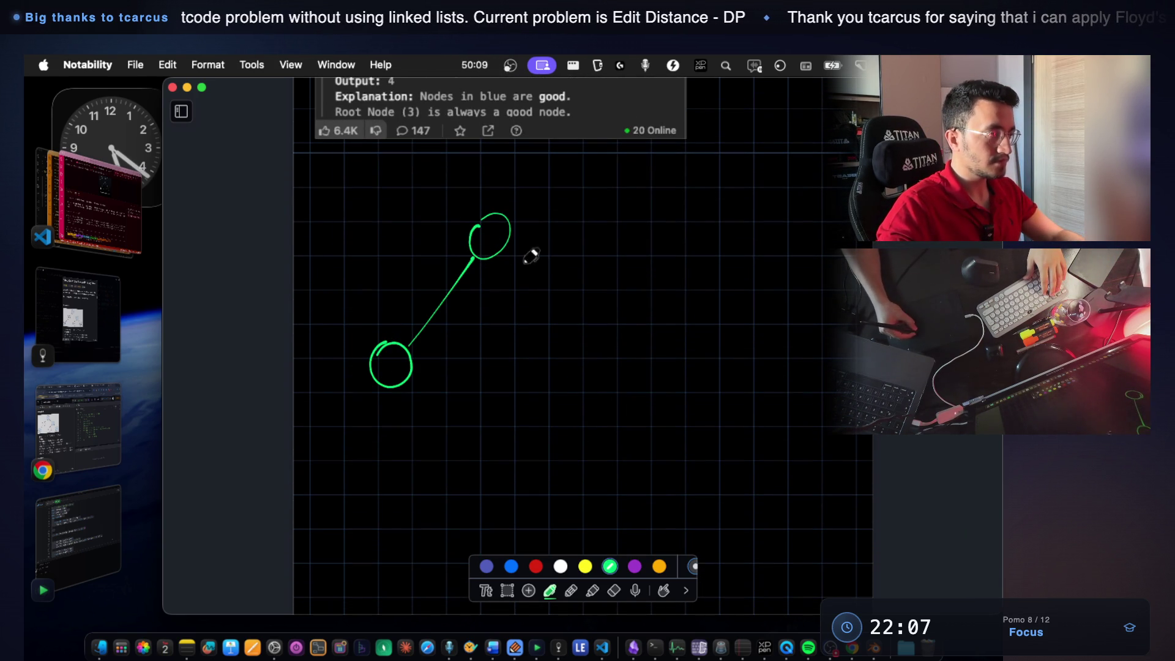
Extend the tree sketch with branches, lower node circles and an X in the second bottom node.
drag(497, 259, 552, 347)
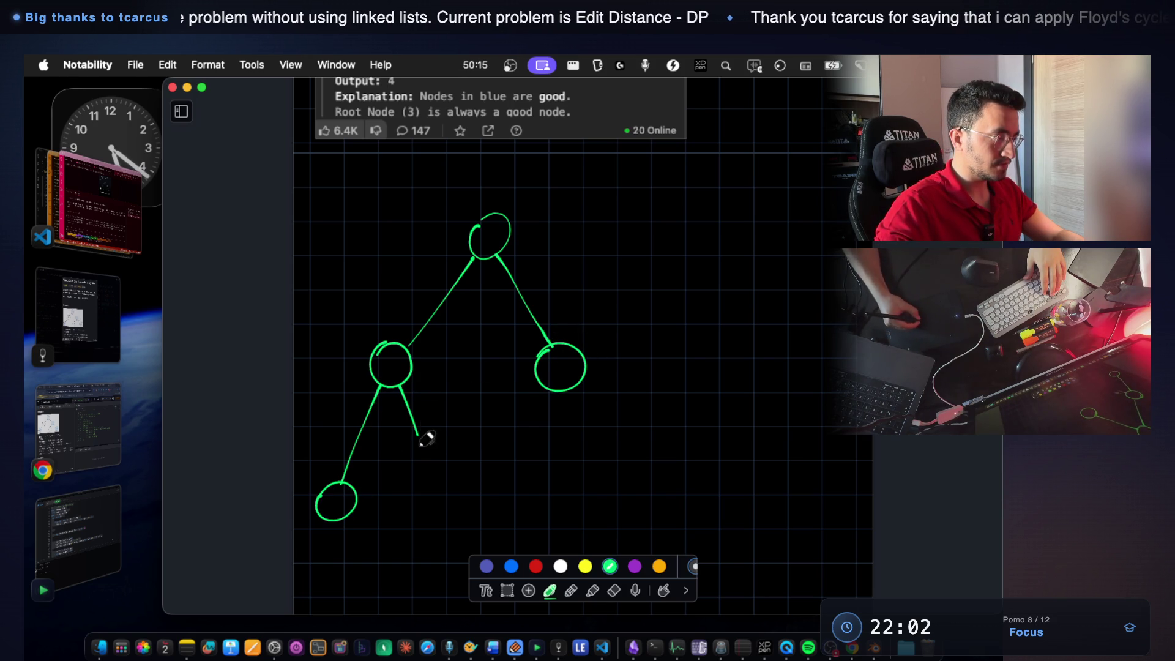
drag(456, 495, 427, 487)
mouse_move(552, 389)
mouse_down()
mouse_move(516, 499)
mouse_move(496, 501)
mouse_up()
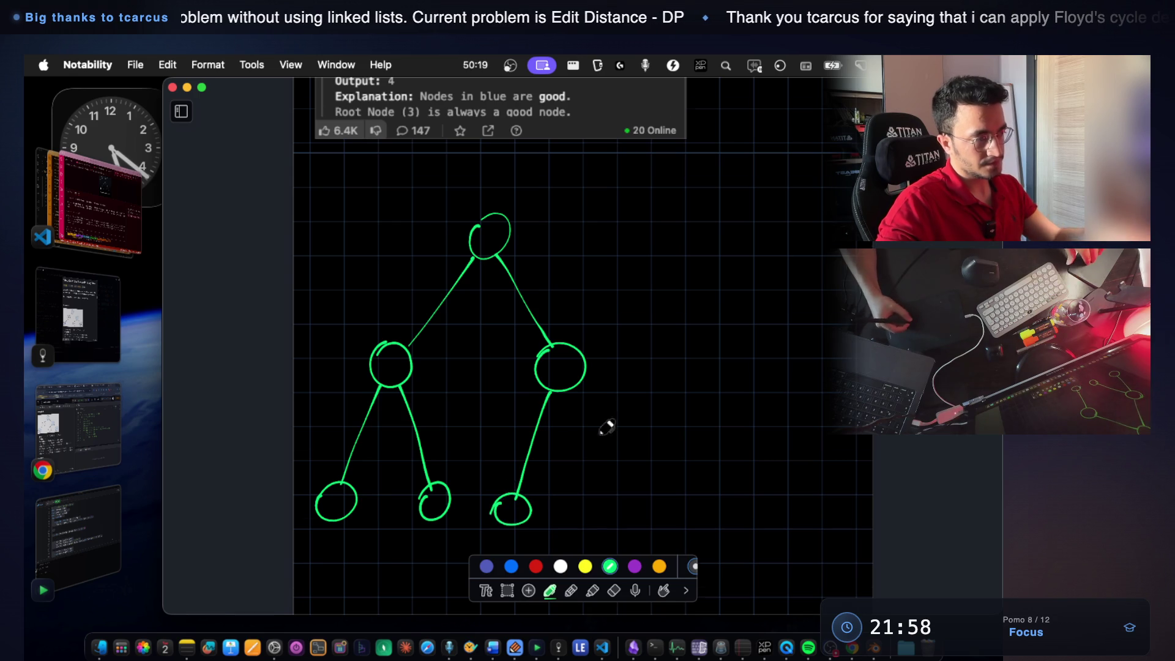
scroll(576, 428, down, 3)
drag(571, 341, 592, 361)
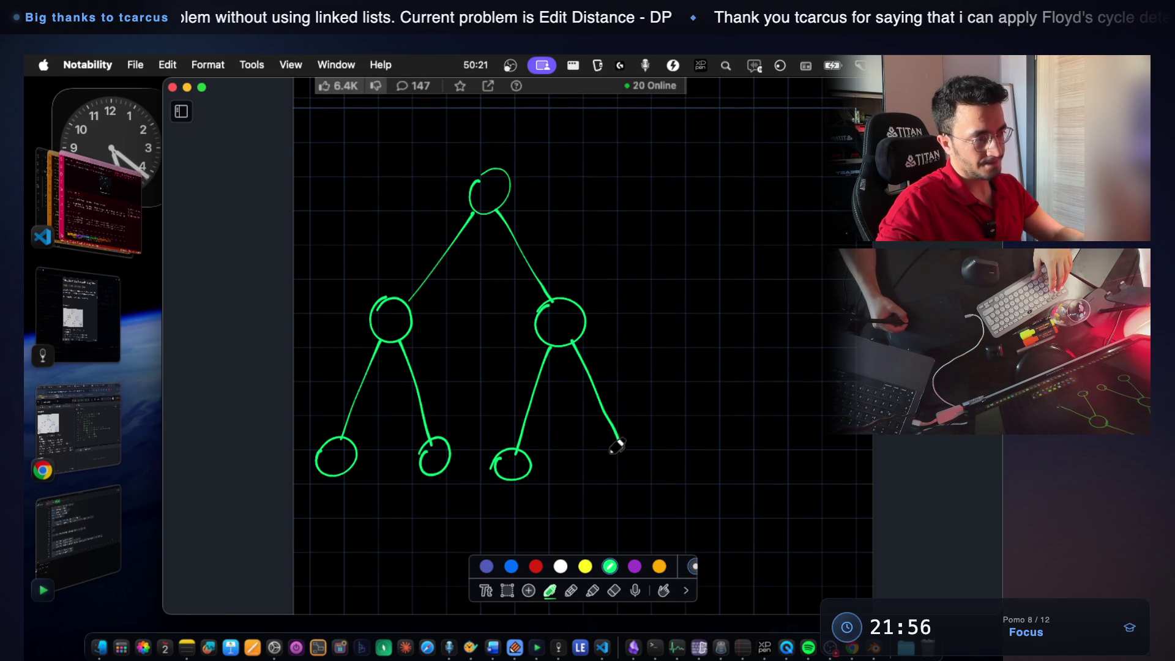
drag(643, 471, 626, 448)
scroll(605, 321, up, 5)
scroll(564, 323, down, 3)
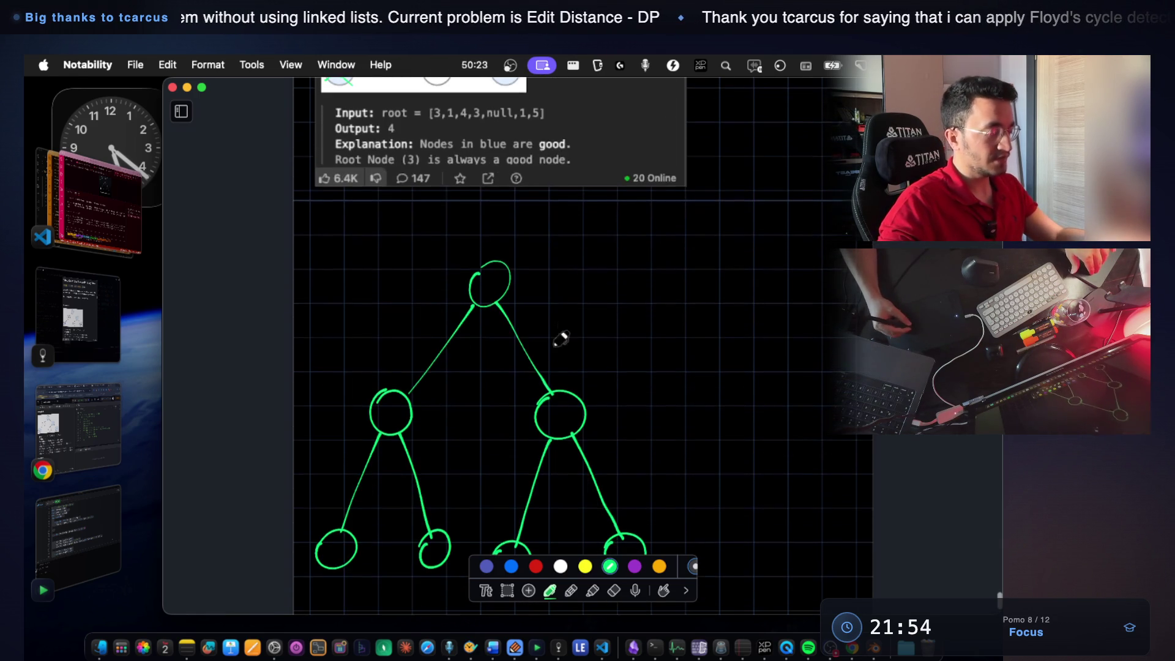
scroll(464, 380, down, 2)
drag(445, 497, 426, 520)
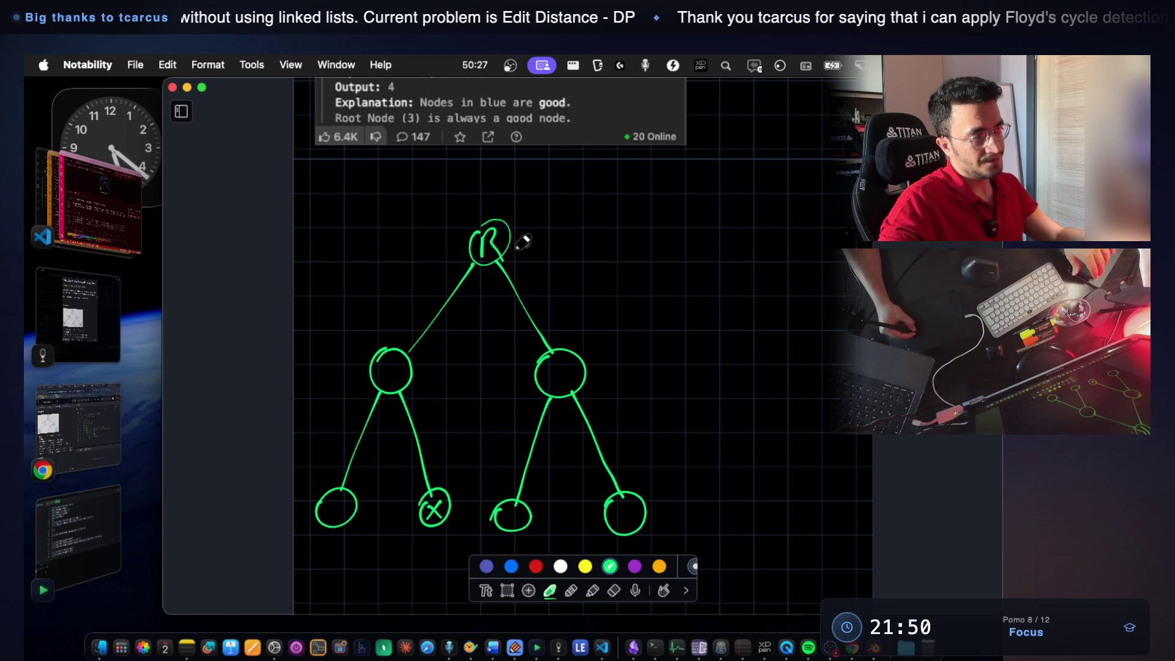
Label the root and loop a yellow outline around the root-to-X path, retracing the root in green.
key(super+z)
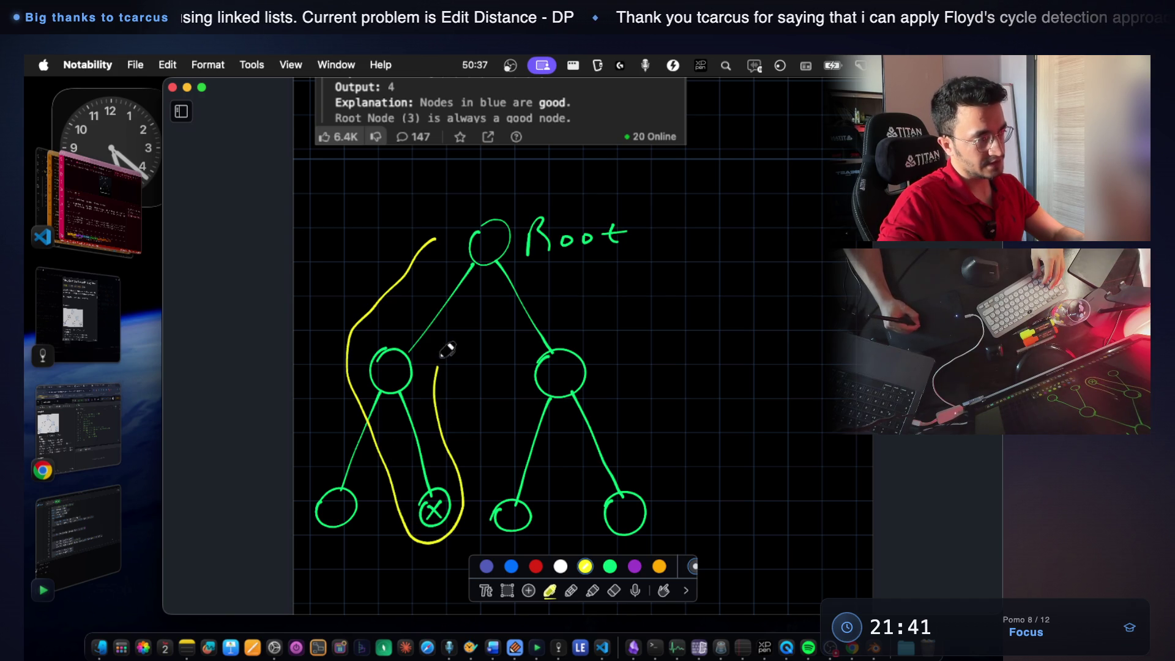
drag(483, 202, 435, 241)
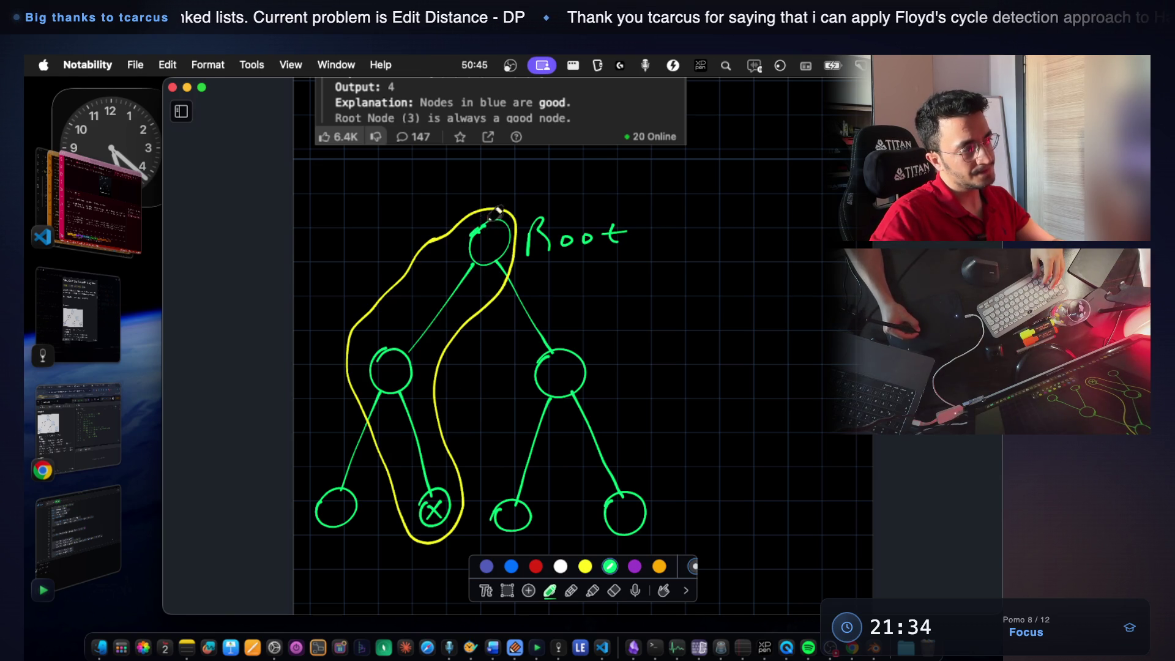
drag(519, 223, 478, 246)
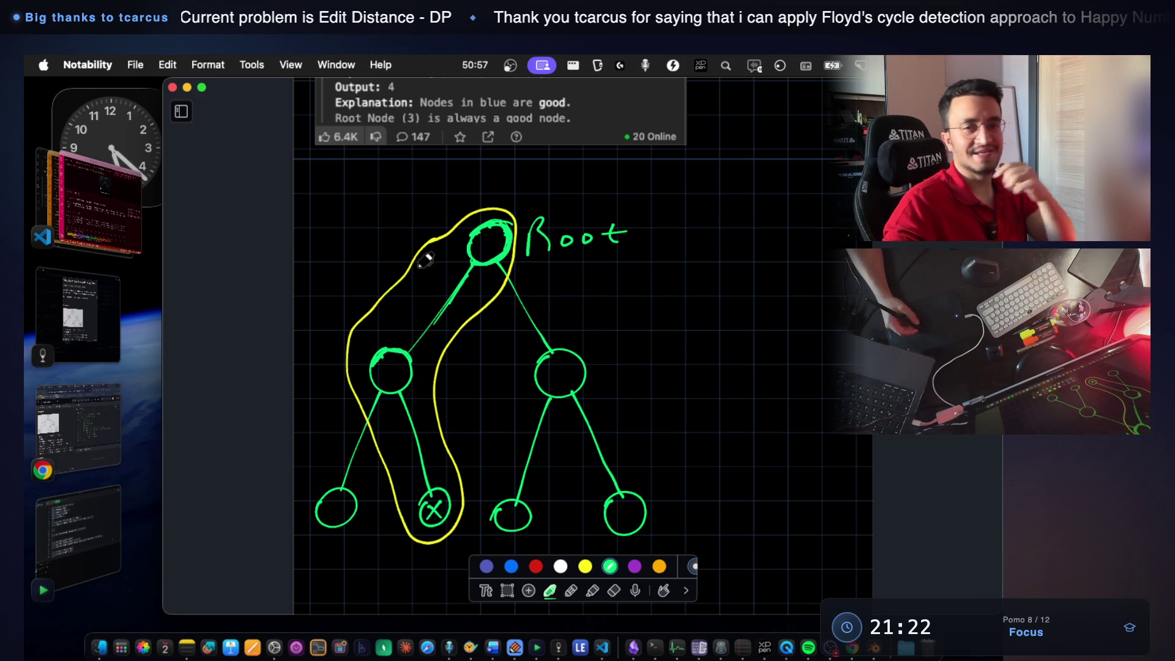
scroll(401, 349, down, 3)
scroll(410, 369, down, 2)
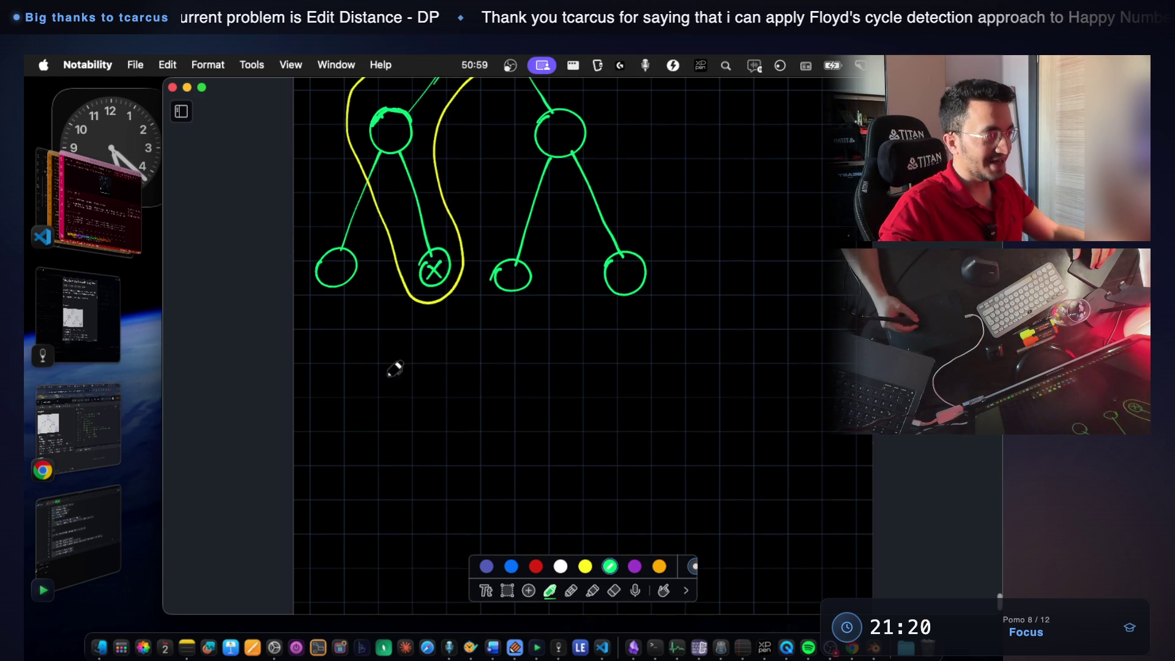
Handwrite 'How do we find a path between Root – X' below the tree, removing the stray mark.
drag(325, 342, 327, 378)
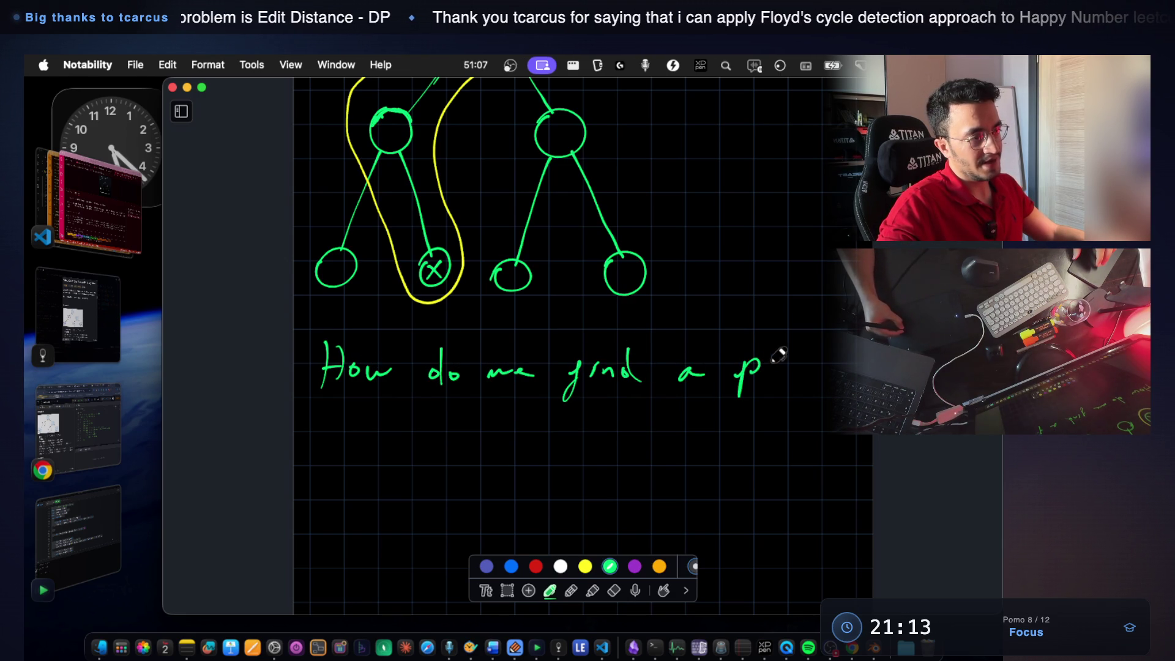
drag(829, 342, 833, 388)
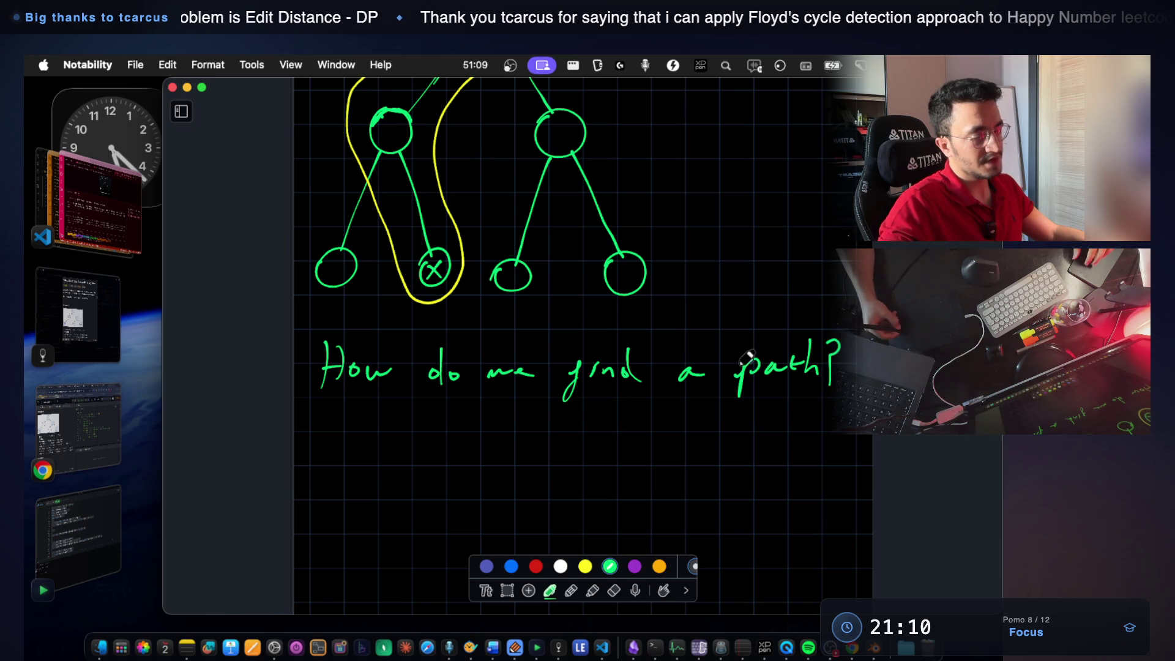
scroll(579, 368, down, 3)
drag(310, 351, 331, 336)
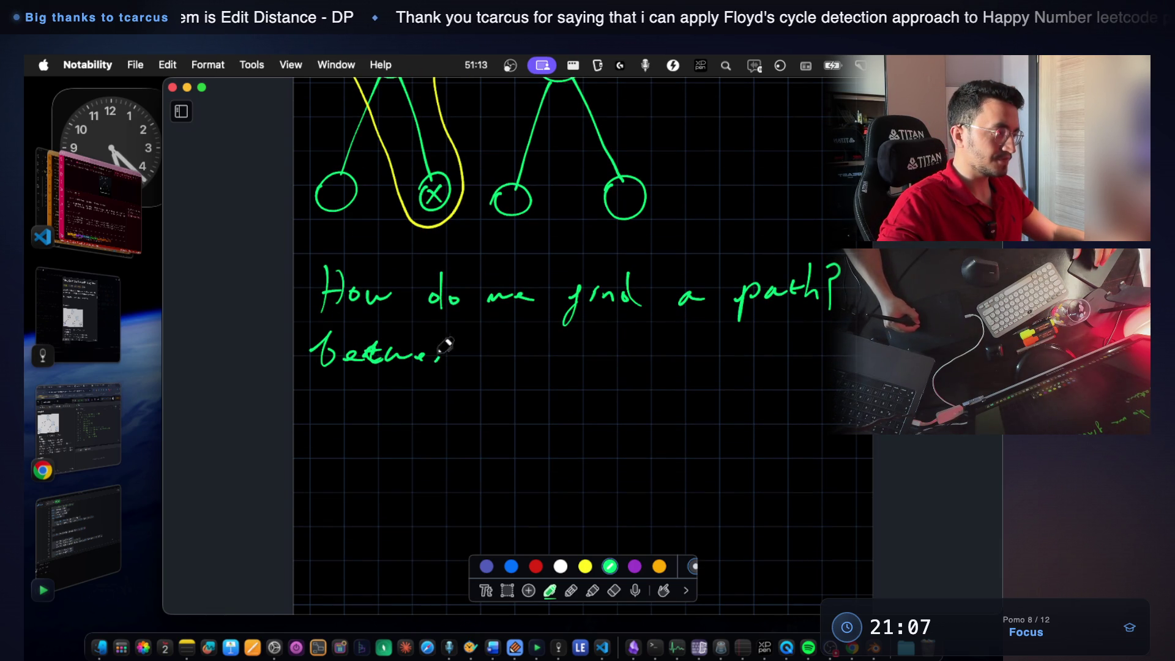
scroll(454, 371, up, 2)
drag(520, 405, 551, 392)
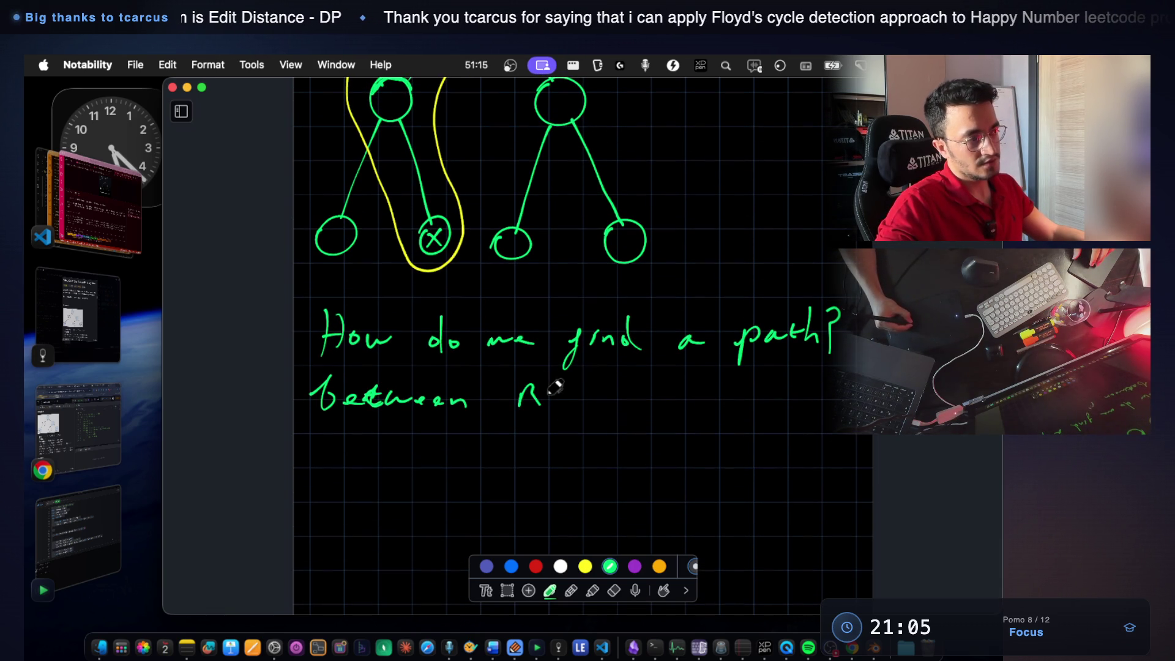
drag(627, 396, 657, 396)
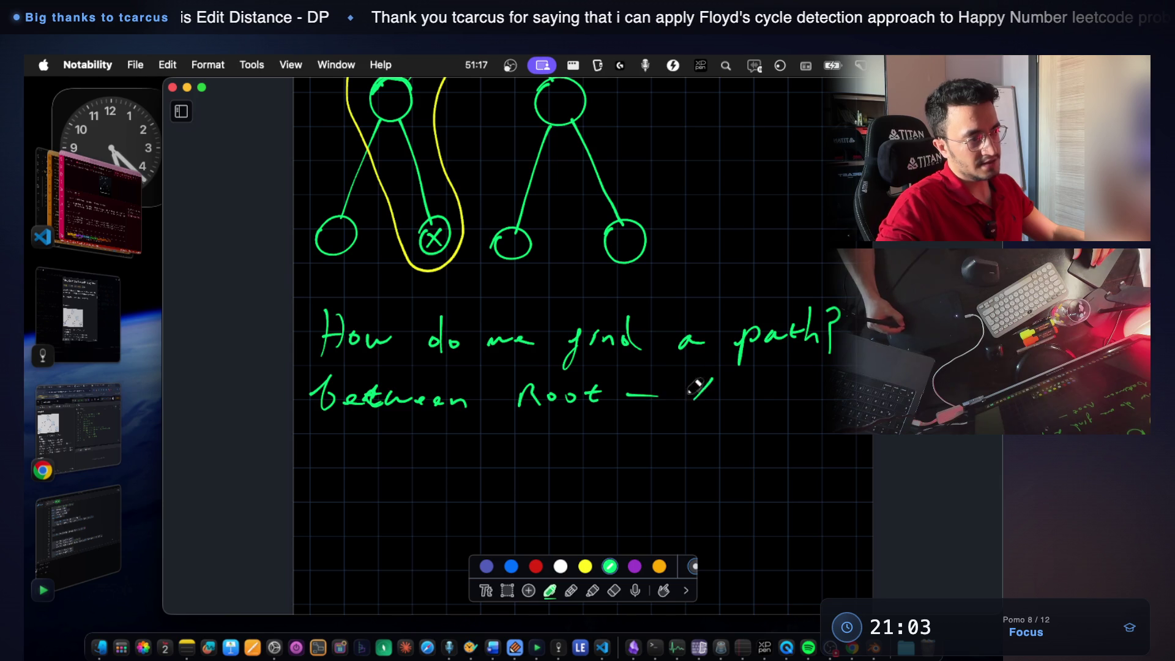
drag(762, 370, 770, 391)
key(super+z)
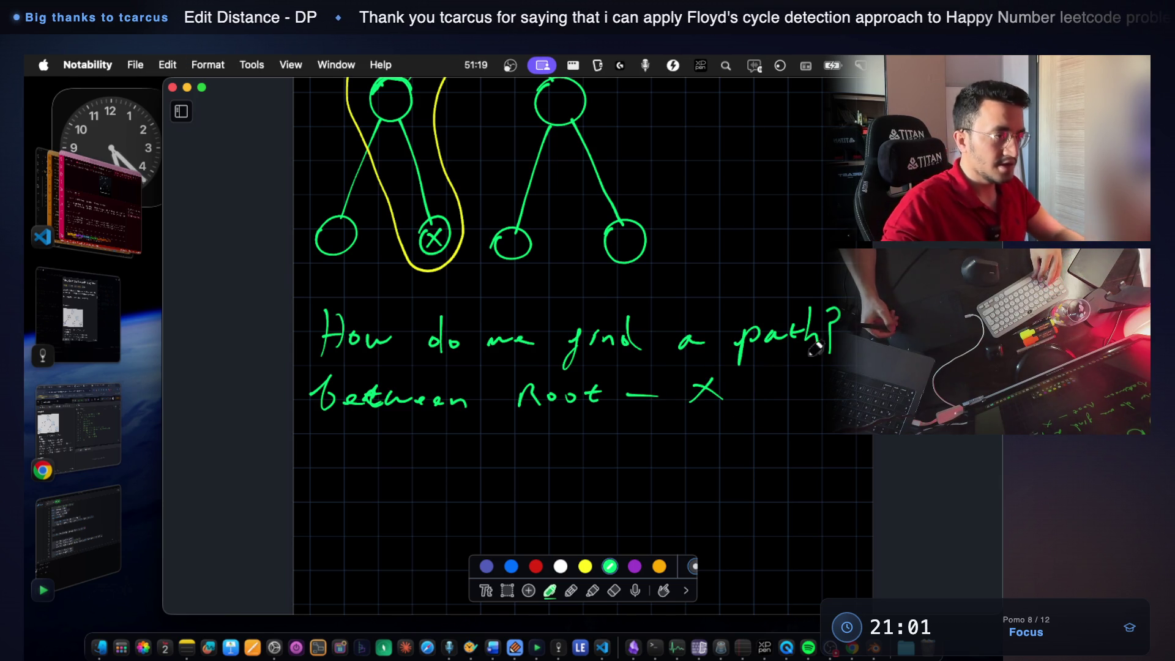
key(e)
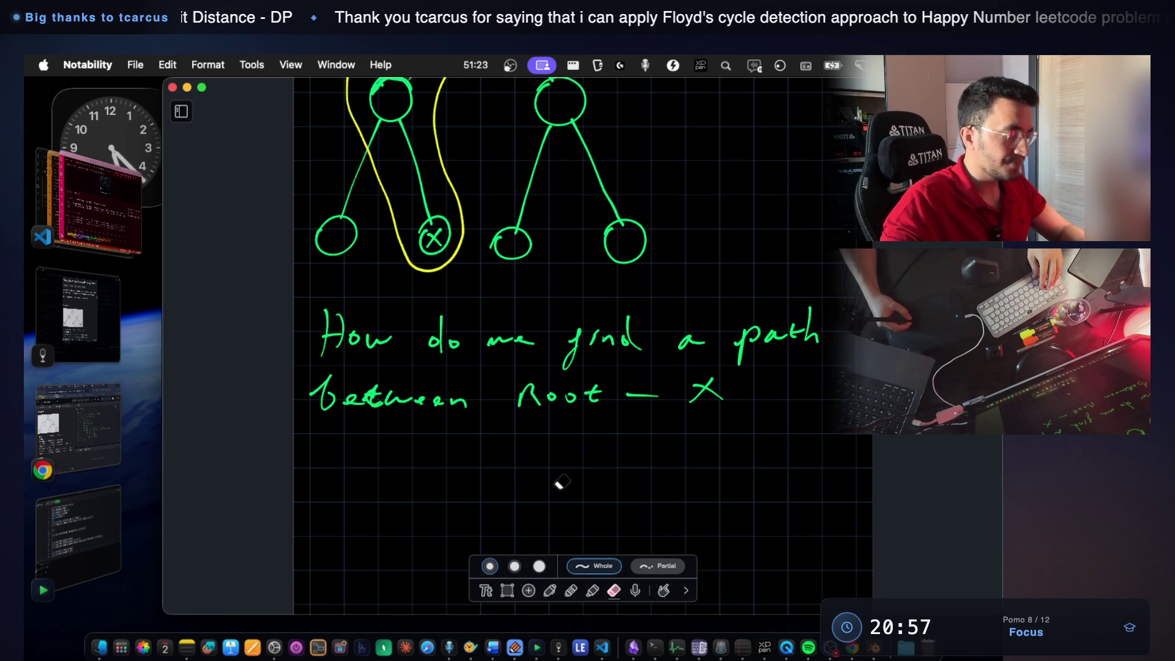
Screenshot the handwritten question and paste it into the Count Good Nodes images.
key(super+shift+4)
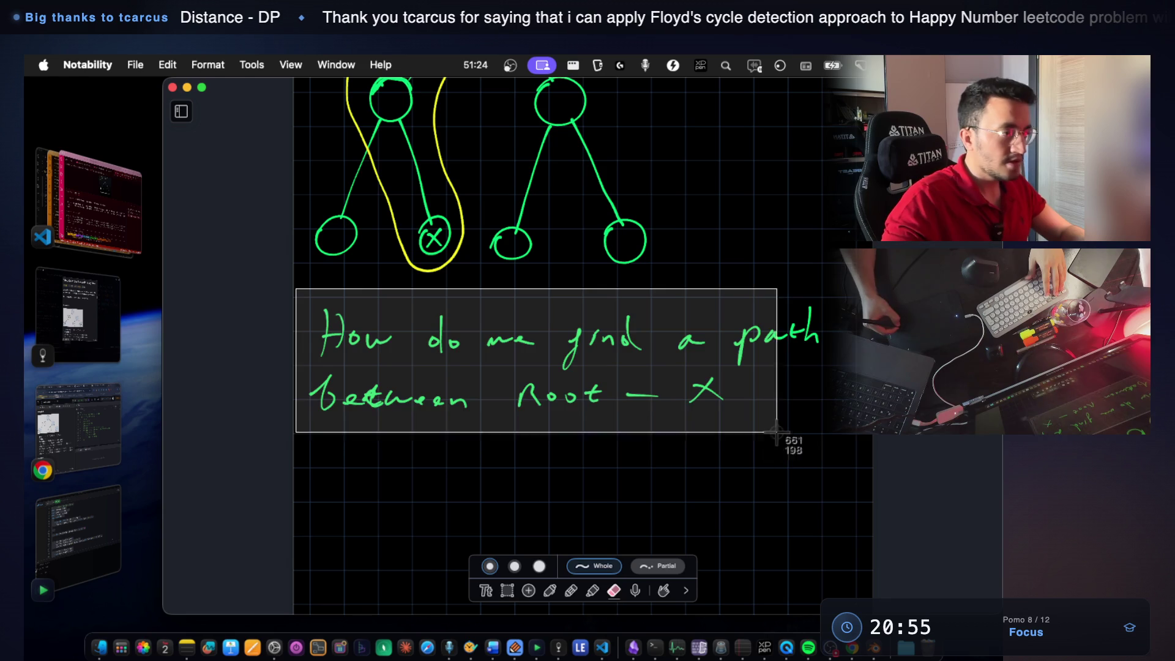
drag(295, 289, 872, 455)
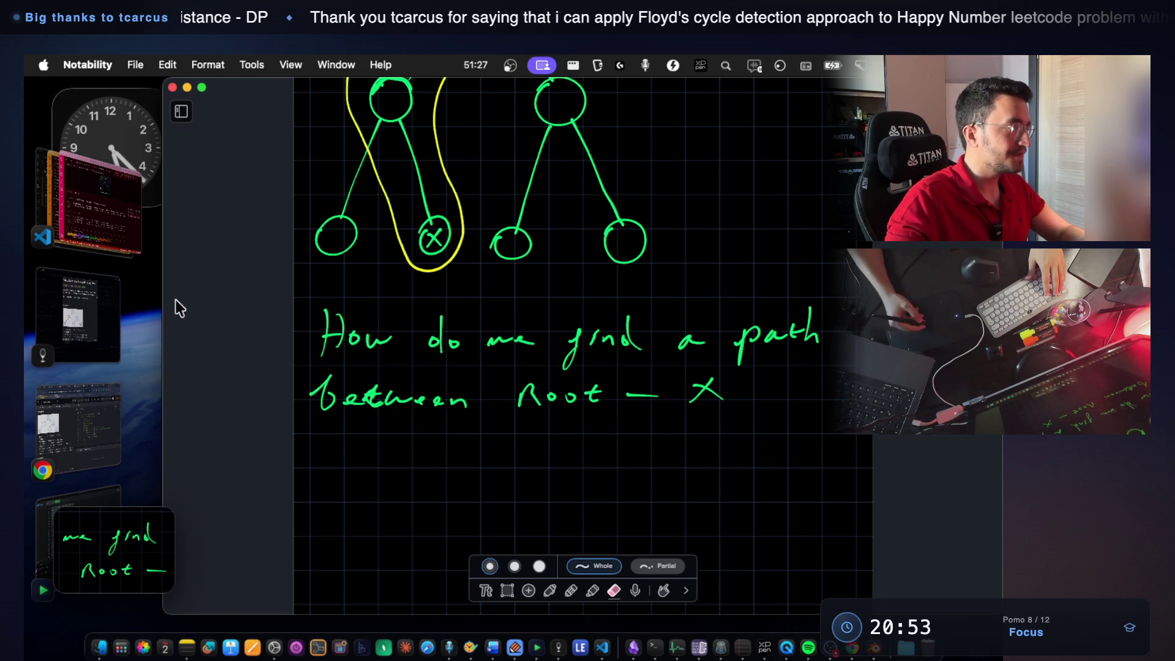
key(super+Tab)
key(super+v)
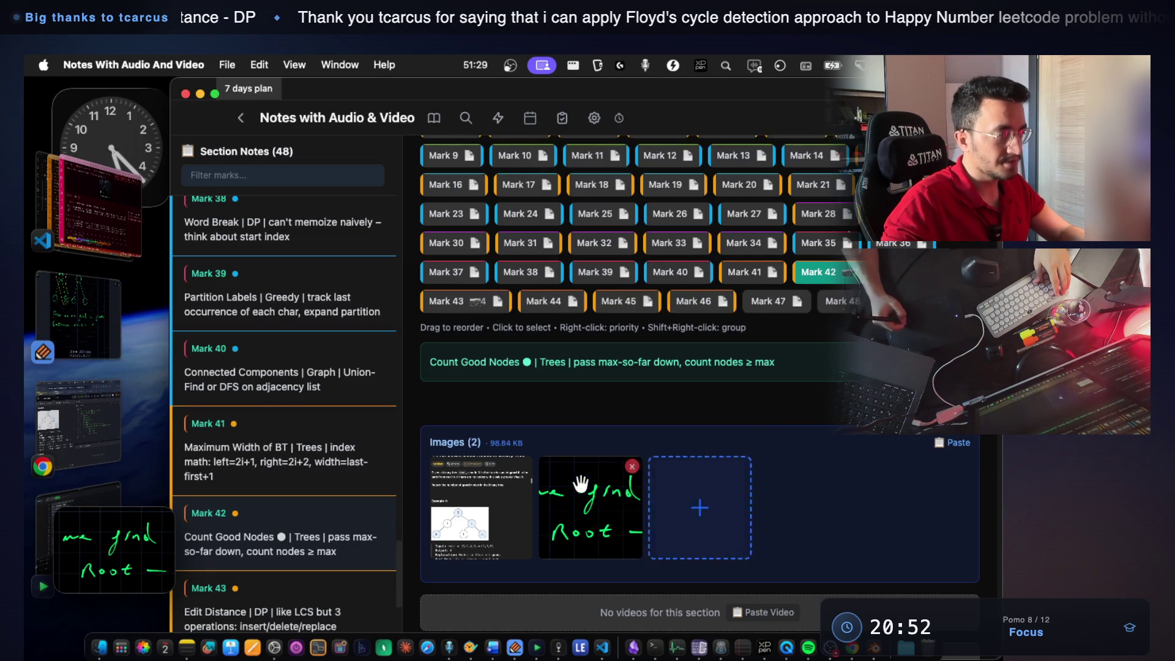
Review the Count Good Nodes problem image, then return to the Notability sketch.
click(480, 483)
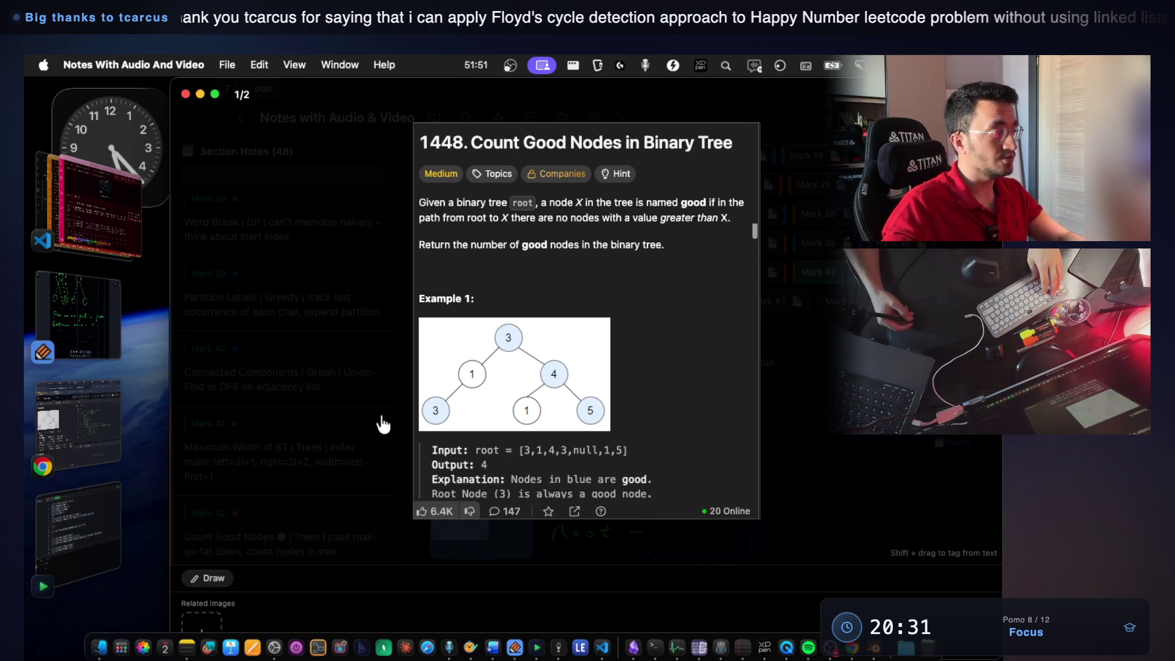
click(82, 313)
scroll(514, 386, down, 3)
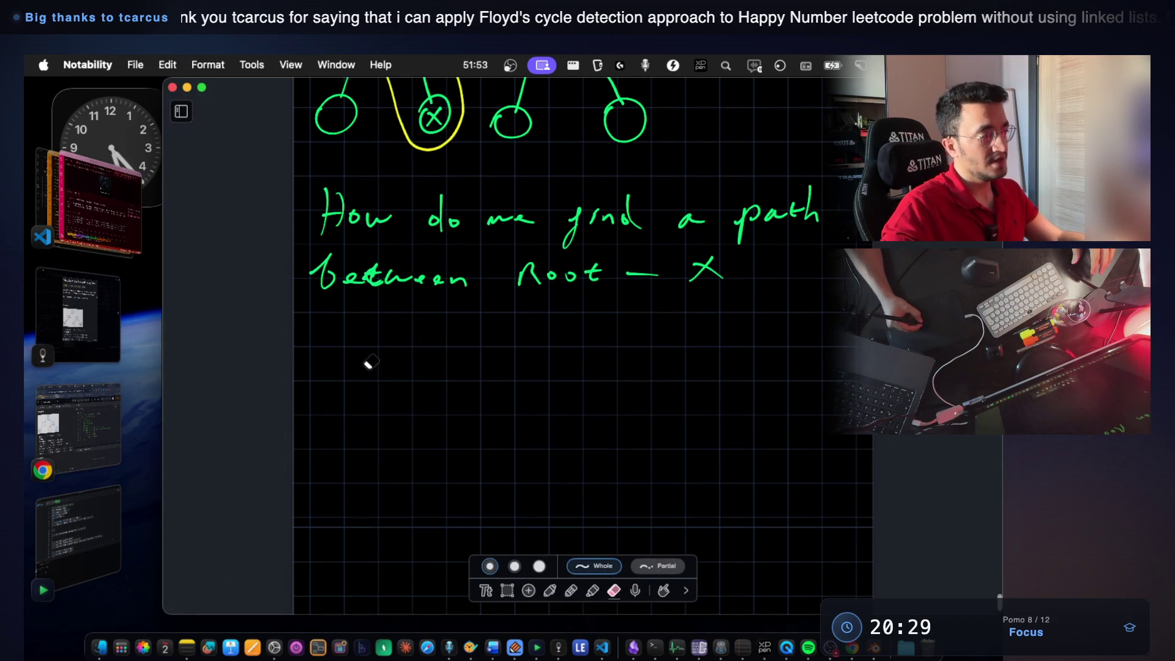
Write 'func(node, root)' and 'func(root)' in green below the question, then reopen the problem image.
click(550, 592)
scroll(441, 420, down, 2)
drag(370, 319, 372, 360)
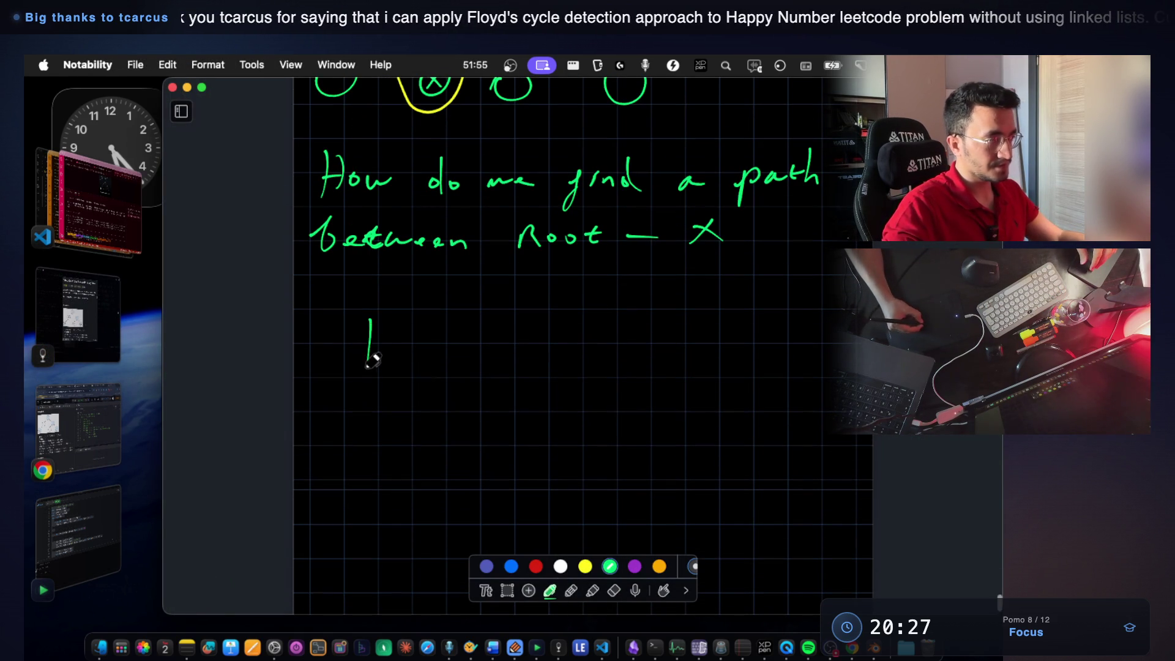
drag(495, 298, 501, 361)
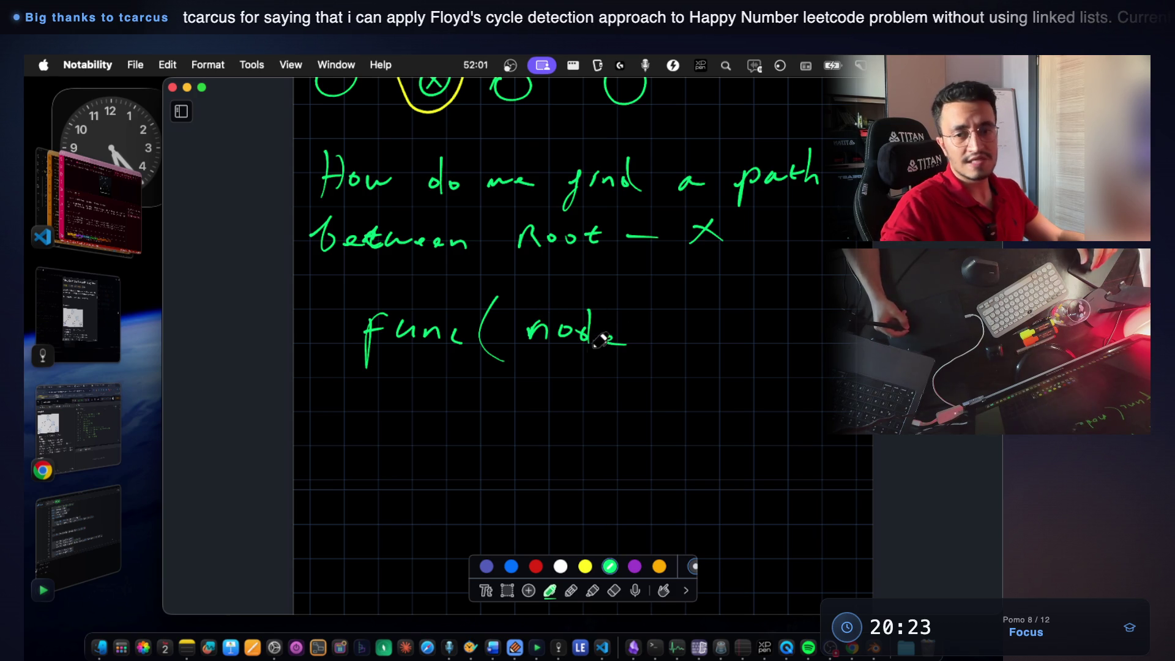
drag(610, 337, 595, 345)
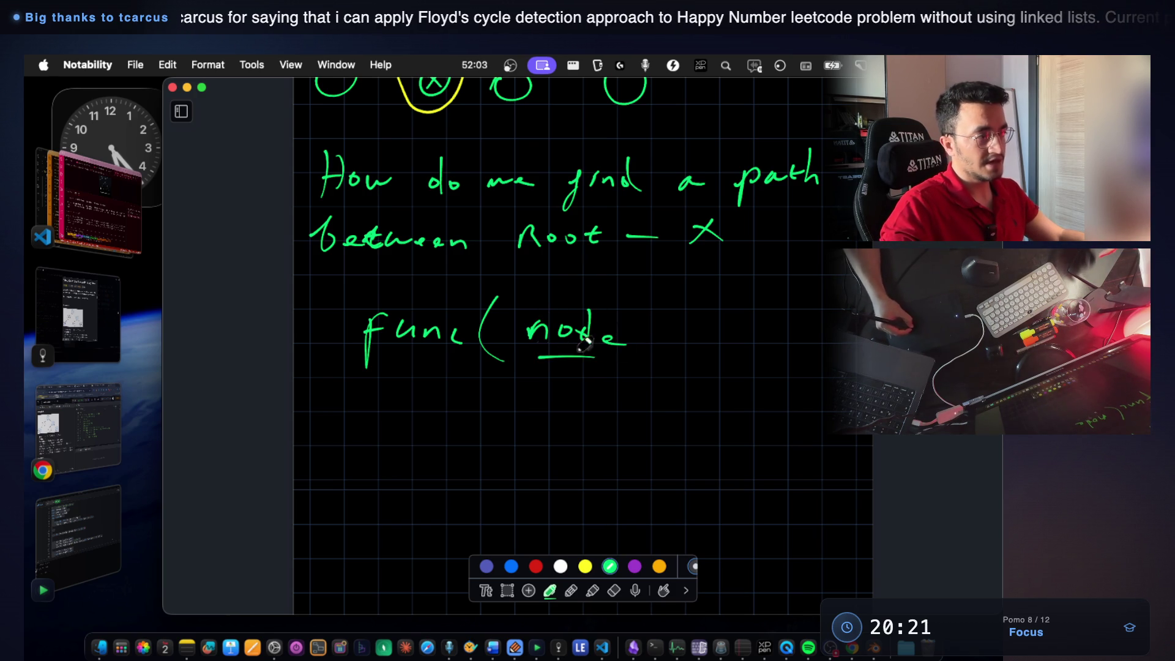
key(super+z)
drag(653, 338, 649, 350)
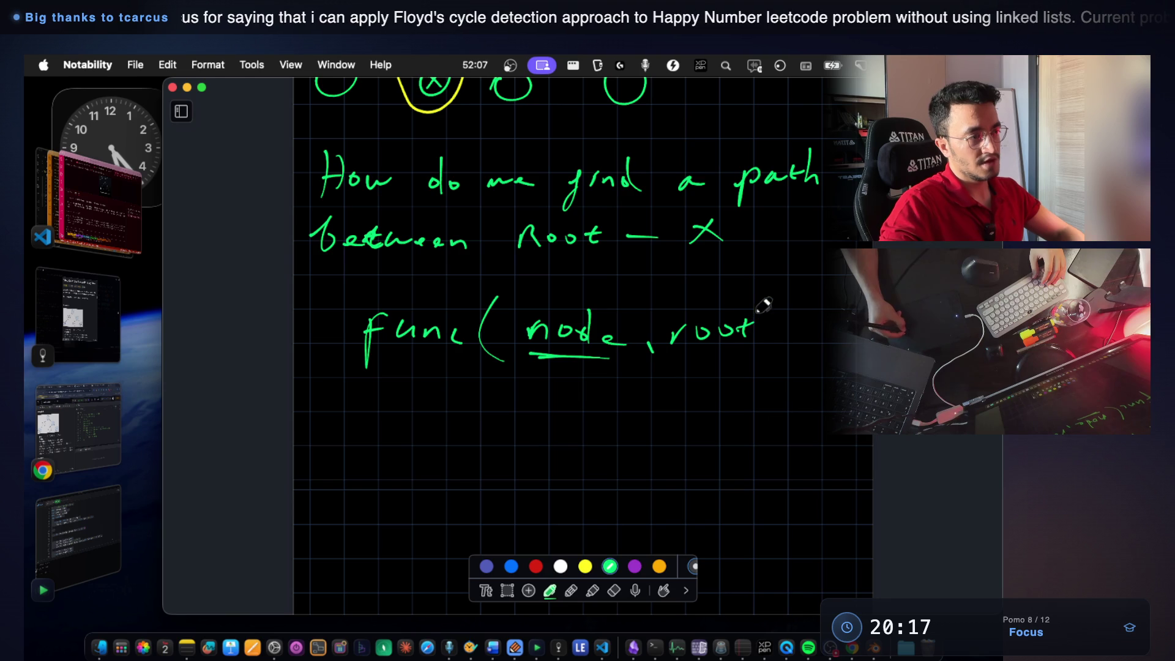
drag(760, 307, 758, 358)
scroll(538, 375, down, 3)
drag(352, 347, 381, 363)
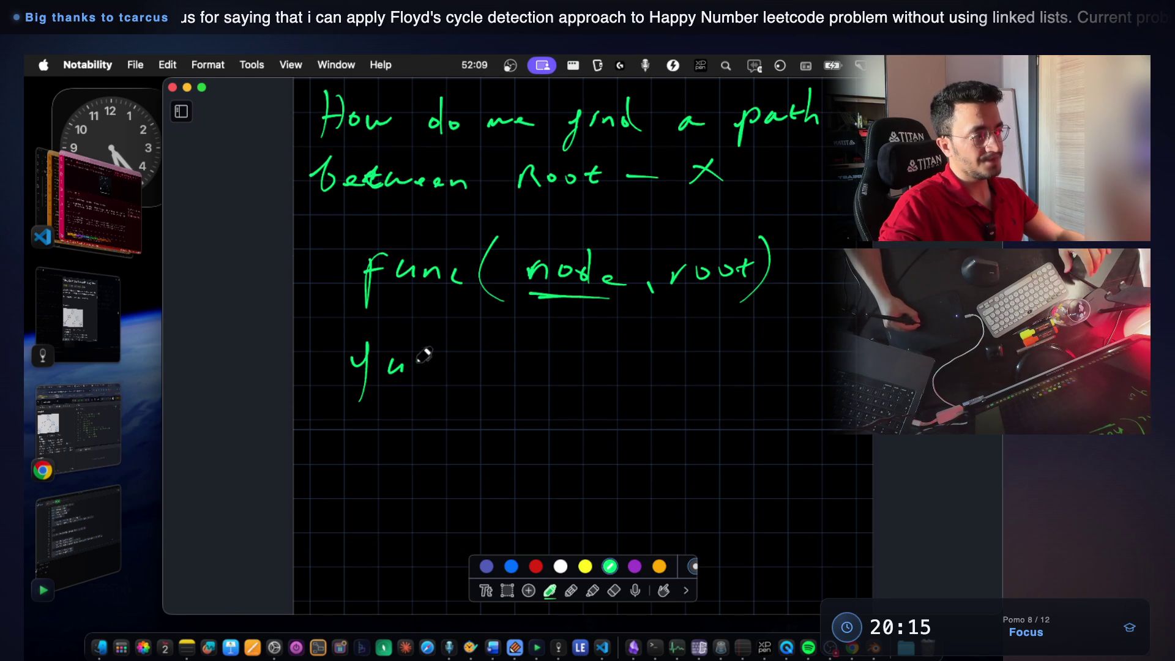
drag(487, 348, 480, 398)
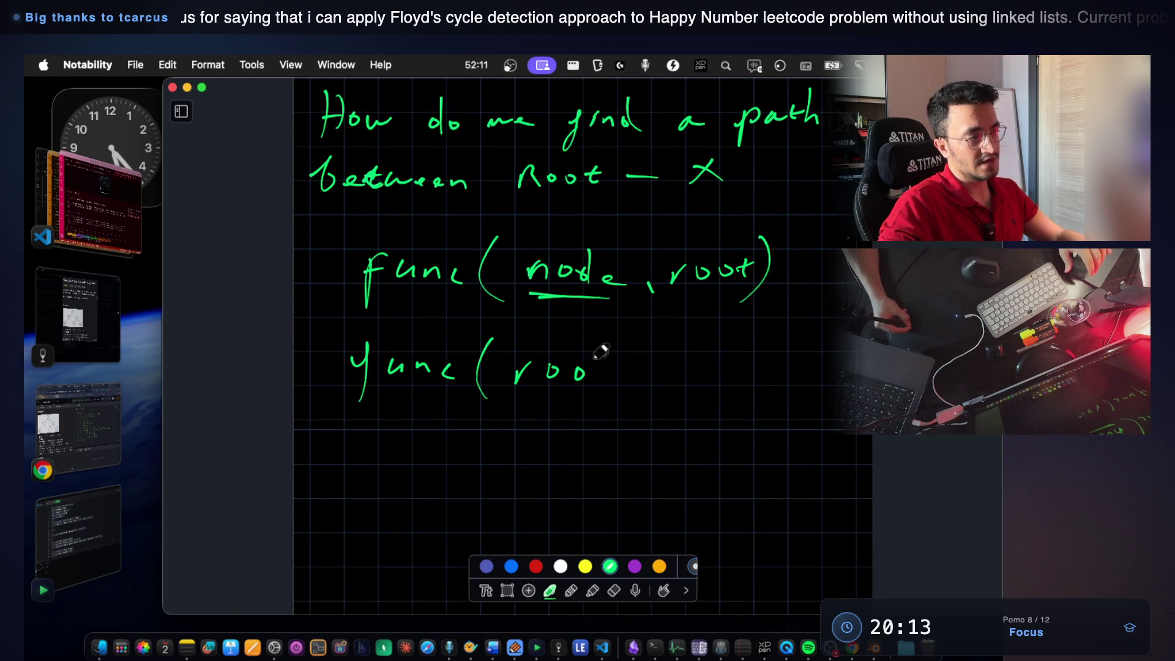
drag(629, 331, 631, 400)
scroll(625, 395, down, 1)
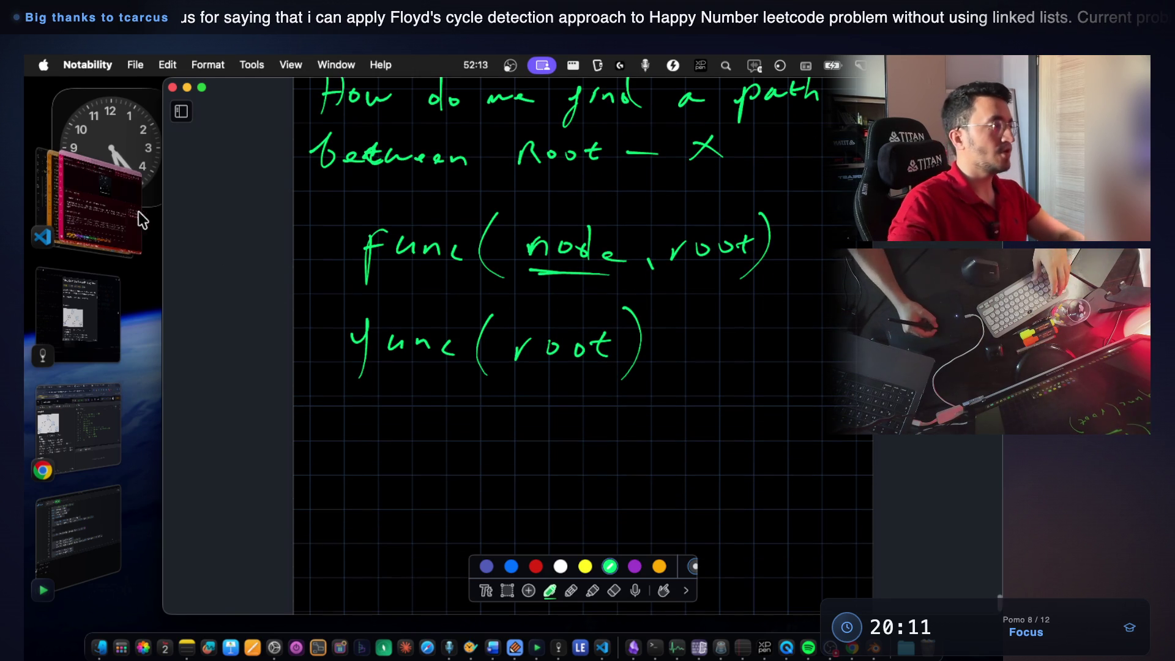
click(85, 315)
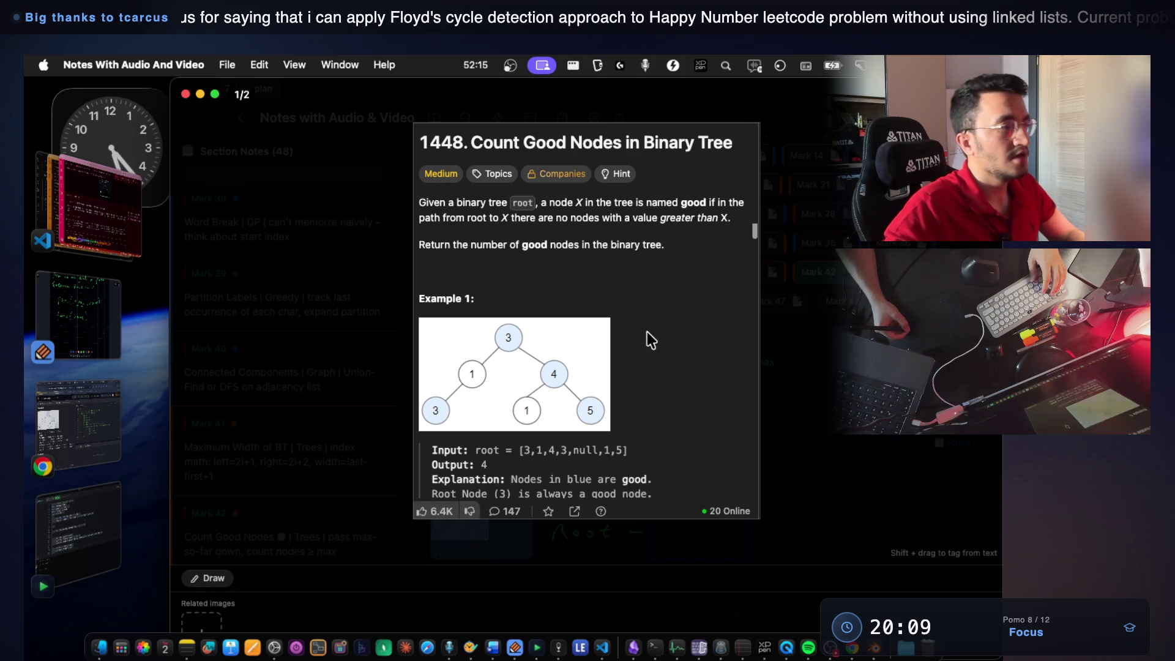
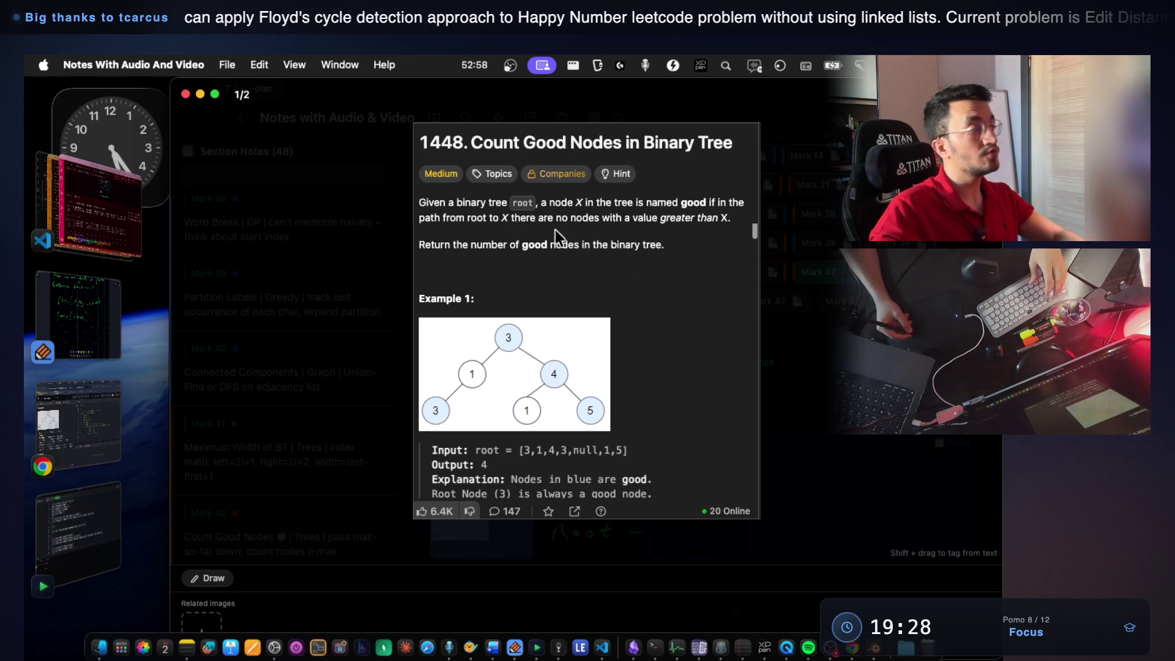
Bring the handwritten Notability notes back in front of the LeetCode window.
click(129, 237)
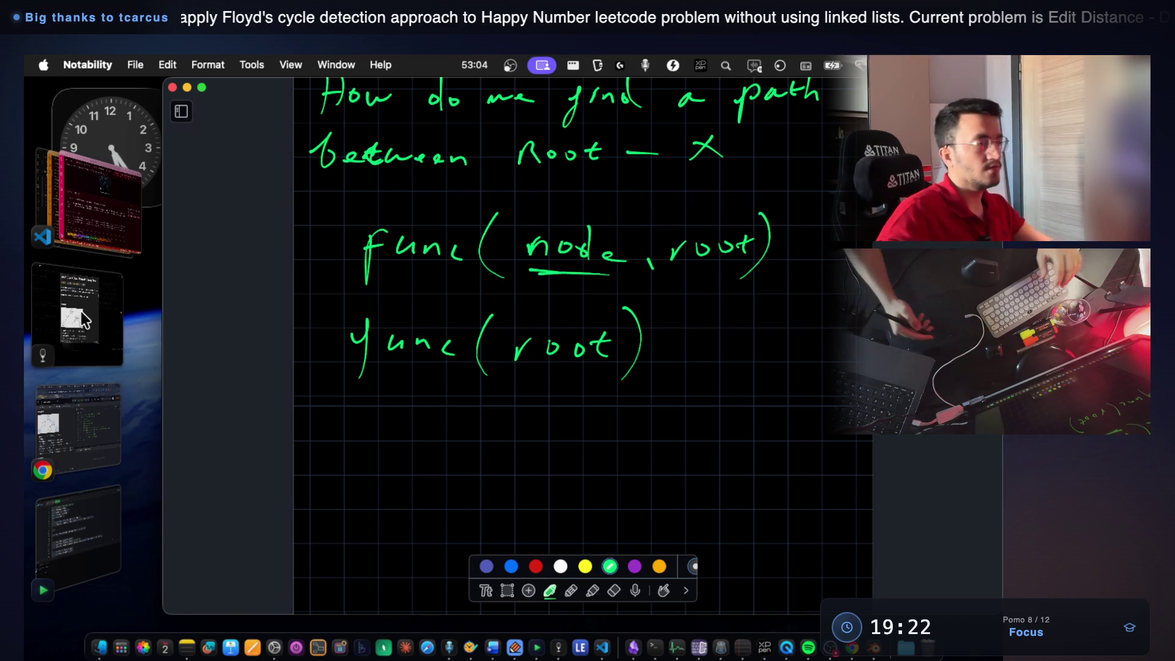
scroll(610, 340, up, 5)
scroll(611, 340, up, 3)
scroll(598, 288, up, 1)
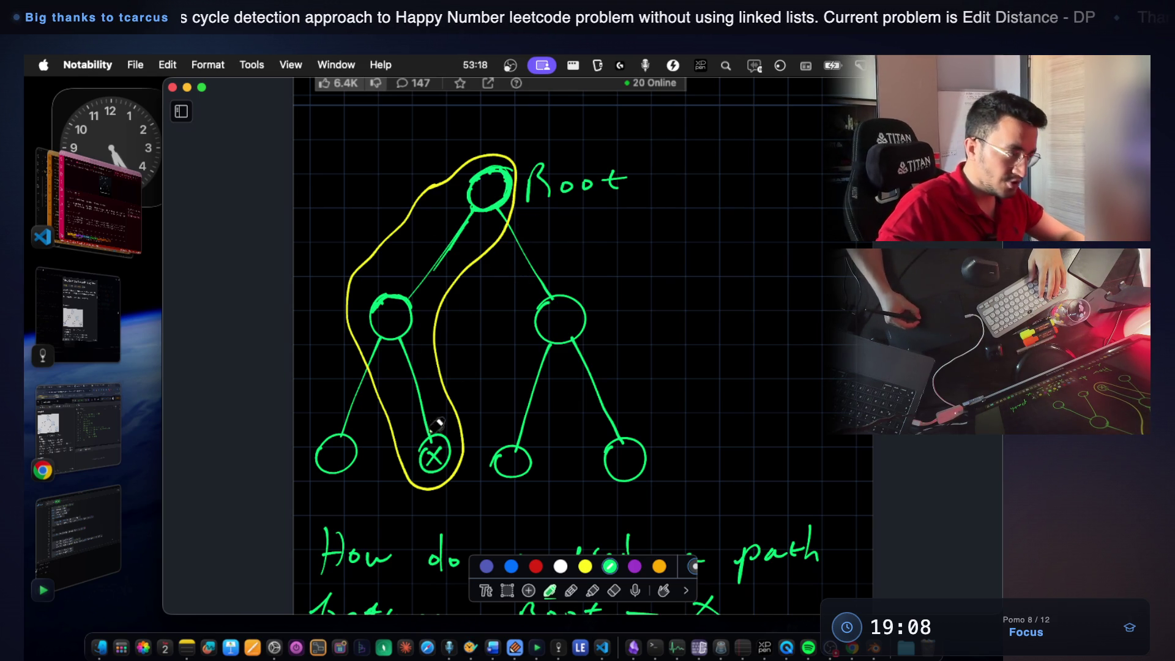
Undo the stray stroke near the X node and switch to the Lasso.
key(super+z)
scroll(464, 439, down, 5)
scroll(552, 368, down, 5)
scroll(581, 325, down, 3)
scroll(585, 332, up, 2)
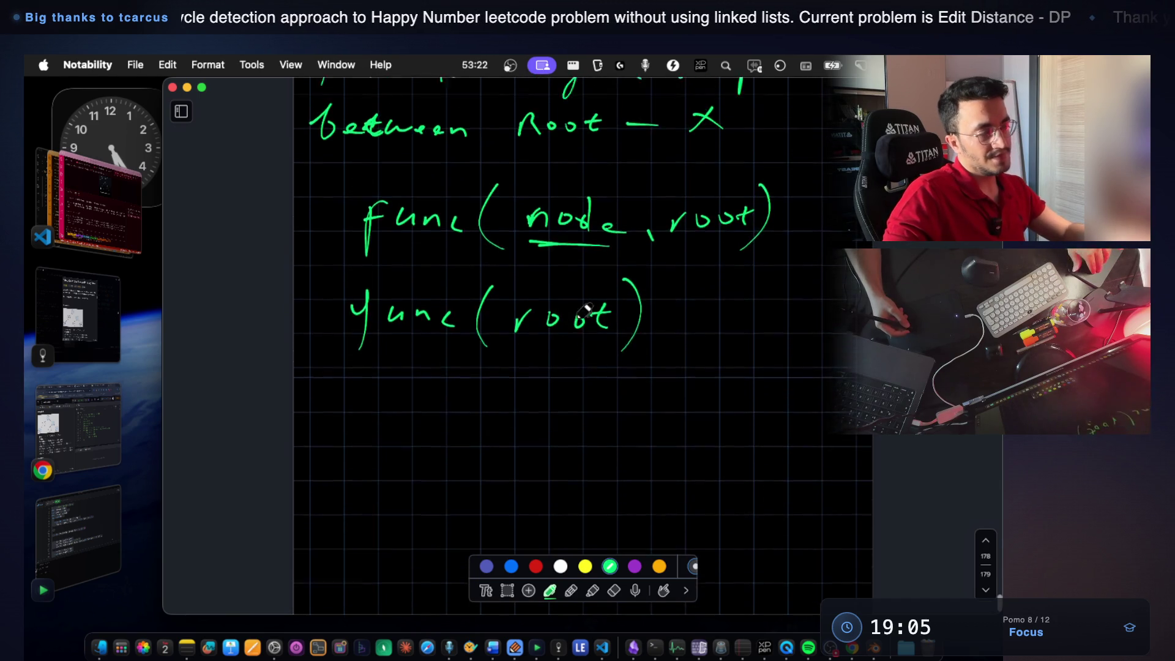
scroll(586, 325, up, 5)
scroll(586, 321, up, 2)
scroll(584, 317, down, 2)
scroll(569, 307, down, 5)
scroll(556, 326, down, 4)
scroll(560, 344, up, 10)
scroll(566, 346, up, 2)
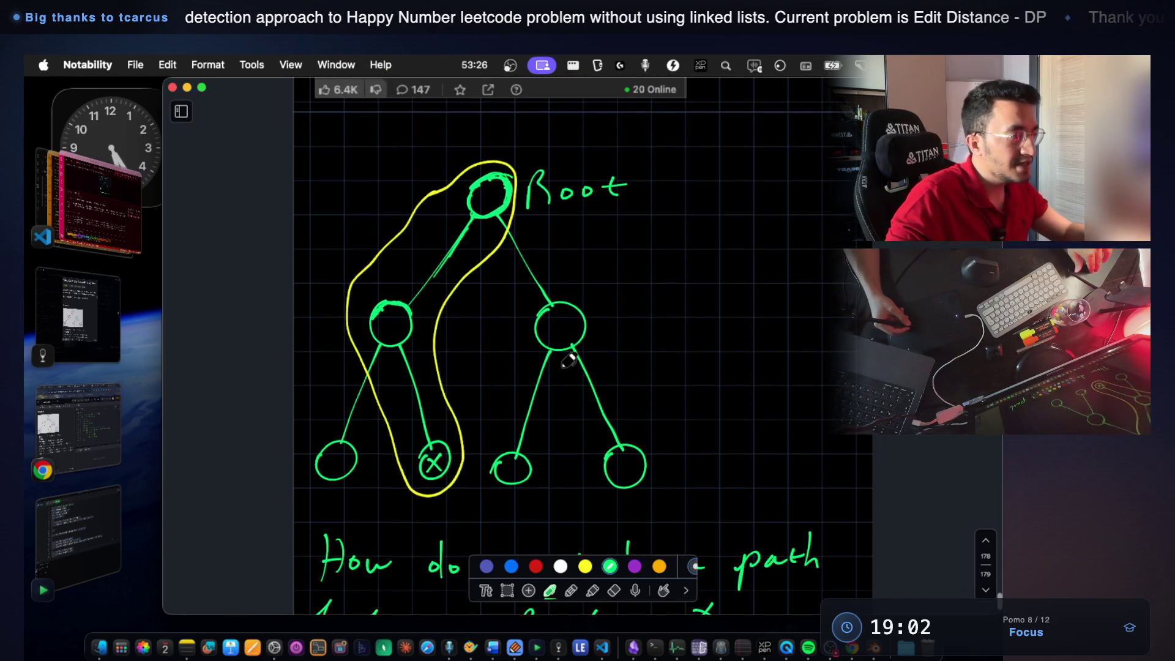
key(l)
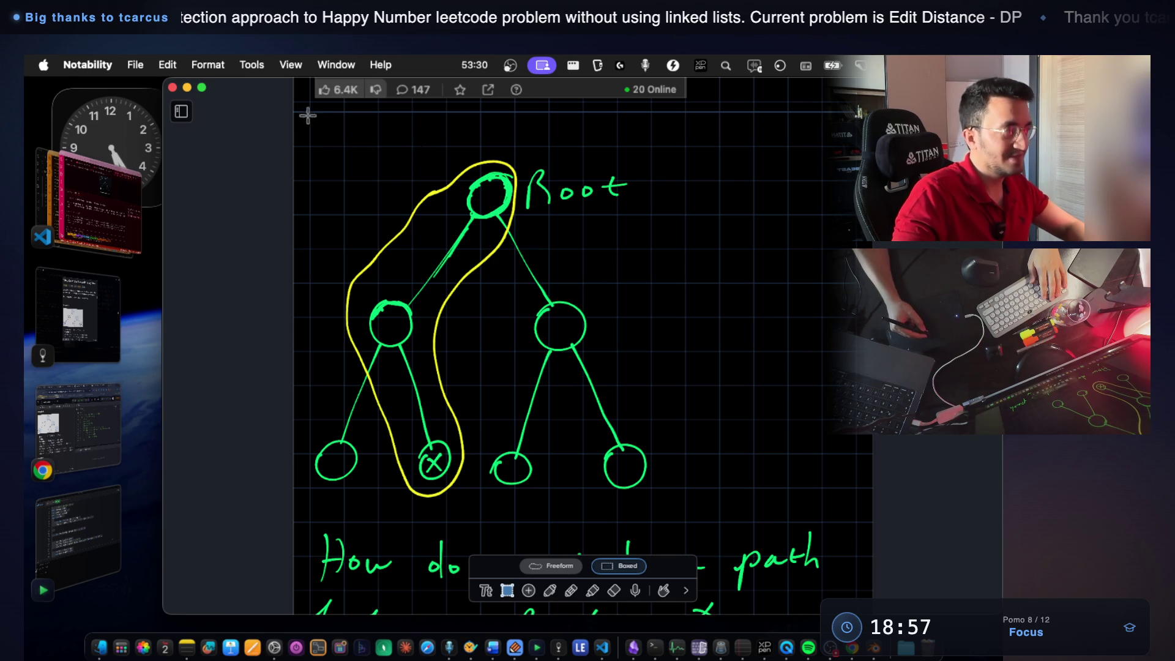
drag(303, 114, 695, 451)
scroll(573, 386, down, 5)
scroll(574, 389, down, 5)
Paste the copied tree below func(root) and erase its yellow path loop and Root label.
key(super+v)
drag(561, 336, 539, 361)
click(805, 336)
click(614, 590)
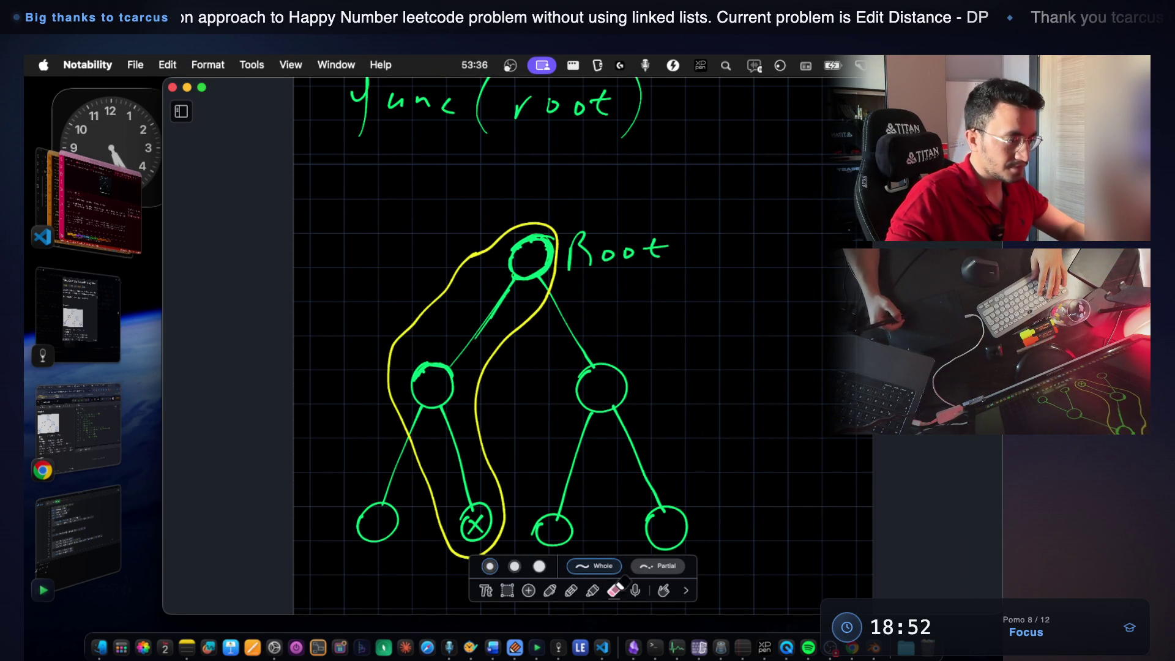
click(478, 429)
drag(580, 260, 660, 269)
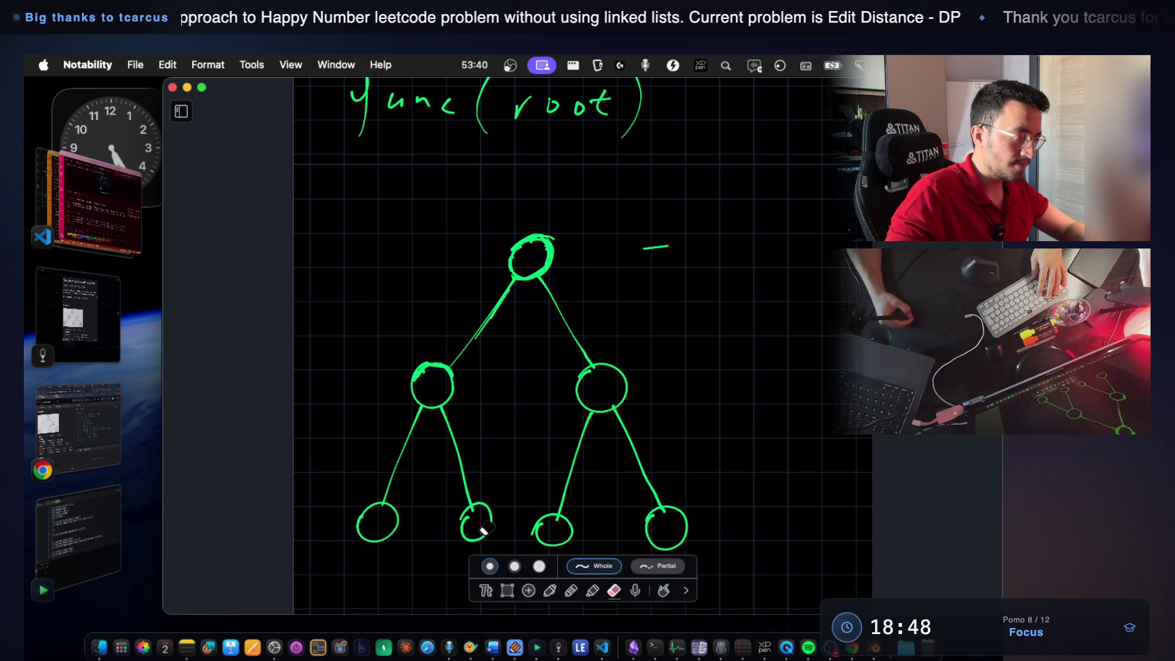
click(550, 591)
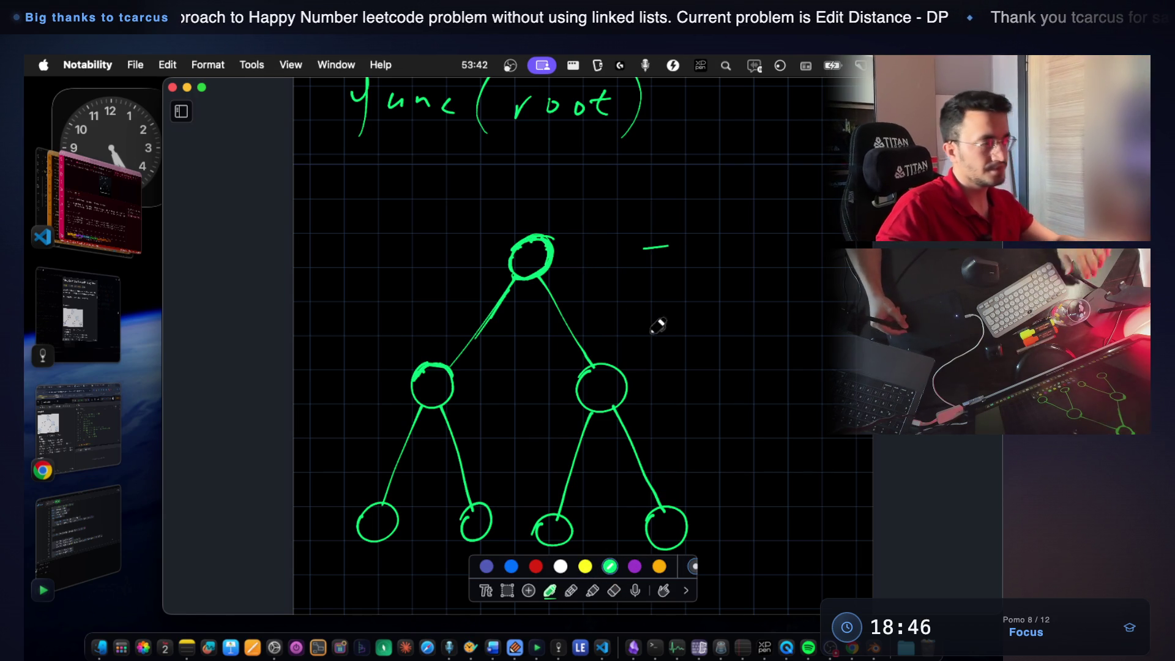
scroll(561, 488, down, 2)
key(e)
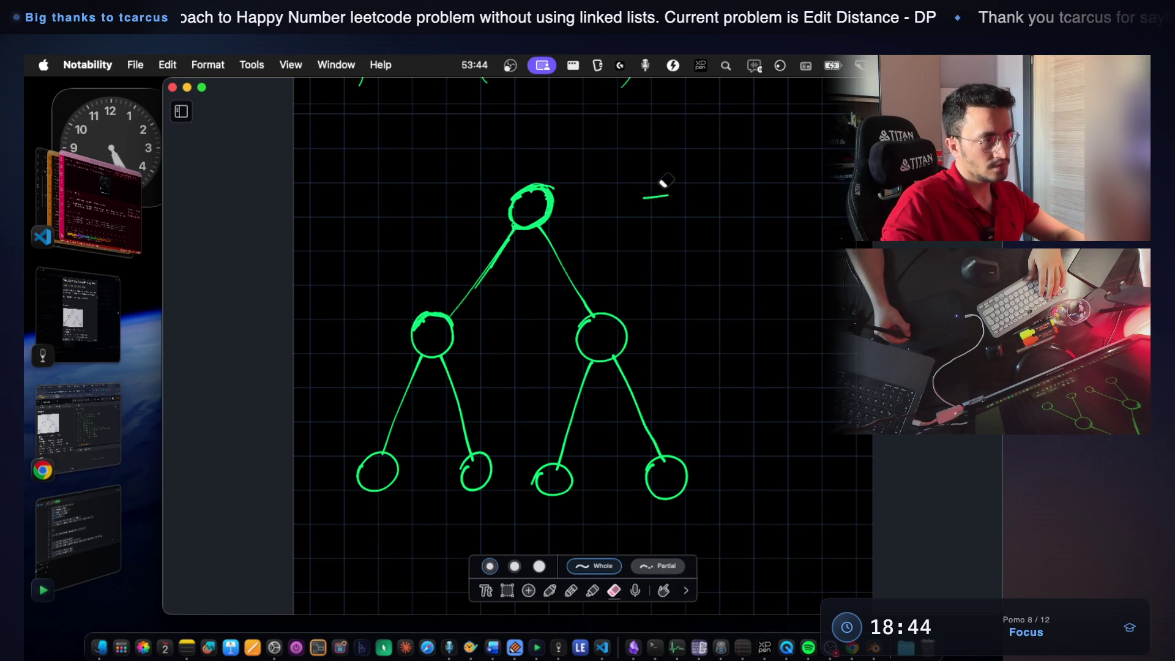
click(551, 590)
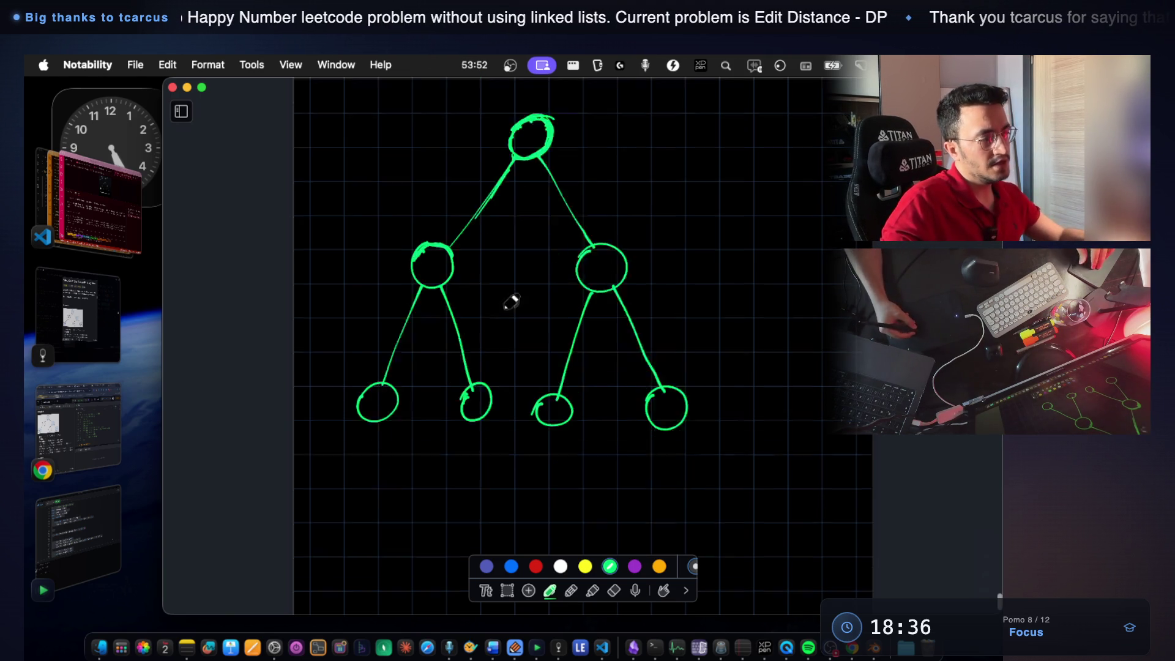
scroll(505, 275, down, 5)
scroll(478, 415, down, 2)
drag(470, 388, 454, 437)
Handwrite the first recursive call x = func(left); below the tree.
drag(520, 392, 522, 411)
drag(541, 400, 542, 413)
mouse_move(599, 375)
mouse_down()
mouse_move(593, 425)
mouse_move(665, 402)
mouse_up()
mouse_move(673, 372)
mouse_down()
mouse_move(676, 431)
mouse_move(704, 428)
mouse_up()
scroll(587, 367, down, 3)
drag(462, 406, 456, 415)
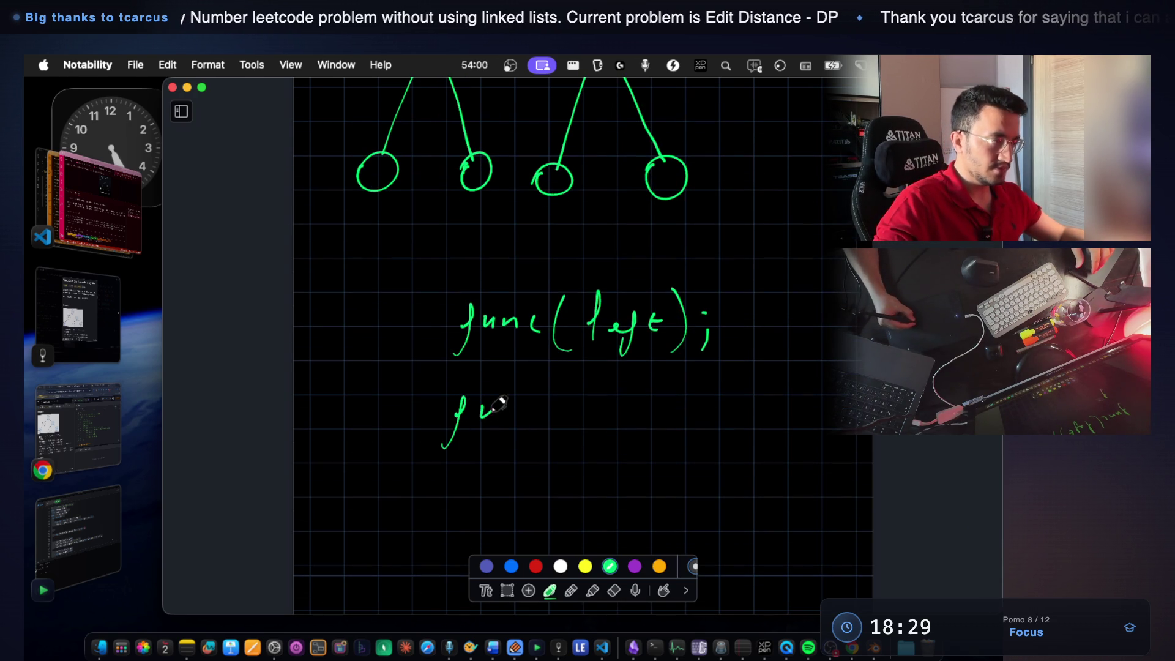
Handwrite the second recursive call y = func(right); on the next line.
drag(542, 407, 542, 420)
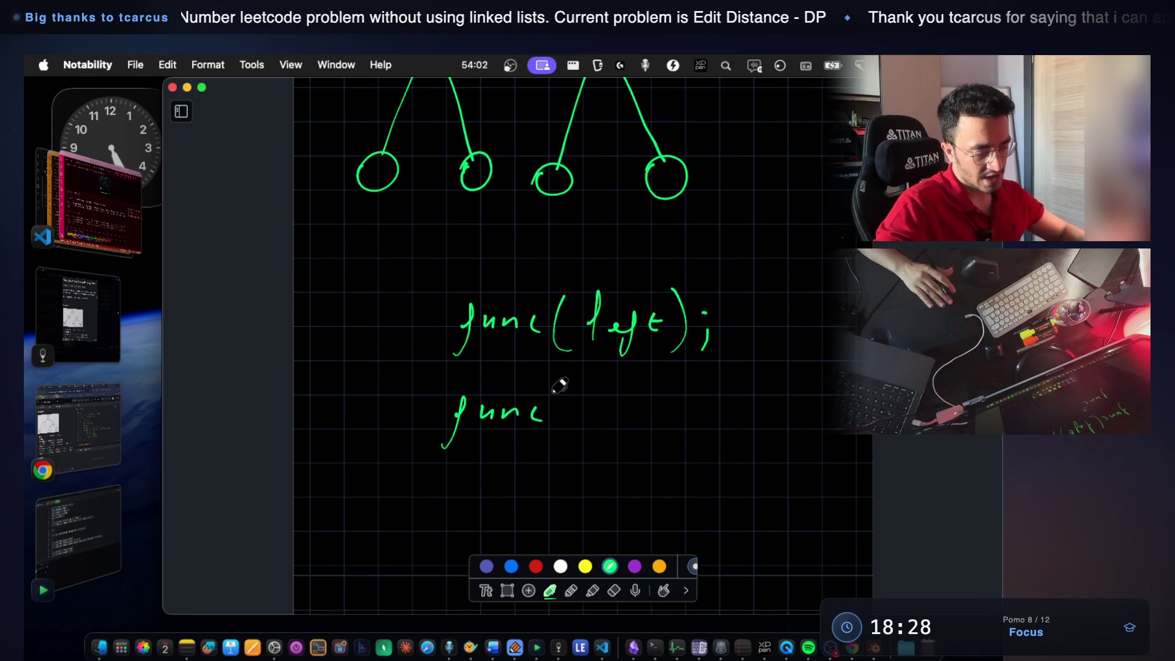
drag(576, 377, 567, 425)
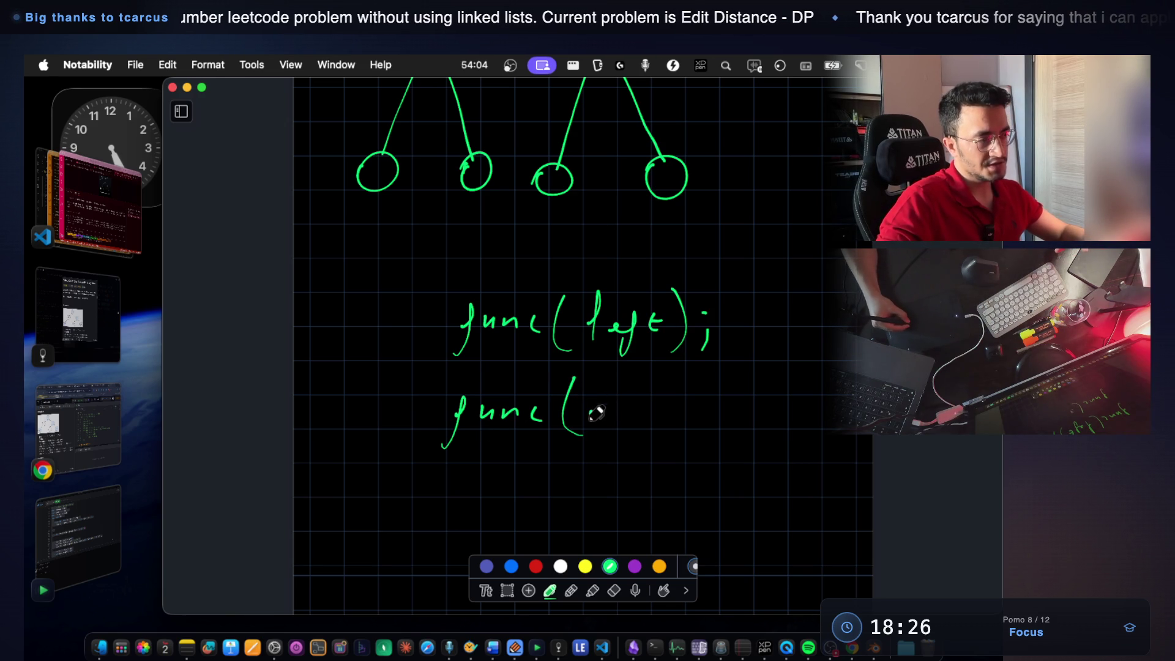
drag(630, 403, 634, 434)
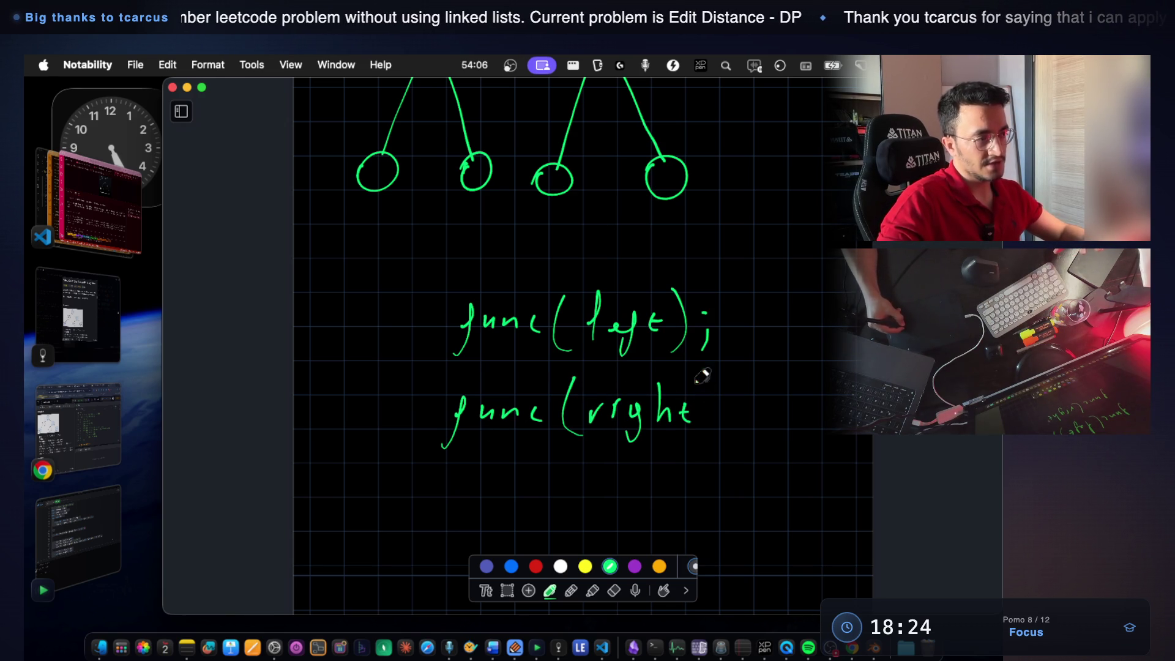
drag(735, 408, 733, 427)
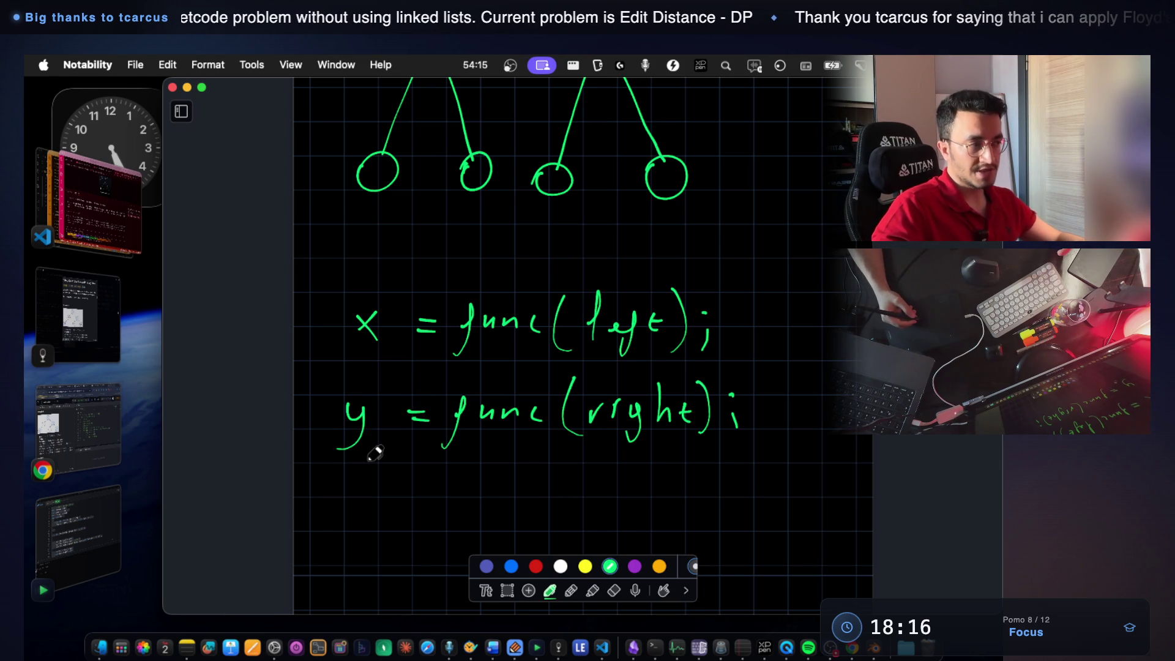
scroll(375, 453, up, 5)
scroll(408, 416, up, 3)
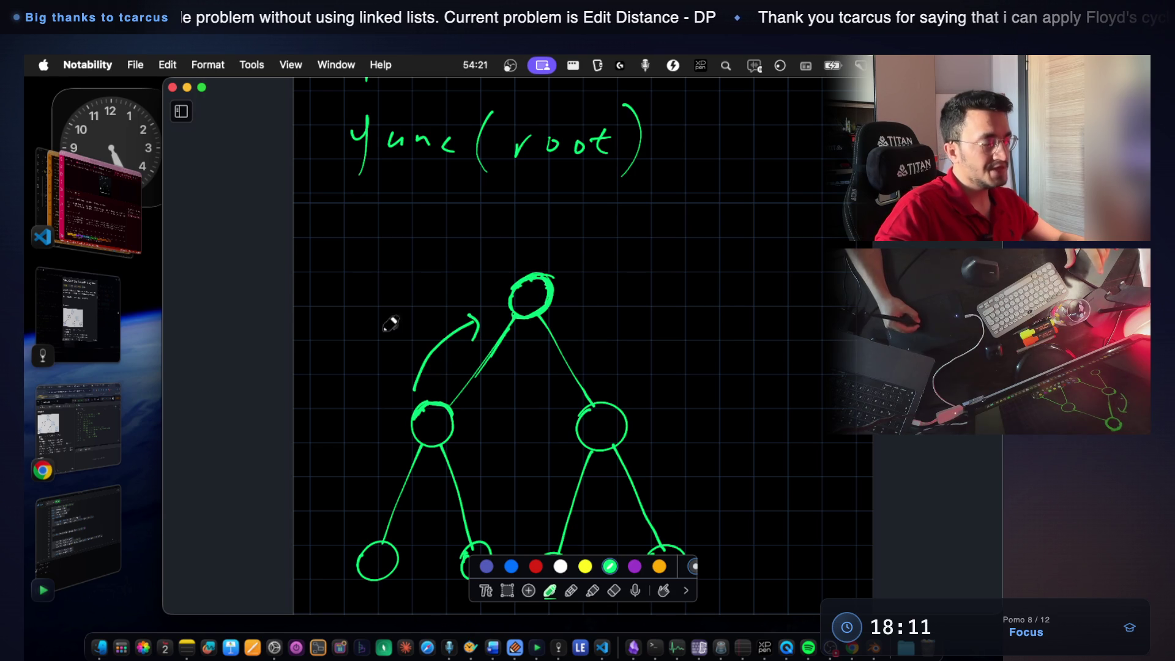
Draw arrows labelled x and y from the left and right children up to the root, glancing at the LeetCode window.
drag(397, 322, 414, 336)
drag(414, 321, 398, 337)
mouse_move(614, 397)
mouse_down()
mouse_move(599, 316)
mouse_move(632, 364)
mouse_up()
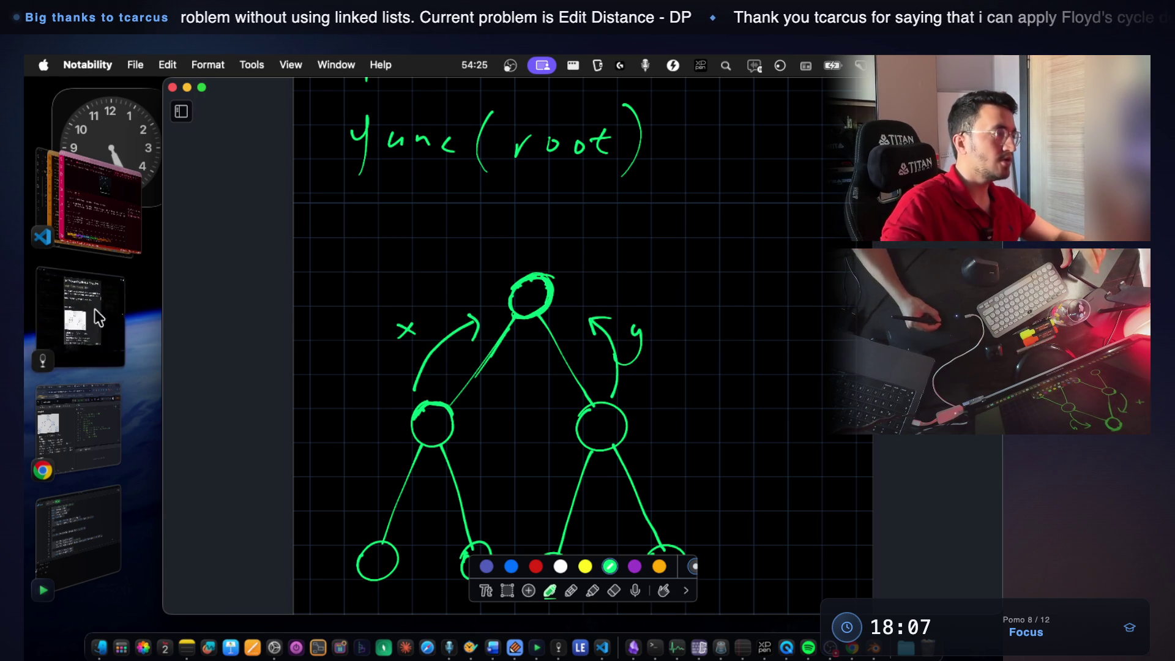
click(82, 313)
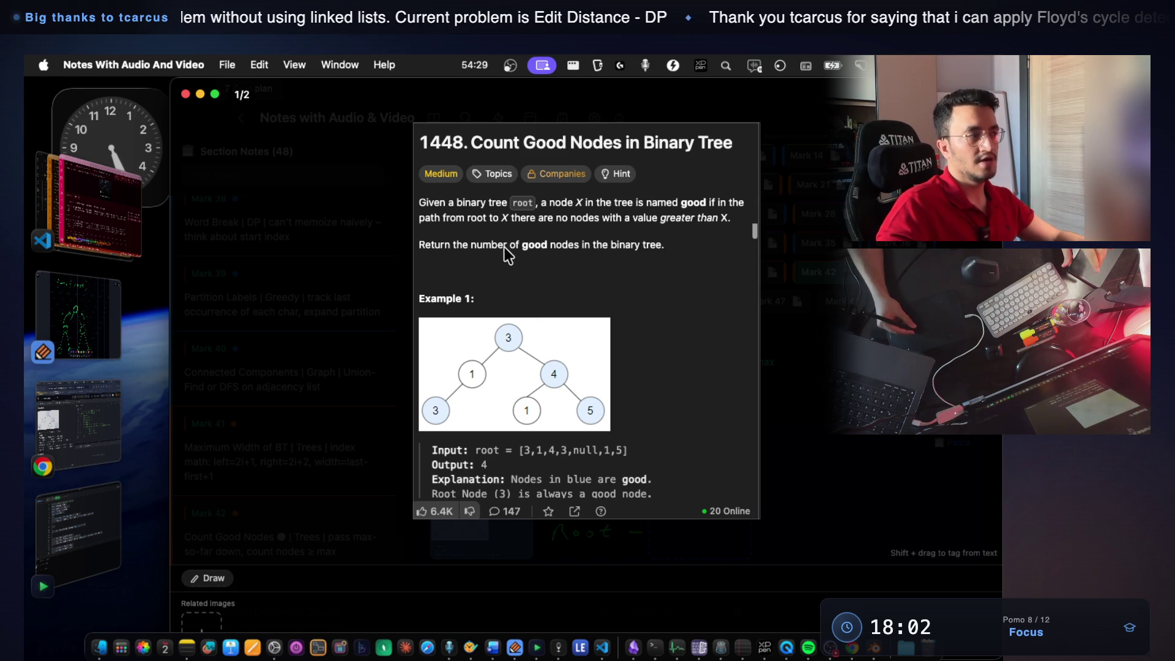
click(76, 303)
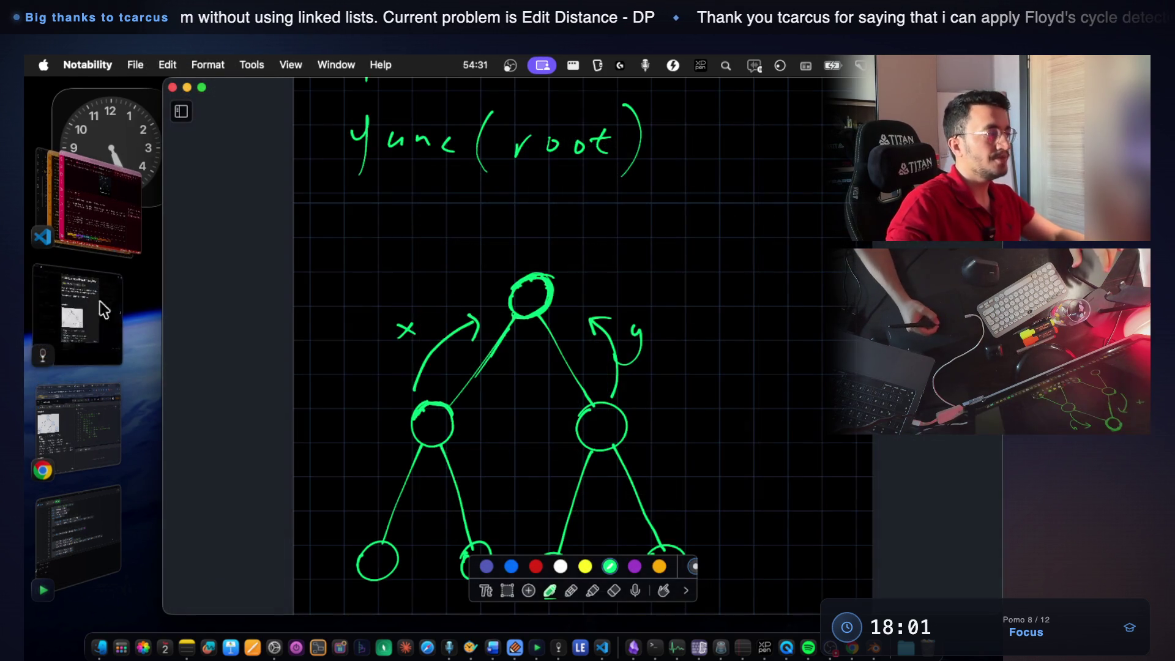
scroll(521, 360, down, 3)
drag(332, 320, 312, 551)
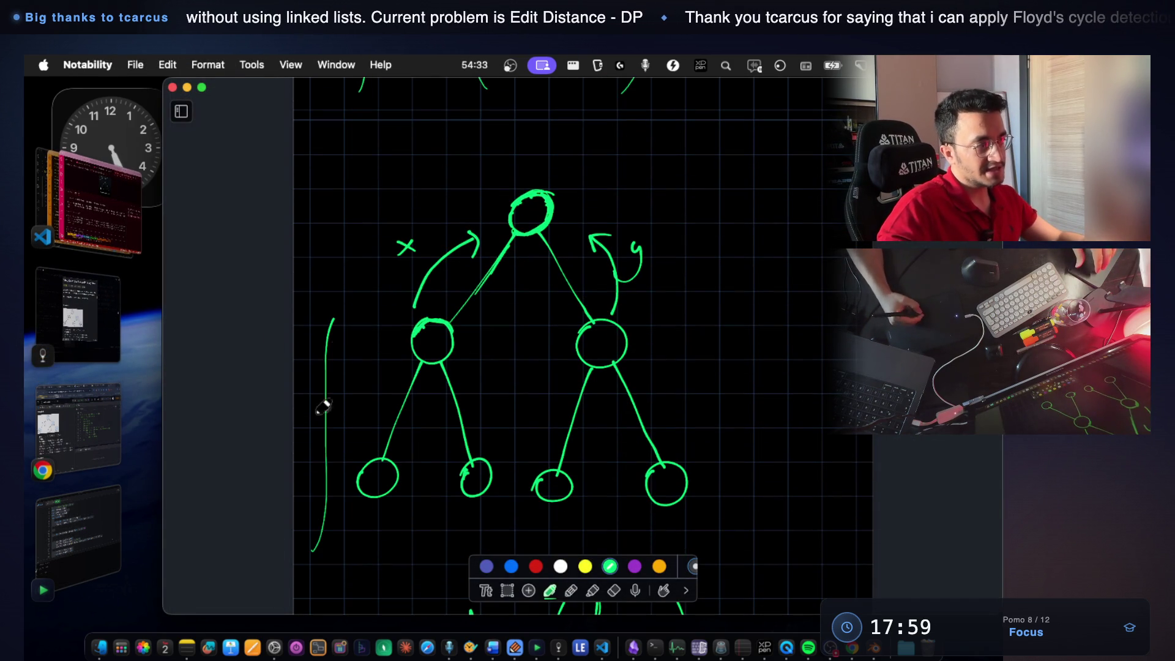
Box off the left and right subtrees and begin the return line beneath the recursive calls.
mouse_move(329, 322)
mouse_down()
mouse_move(514, 312)
mouse_move(510, 530)
mouse_up()
drag(534, 319, 525, 494)
mouse_move(546, 314)
mouse_down()
mouse_move(722, 315)
mouse_move(746, 540)
mouse_up()
scroll(579, 291, up, 3)
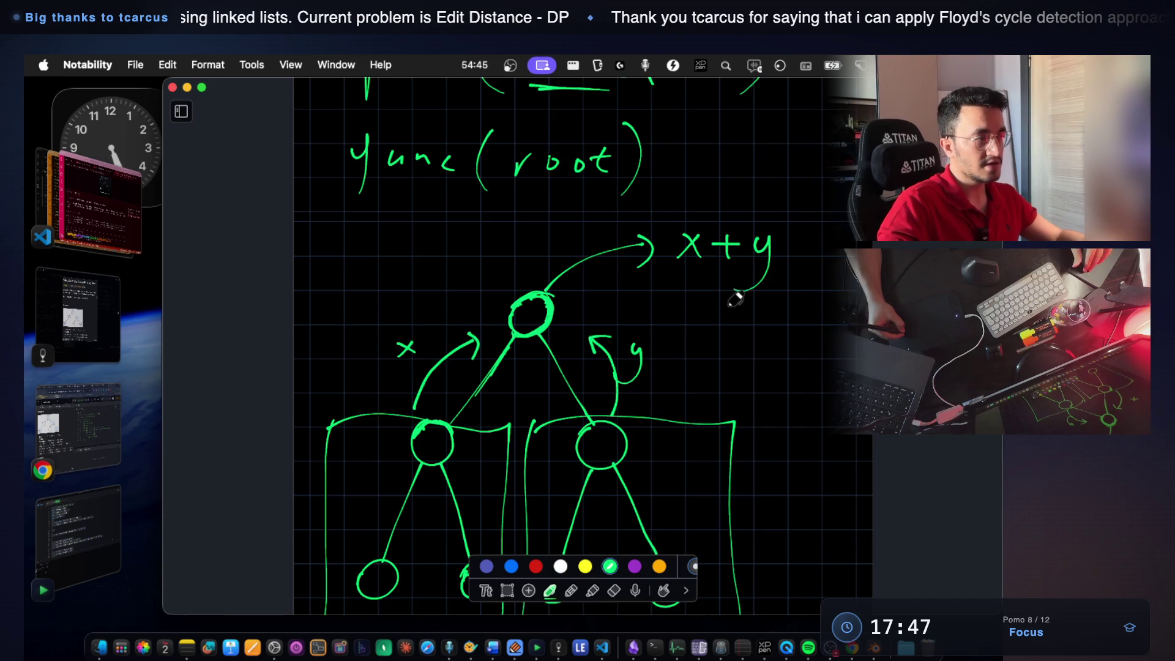
scroll(696, 279, up, 3)
scroll(696, 279, up, 2)
scroll(688, 298, down, 5)
scroll(687, 297, down, 5)
scroll(688, 297, down, 4)
scroll(687, 298, down, 1)
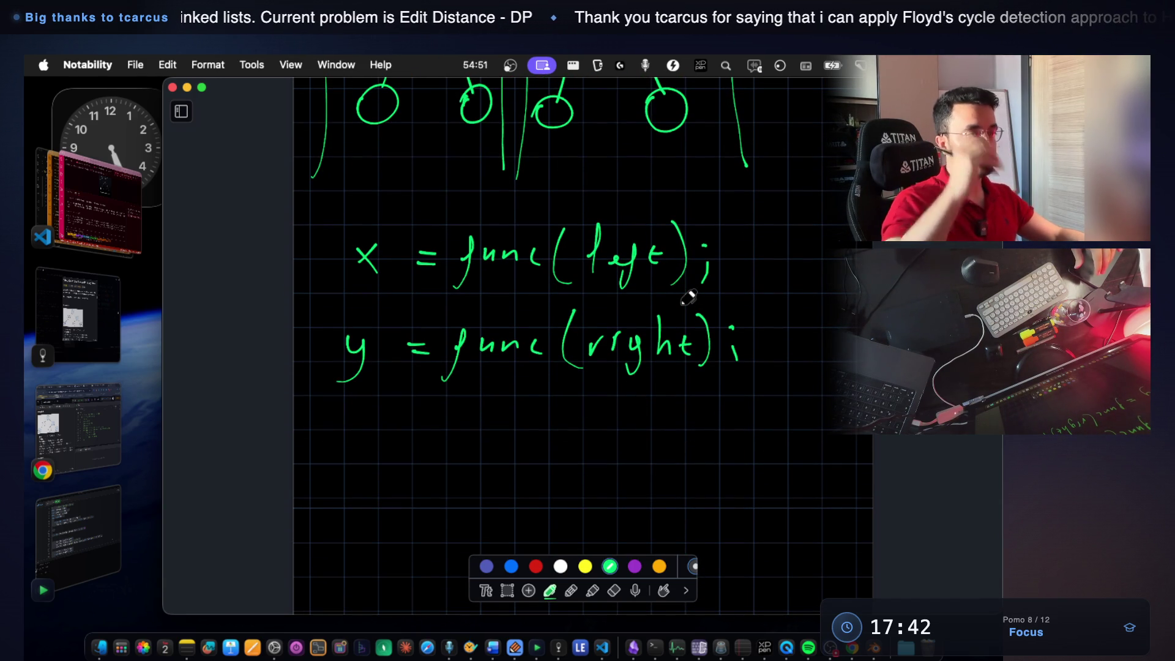
scroll(590, 301, down, 1)
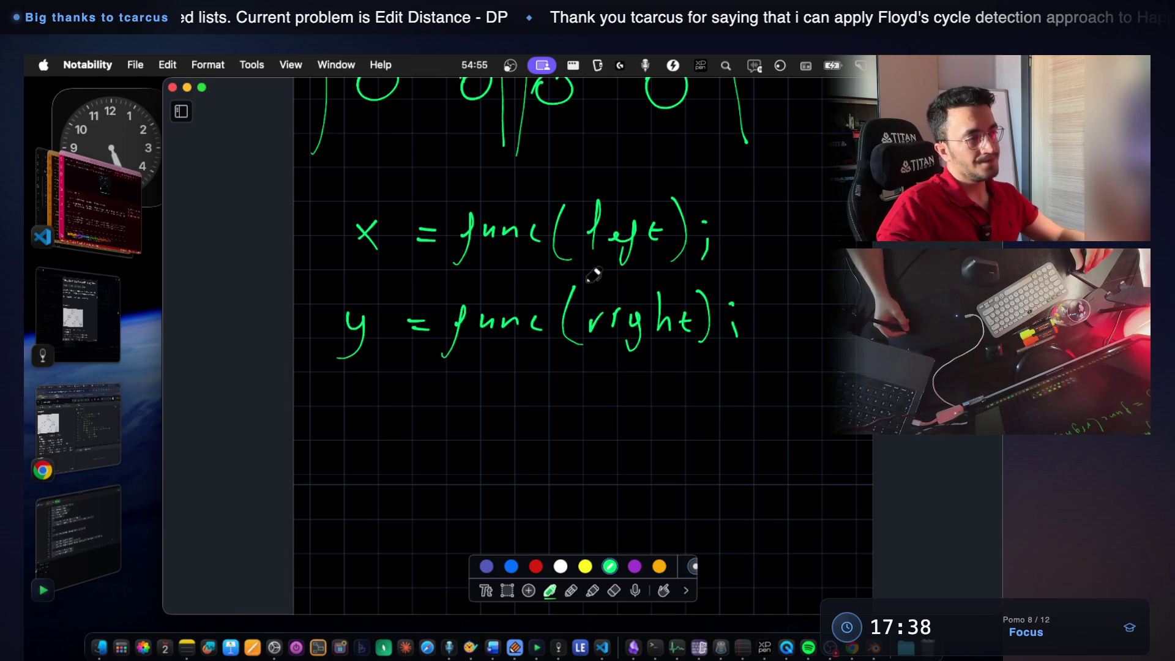
scroll(603, 265, down, 3)
drag(340, 441, 358, 438)
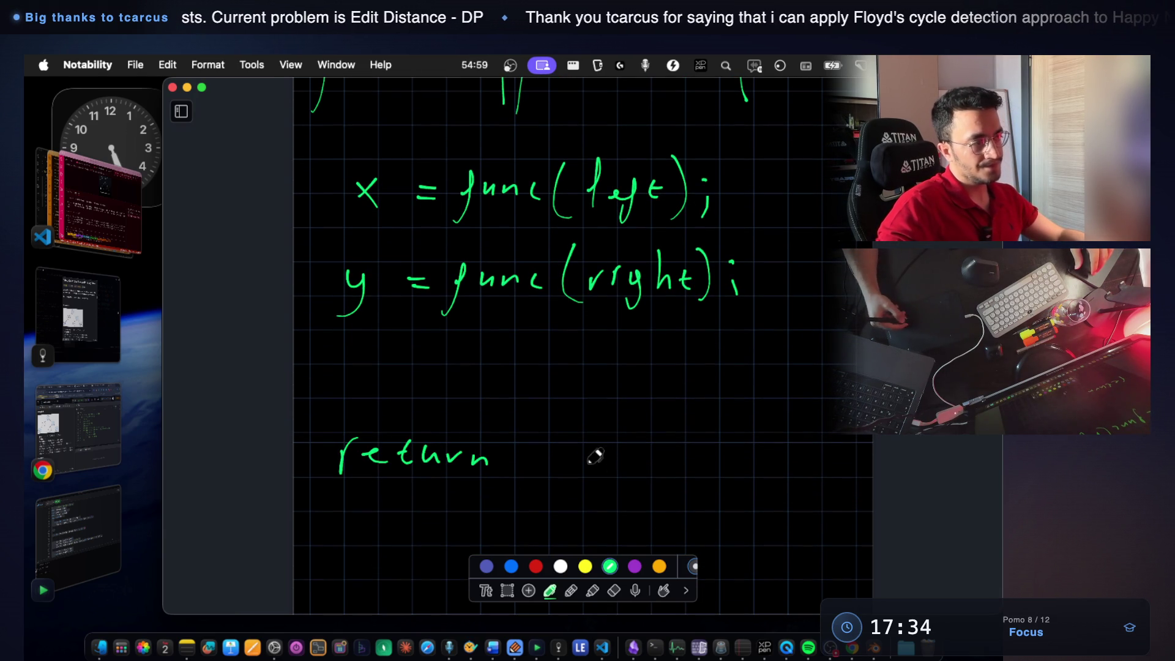
Finish writing return x + y beneath the recursive calls.
drag(615, 458, 635, 458)
mouse_move(625, 449)
mouse_down()
mouse_move(626, 469)
mouse_move(659, 448)
mouse_move(647, 490)
mouse_up()
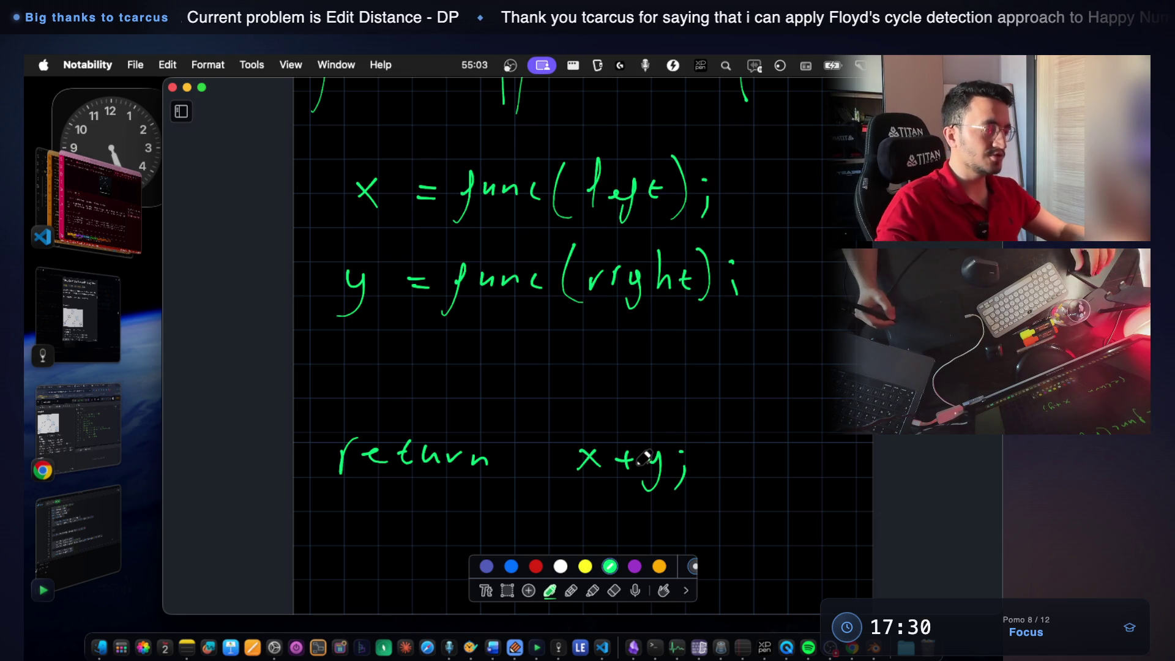
scroll(662, 359, up, 3)
scroll(662, 358, up, 1)
scroll(662, 359, up, 2)
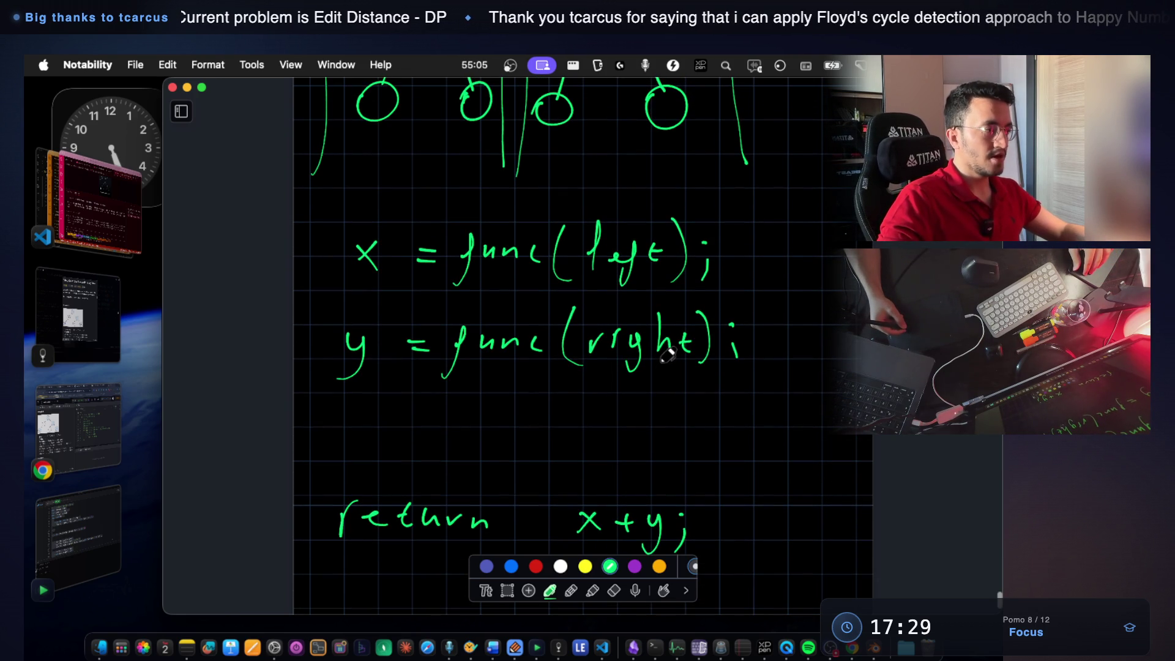
scroll(669, 356, down, 4)
scroll(669, 355, down, 3)
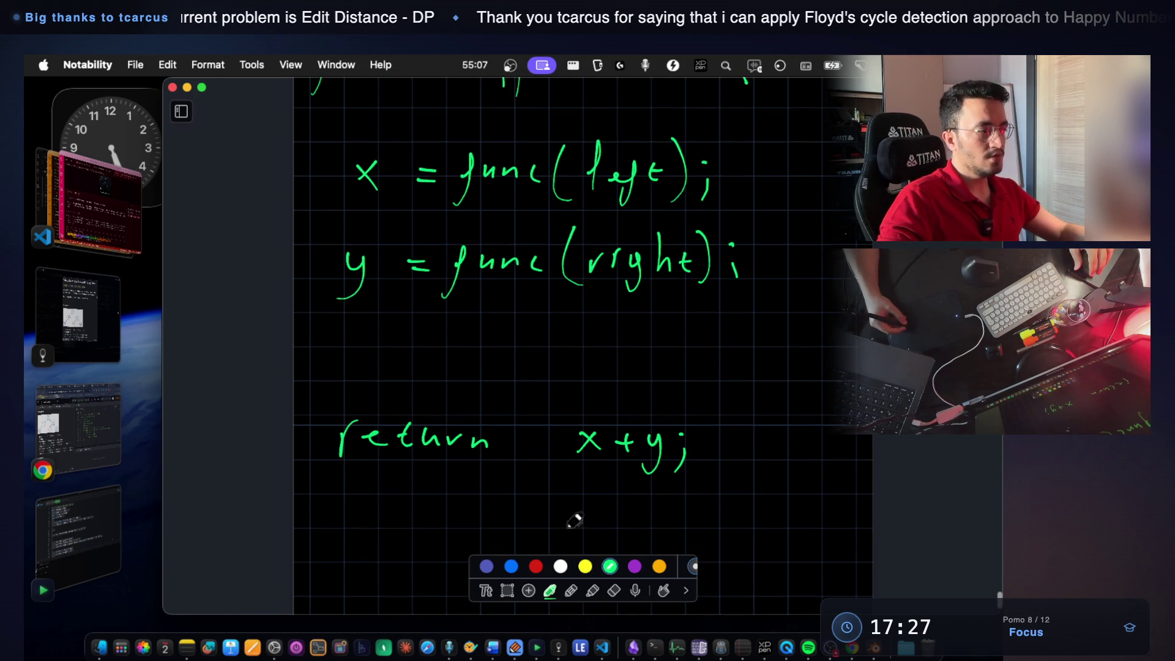
Cut and re-paste the pseudocode block to reposition it, then bring the LeetCode problem to the front.
click(507, 589)
drag(314, 122, 824, 530)
key(super+x)
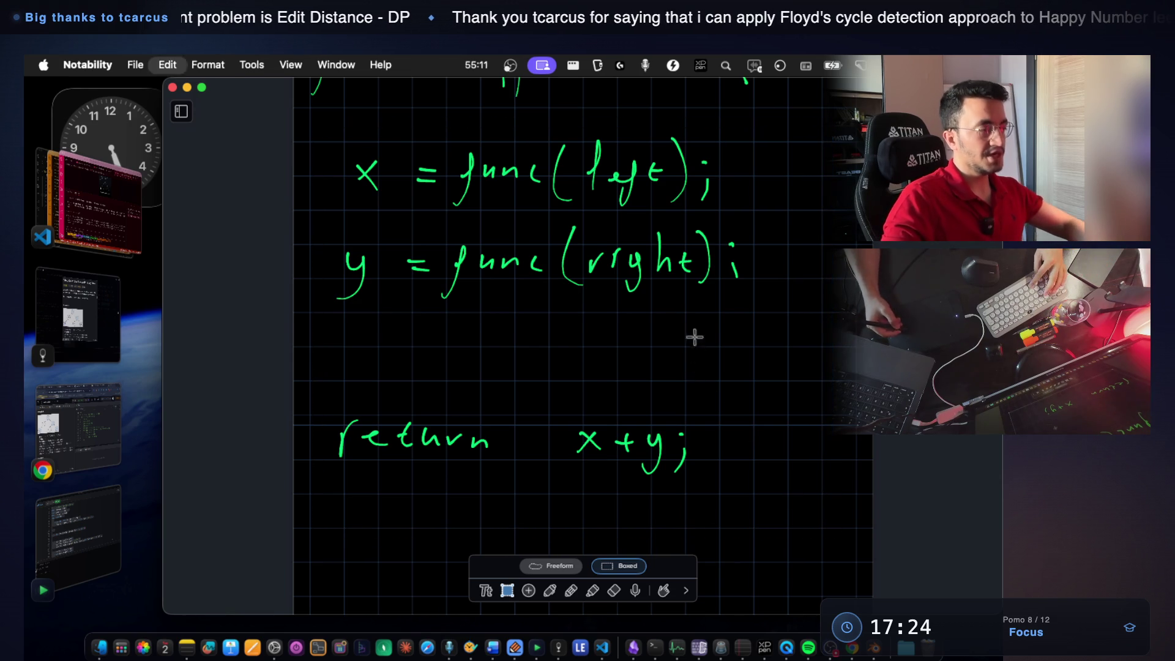
key(super+v)
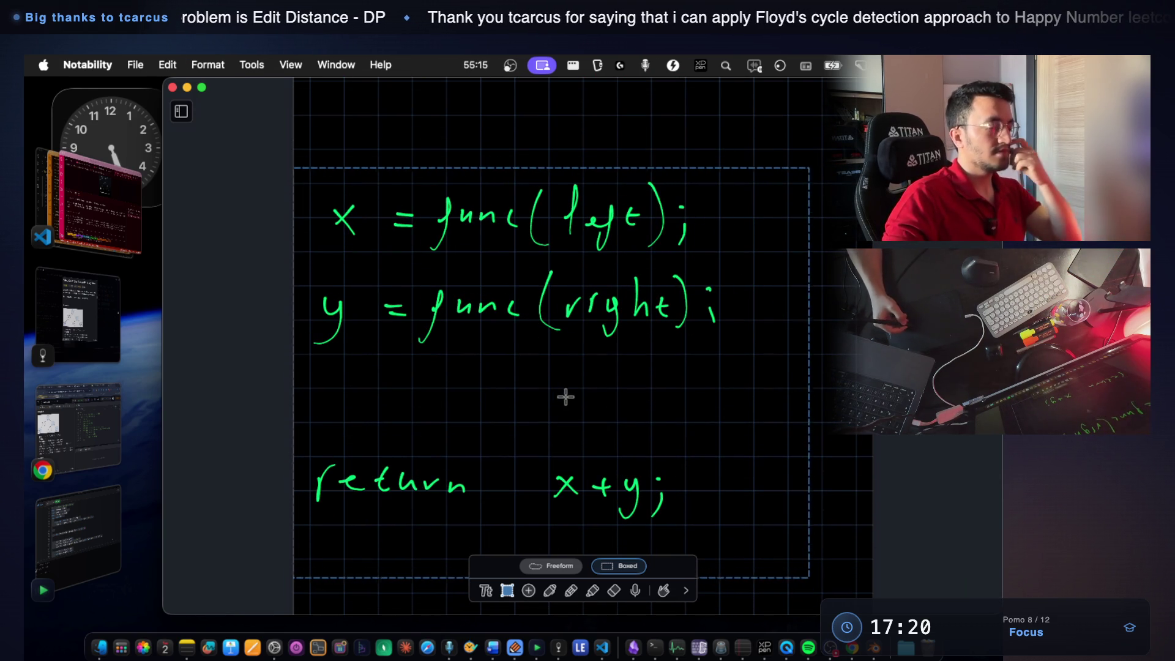
click(815, 350)
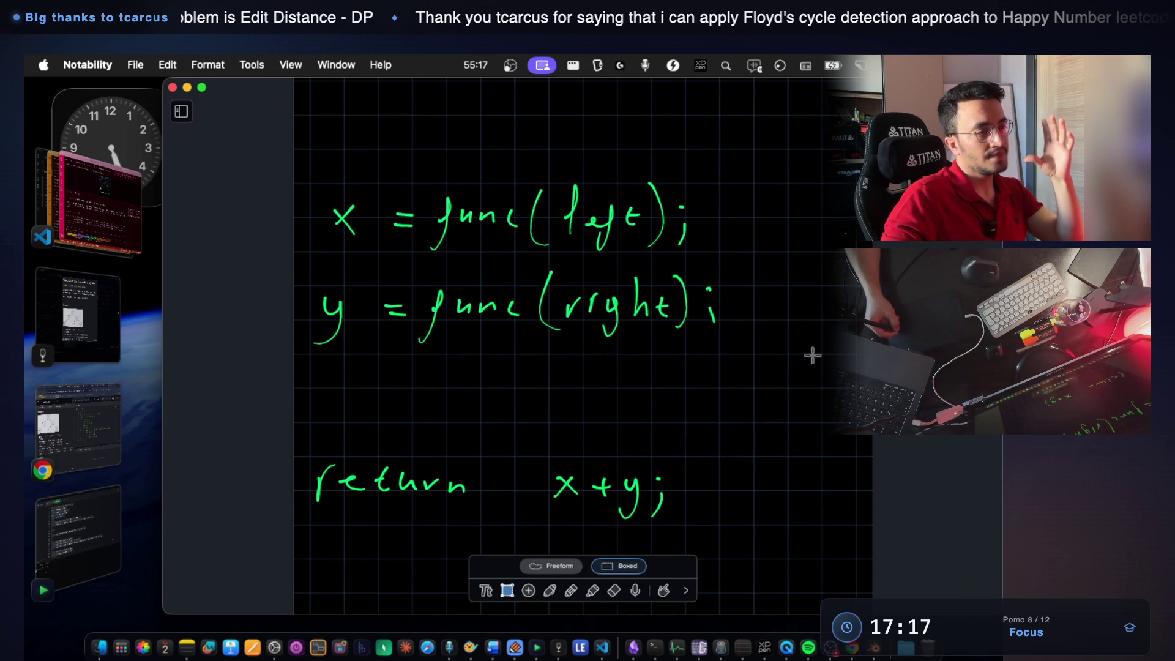
click(550, 590)
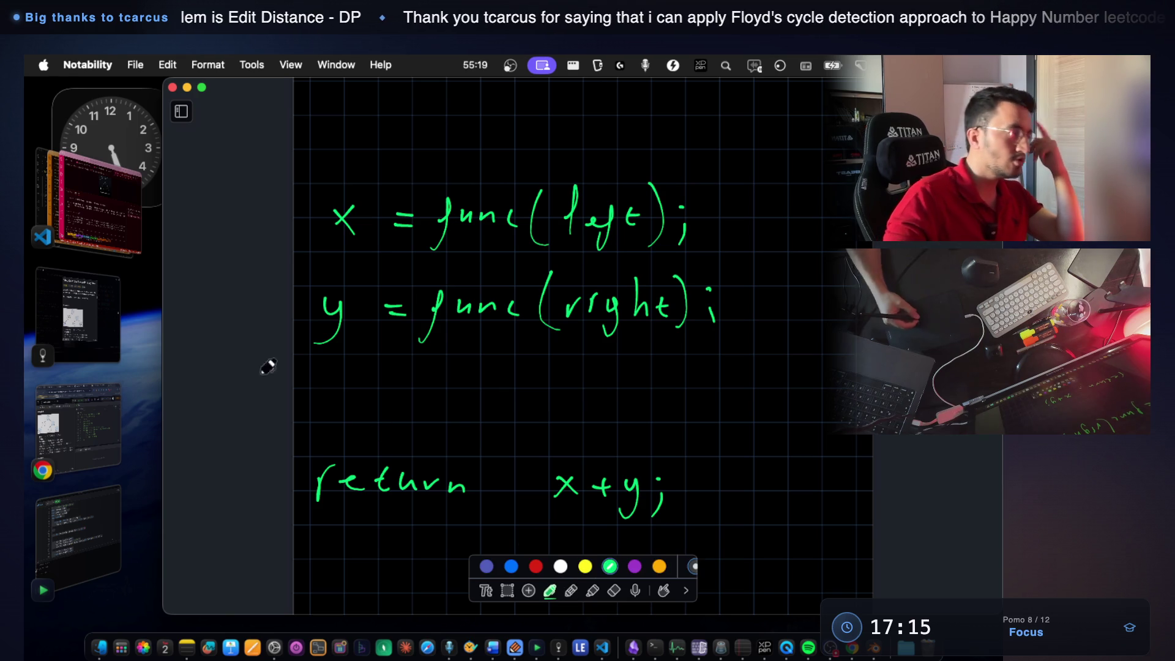
click(75, 317)
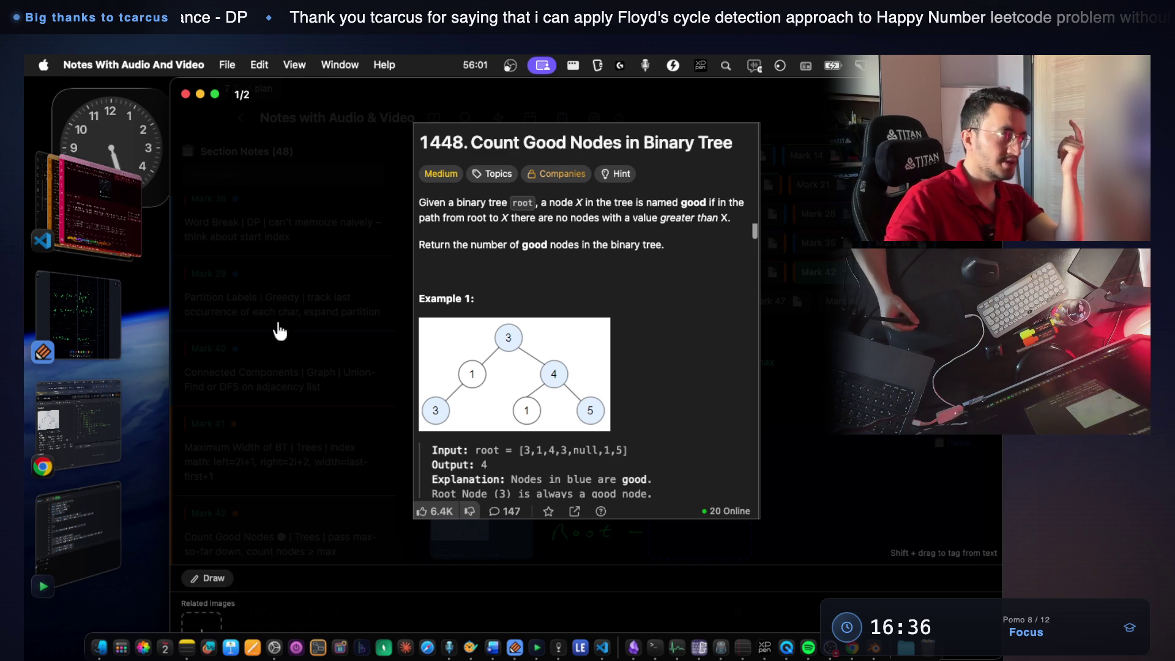
Bring the handwritten pseudocode notes back in front of the LeetCode window.
click(112, 327)
scroll(480, 340, down, 5)
scroll(539, 290, up, 3)
scroll(551, 294, down, 5)
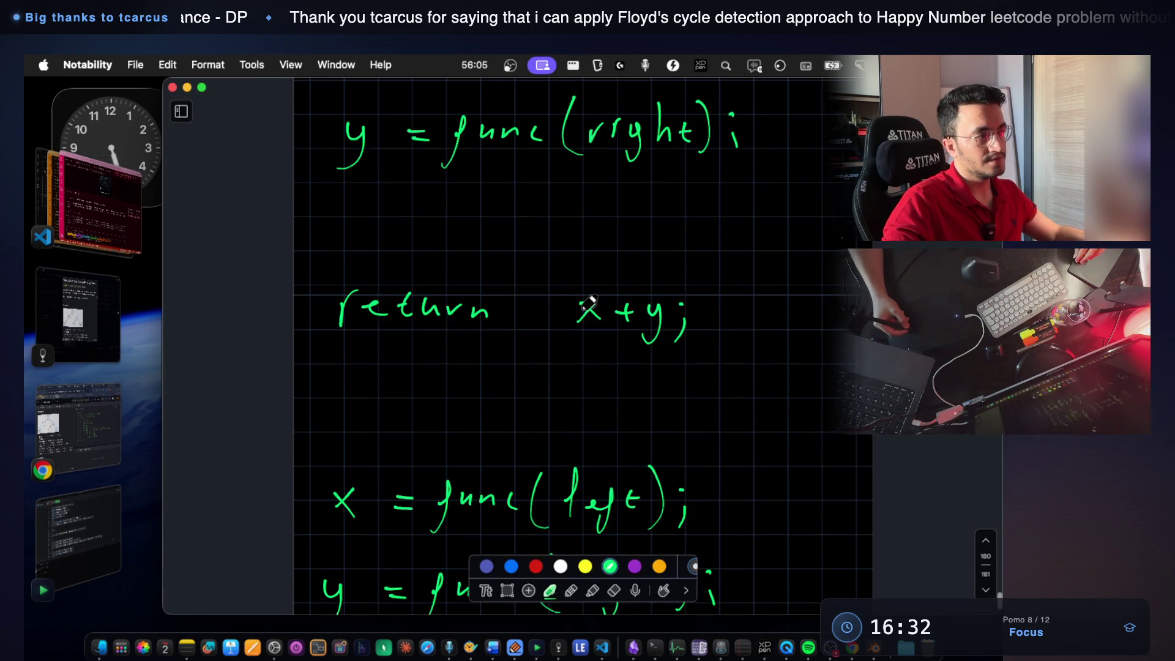
scroll(578, 303, up, 3)
scroll(585, 307, down, 5)
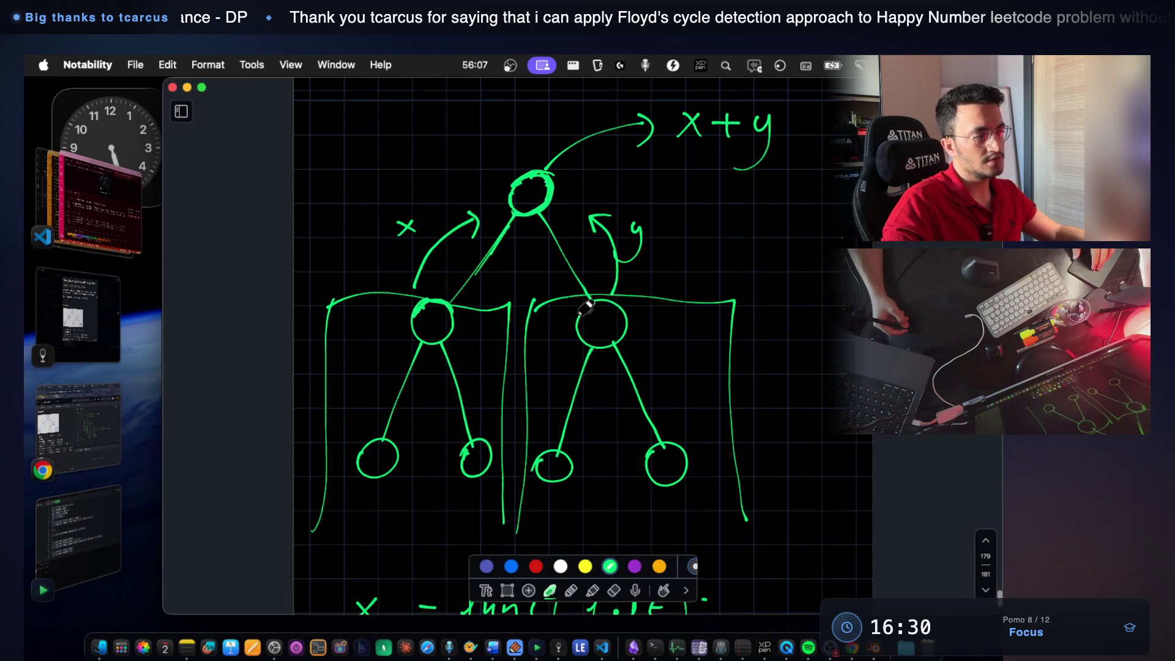
scroll(597, 203, down, 1)
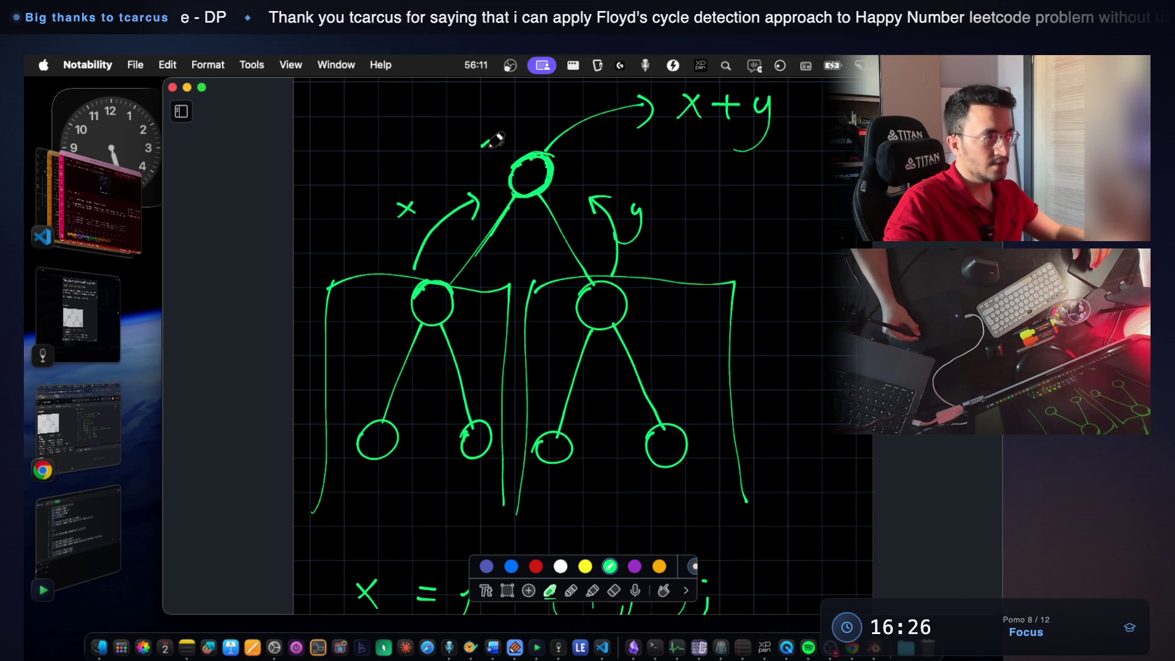
Write a 3 beside the bottom-left leaf and circle the 2 label by the left child.
drag(401, 433, 395, 475)
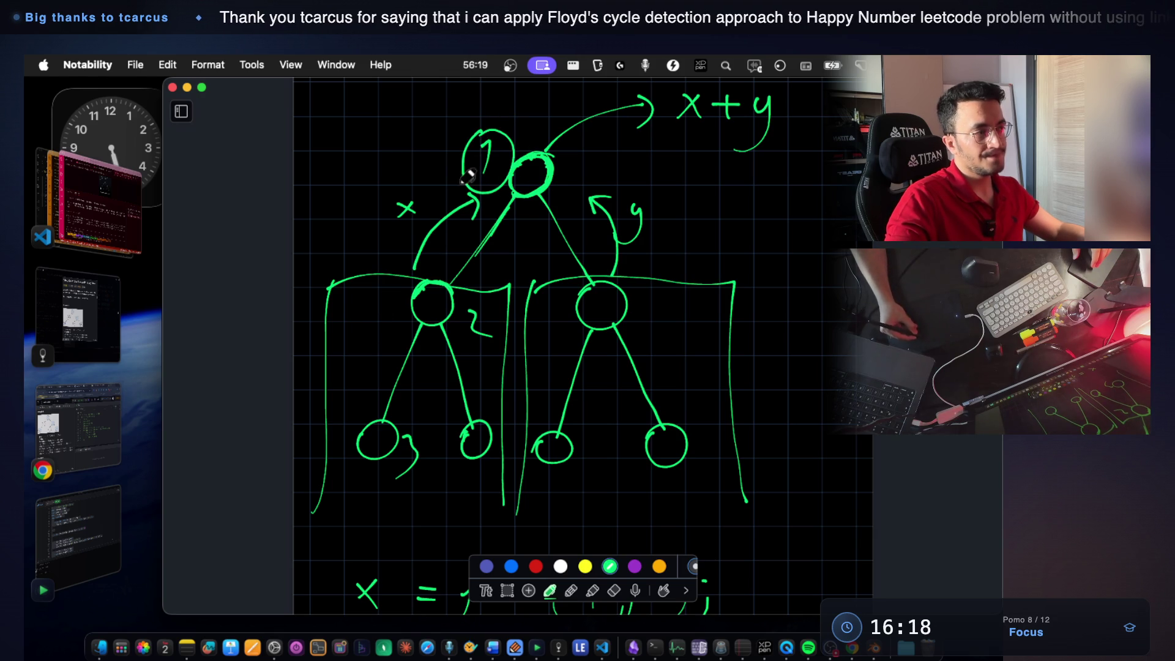
drag(517, 307, 451, 310)
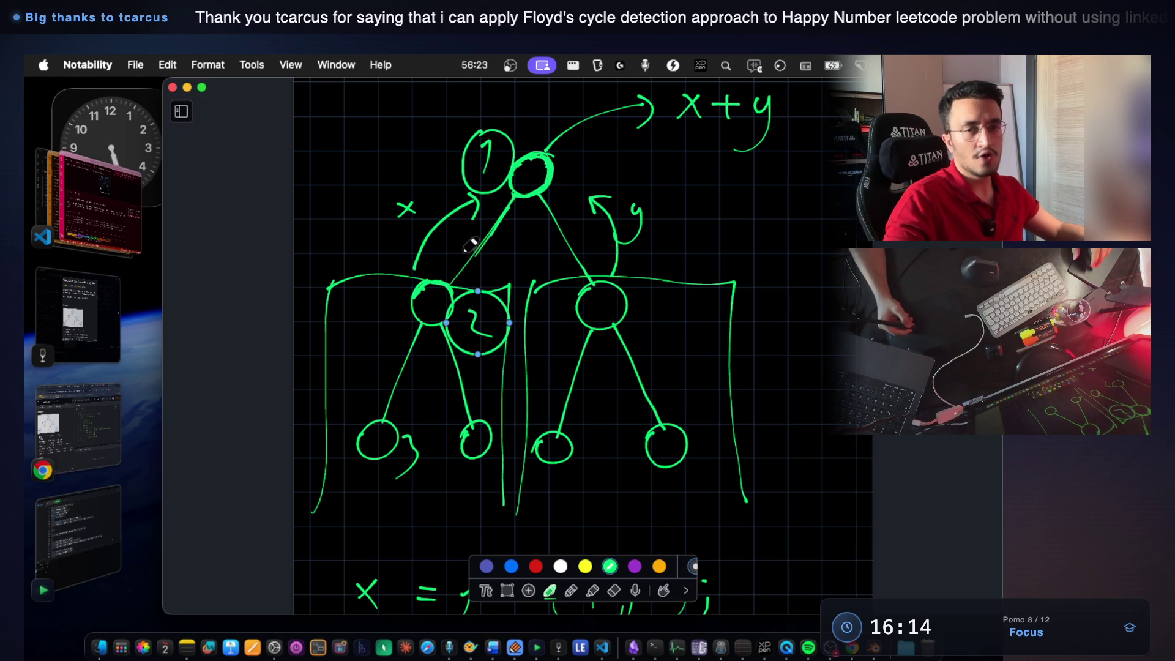
Erase the circled 2 beside the left child and the circled 1 beside the root.
click(531, 348)
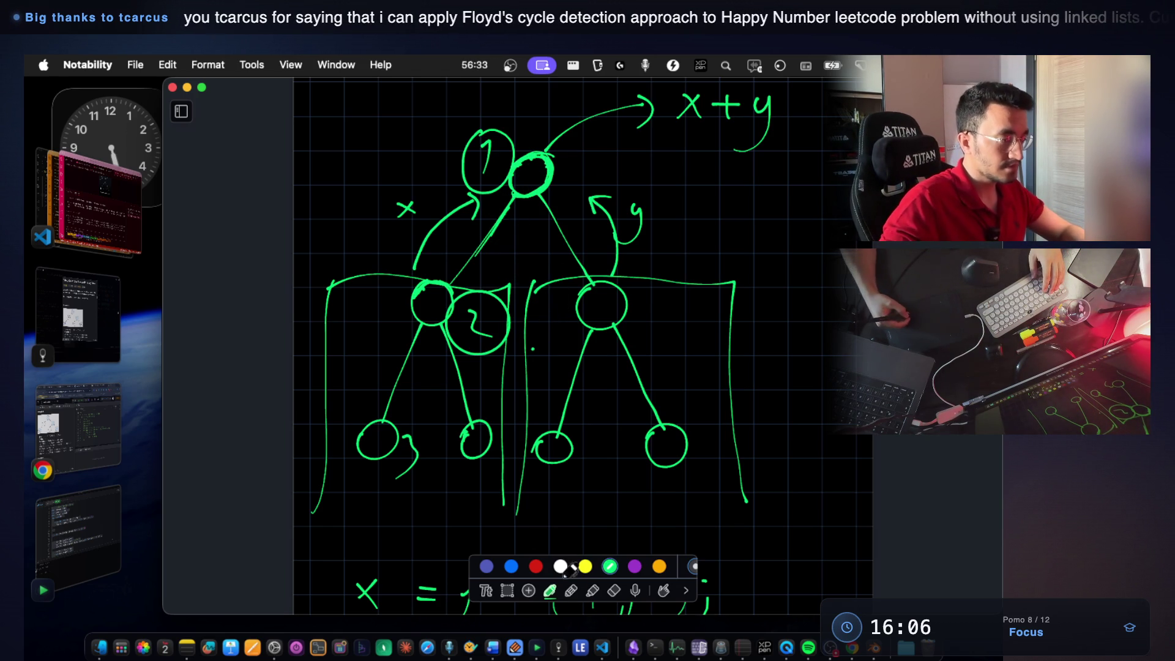
click(614, 589)
drag(479, 345, 476, 347)
drag(494, 188, 484, 154)
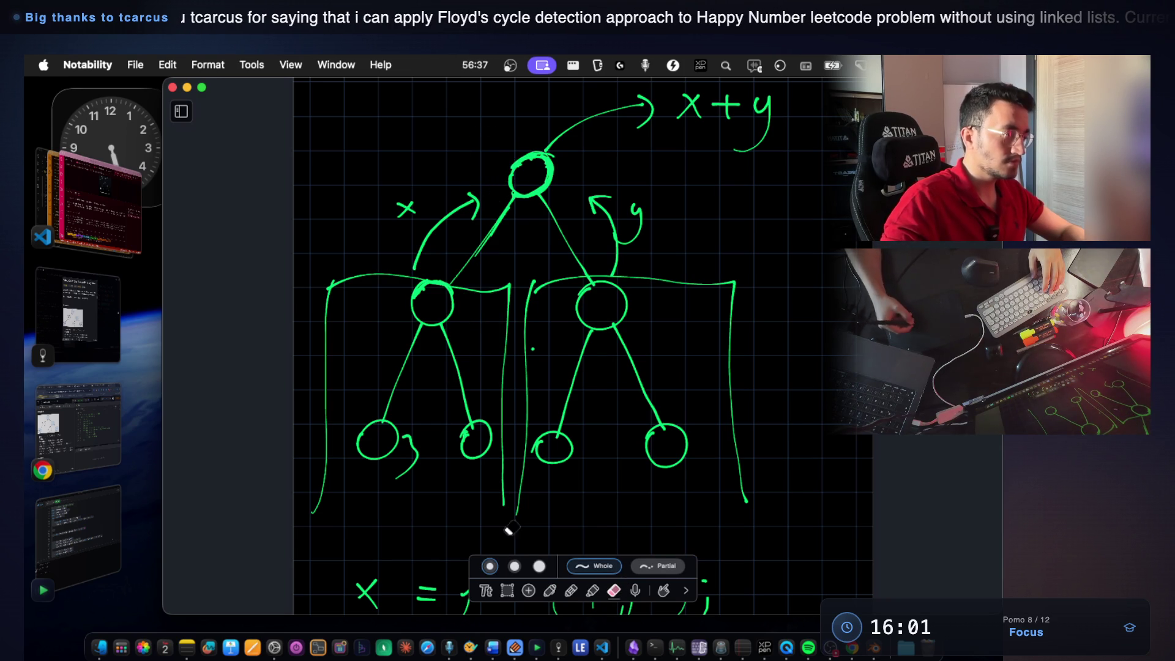
click(550, 591)
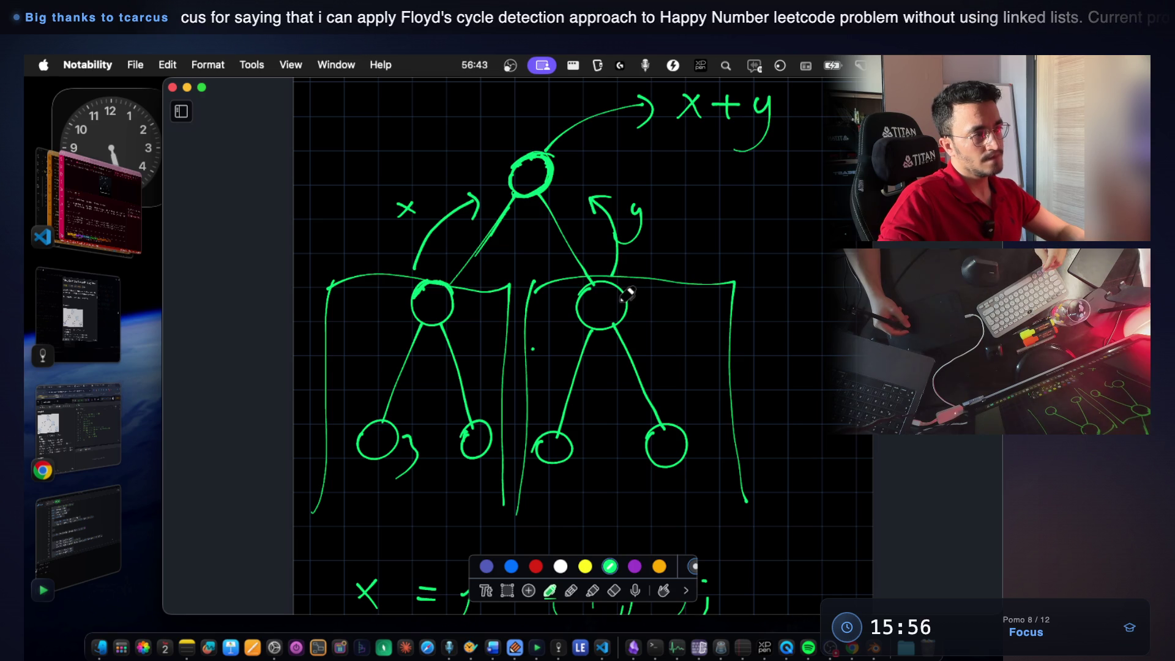
scroll(629, 294, down, 5)
scroll(600, 284, down, 3)
scroll(571, 316, up, 5)
Handwrite 'Communication between p->c' with 'c->p' beneath in yellow, then bring up the LeetCode page.
click(585, 567)
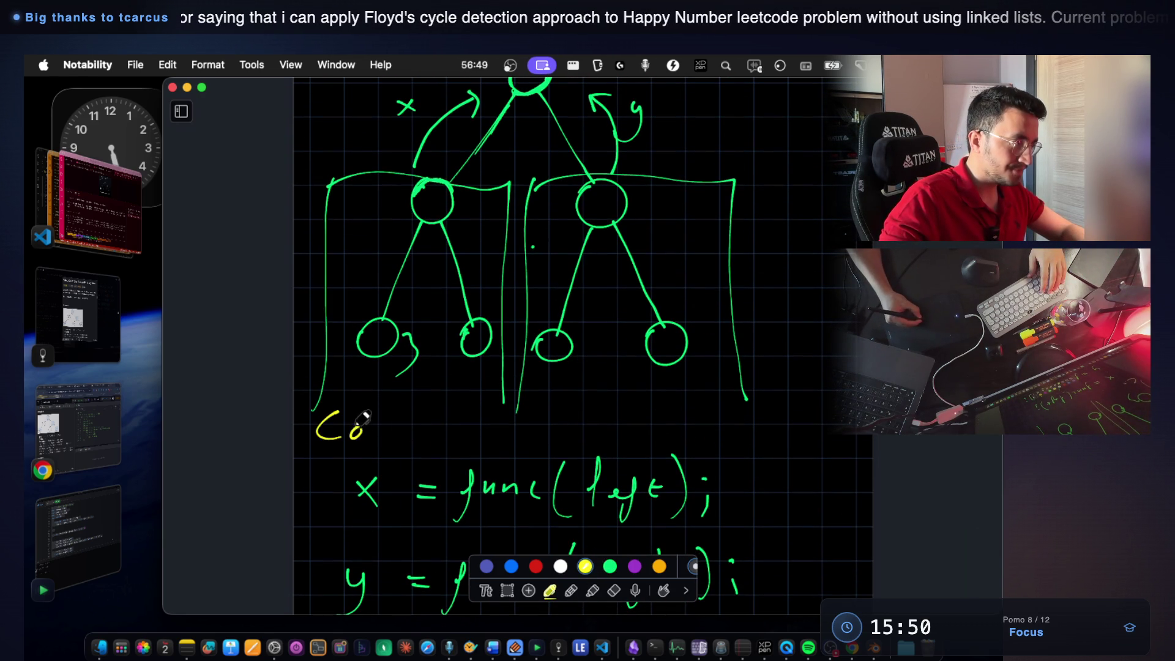
drag(419, 421, 463, 425)
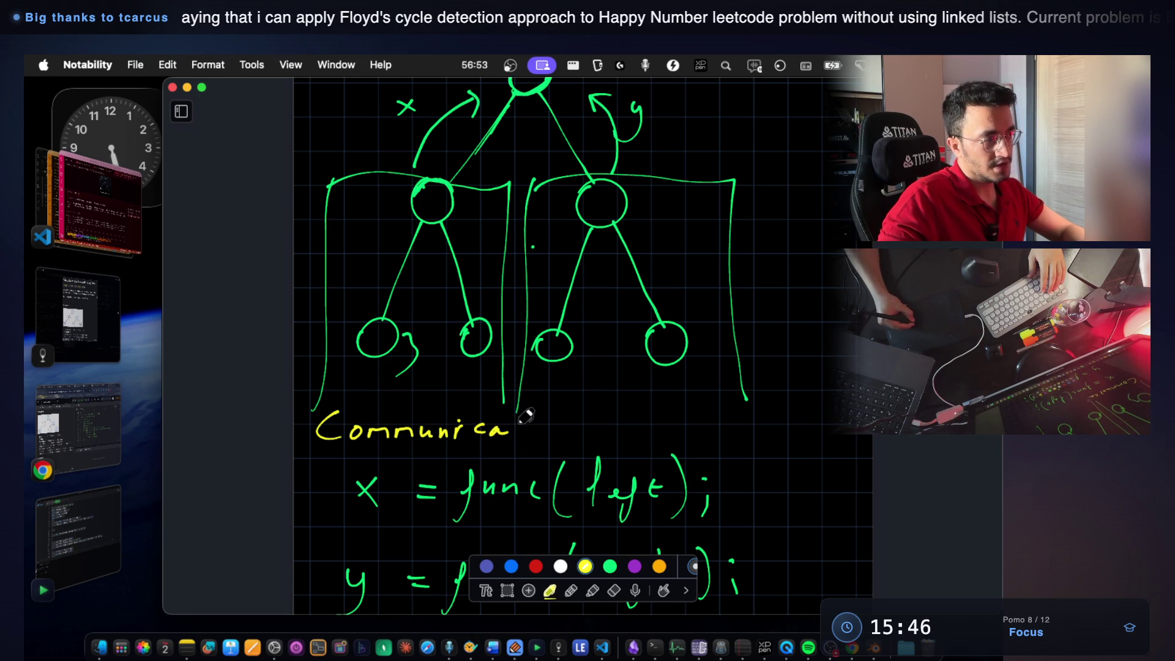
drag(555, 433, 569, 435)
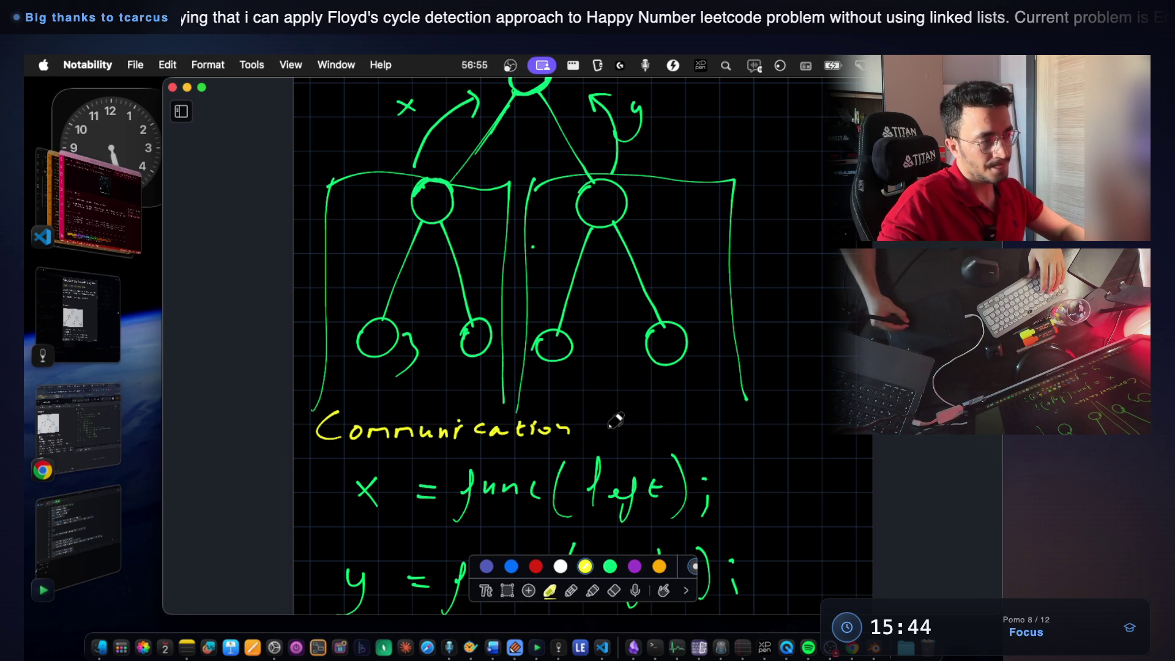
drag(650, 411, 727, 431)
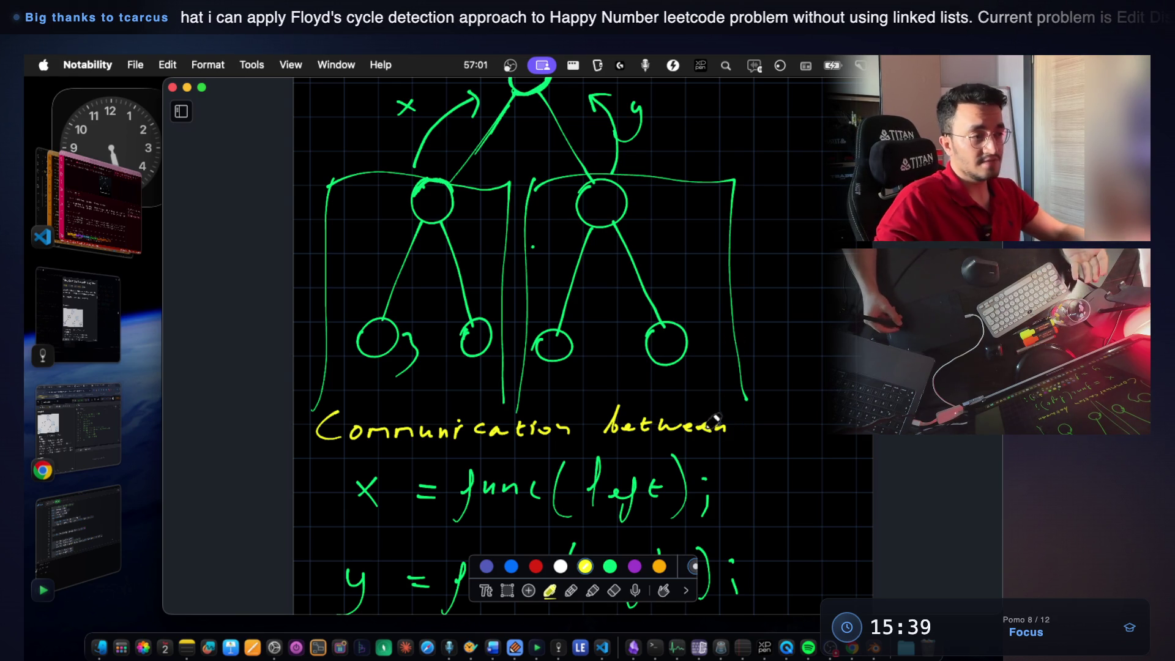
mouse_move(775, 430)
mouse_down()
mouse_move(774, 412)
mouse_move(788, 414)
mouse_up()
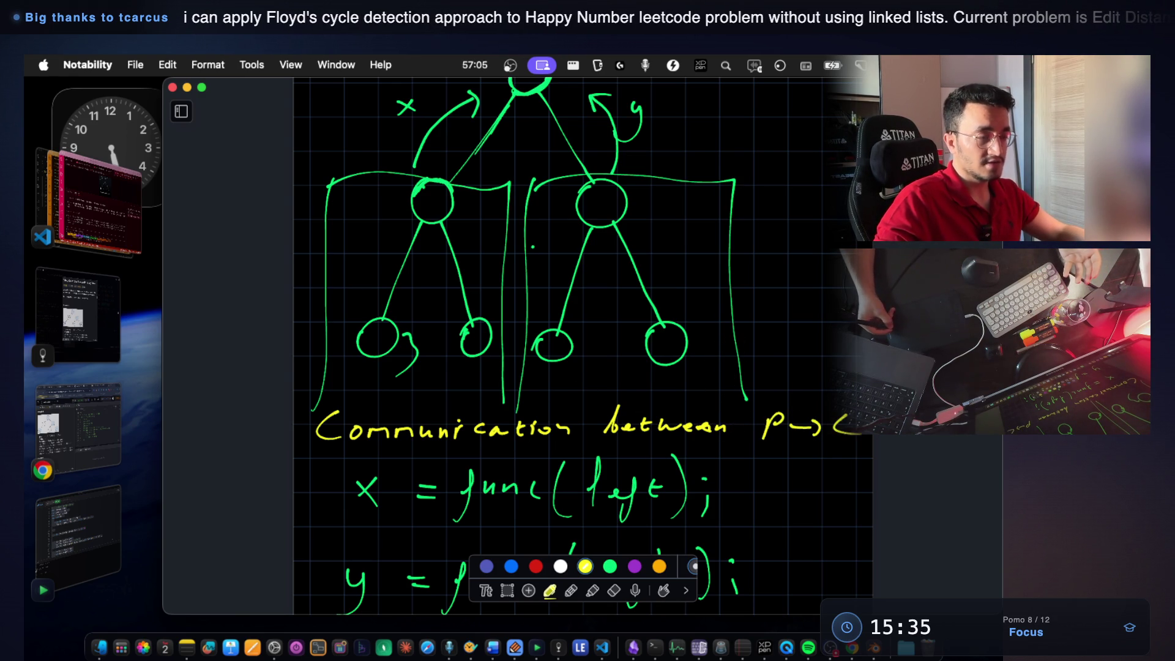
drag(769, 464, 839, 467)
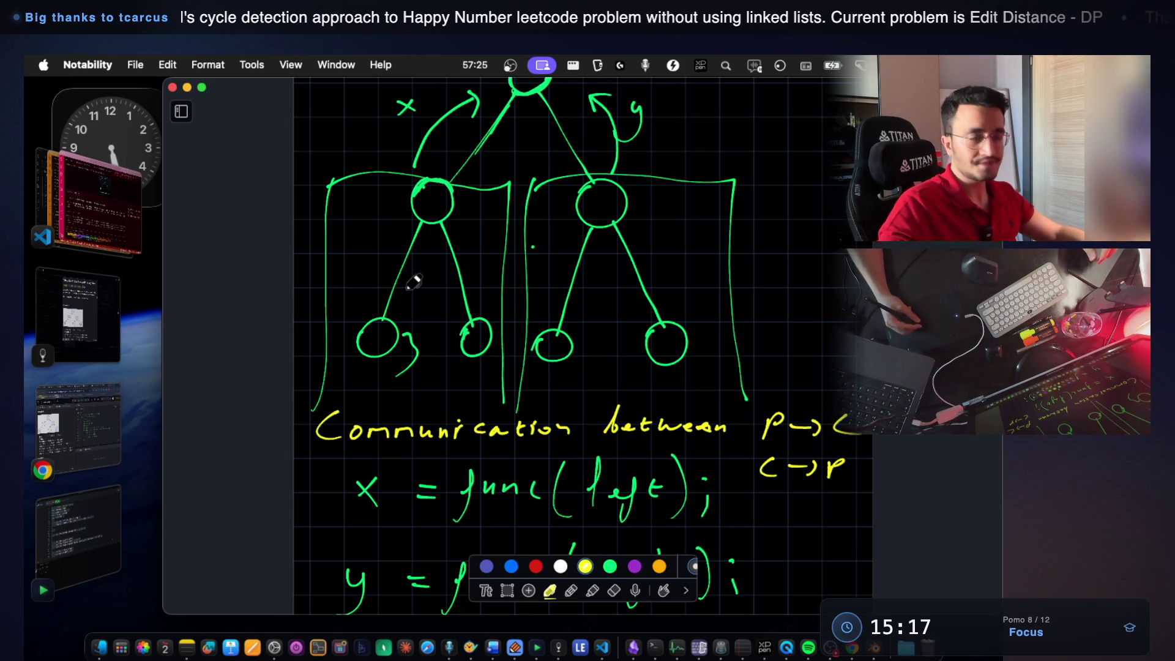
scroll(504, 352, up, 3)
scroll(542, 331, up, 3)
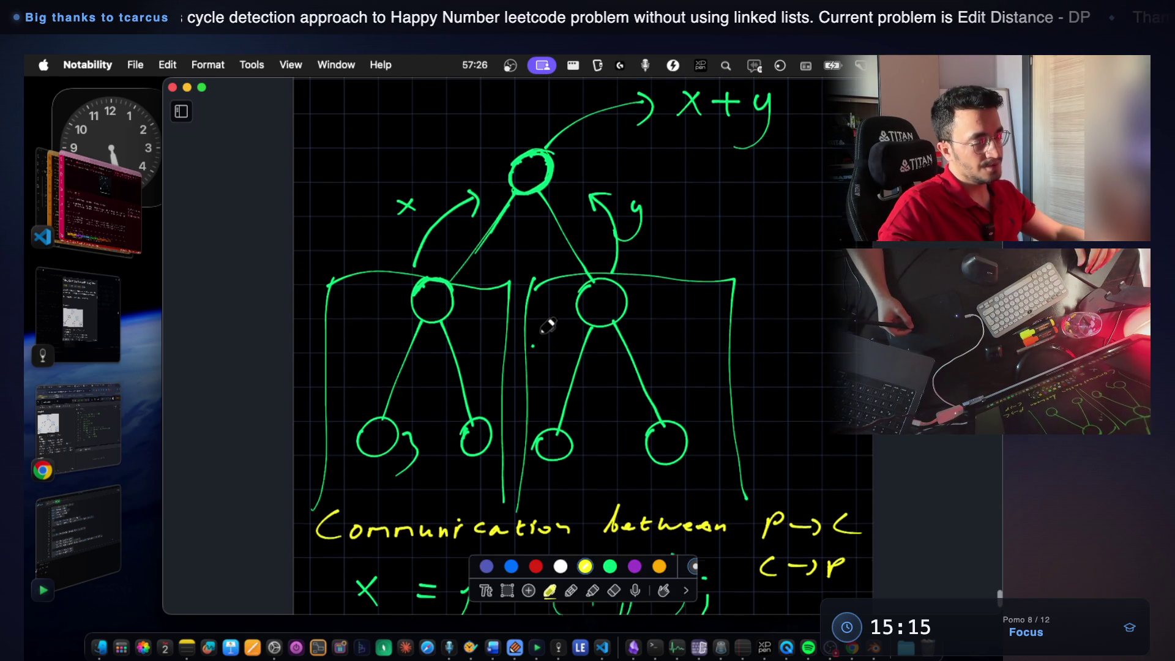
scroll(543, 308, down, 5)
scroll(532, 285, down, 4)
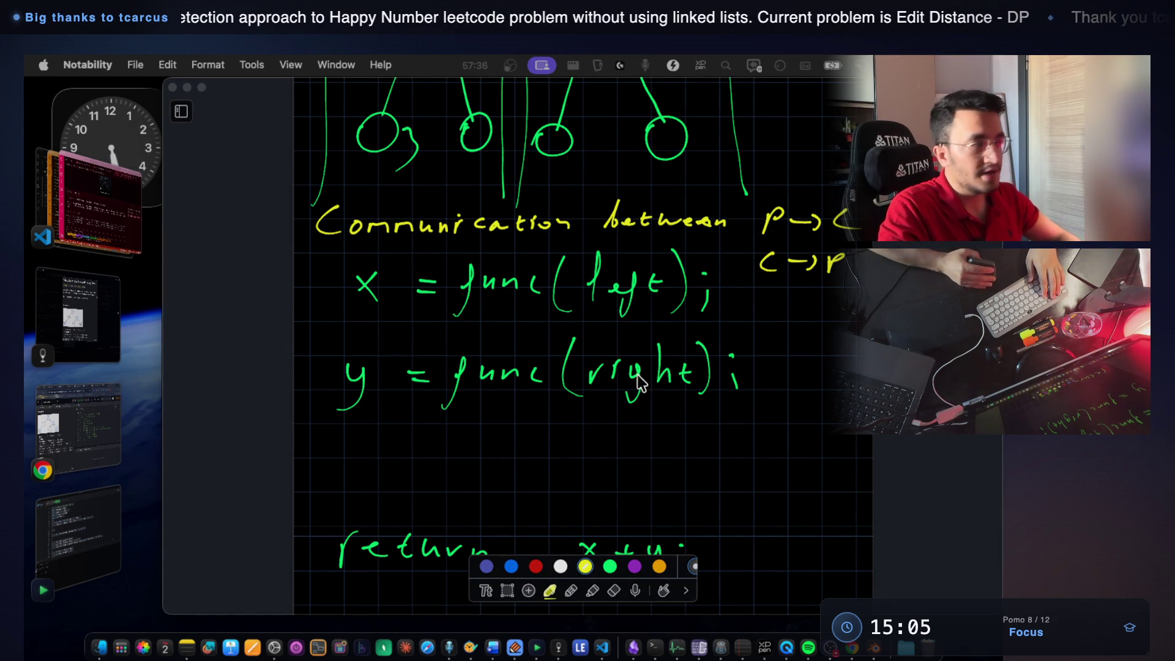
click(84, 446)
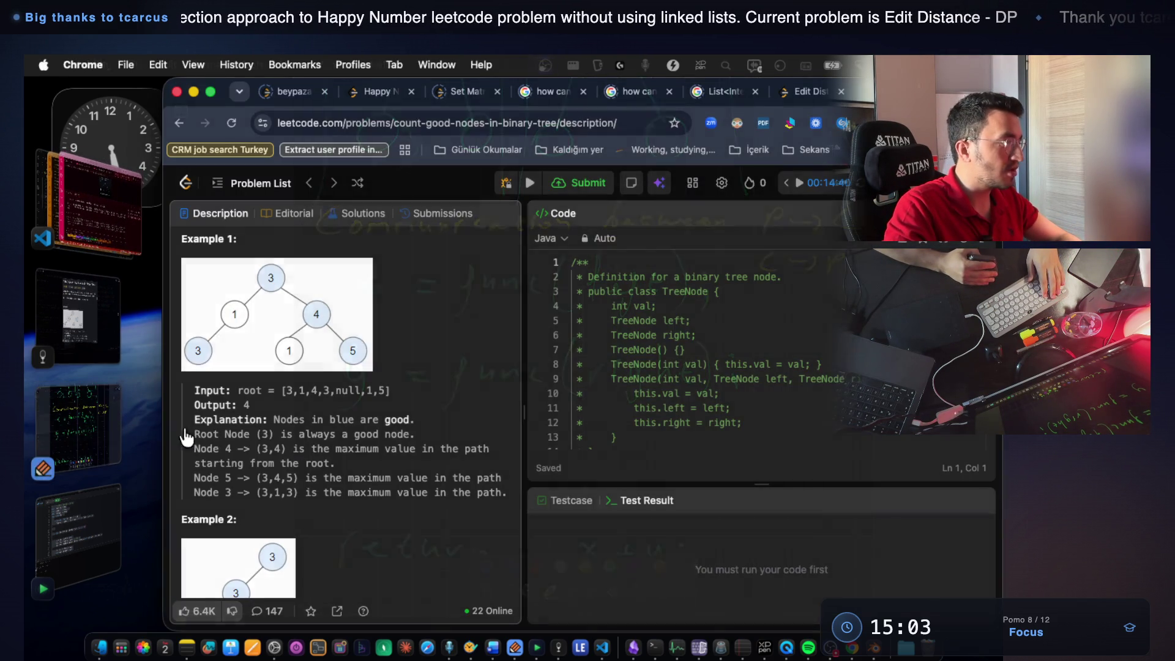
scroll(295, 275, up, 3)
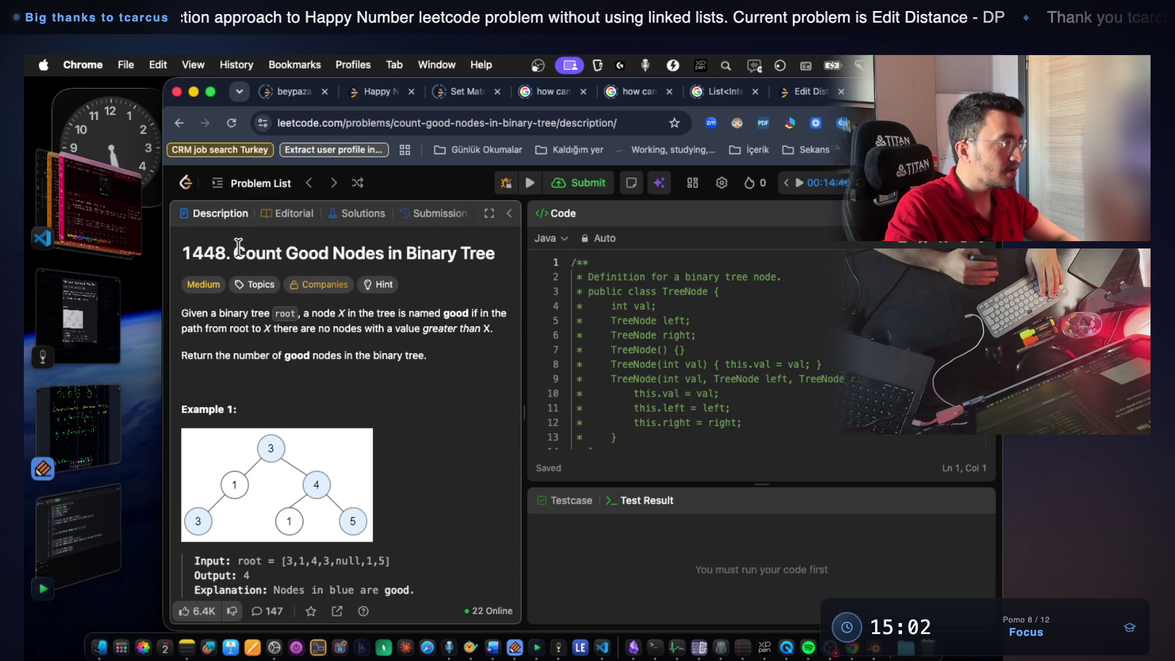
Select the problem title 'Count Good Nodes in Binary Tree', deselect it and return to Notability.
drag(496, 253, 286, 251)
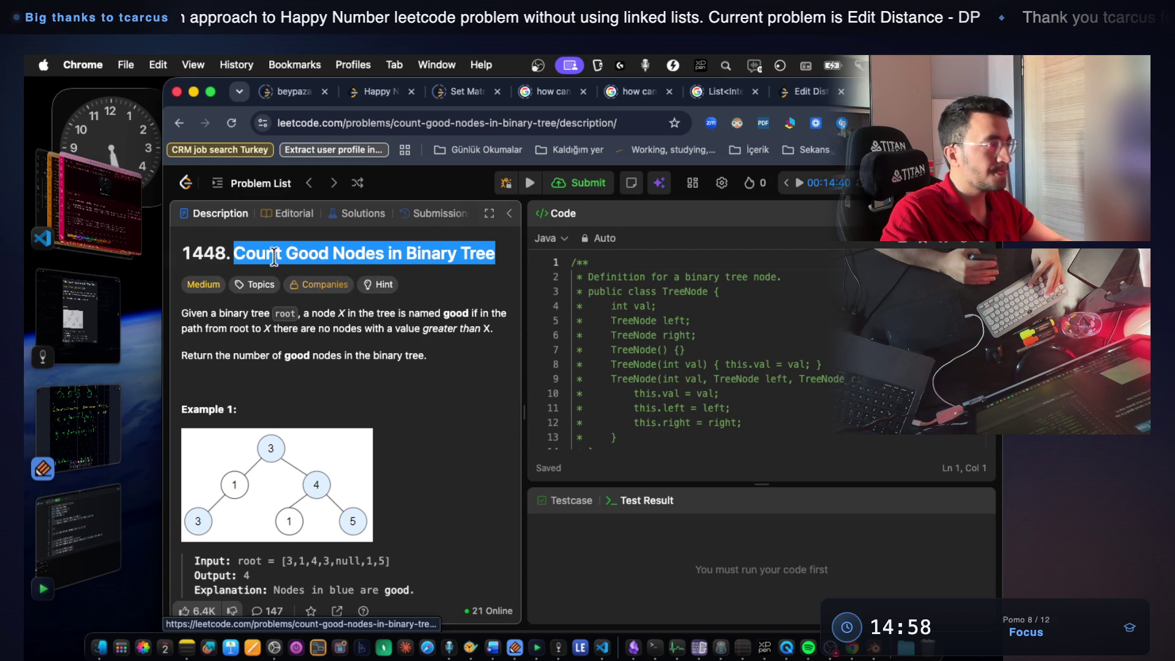
key(super+Tab)
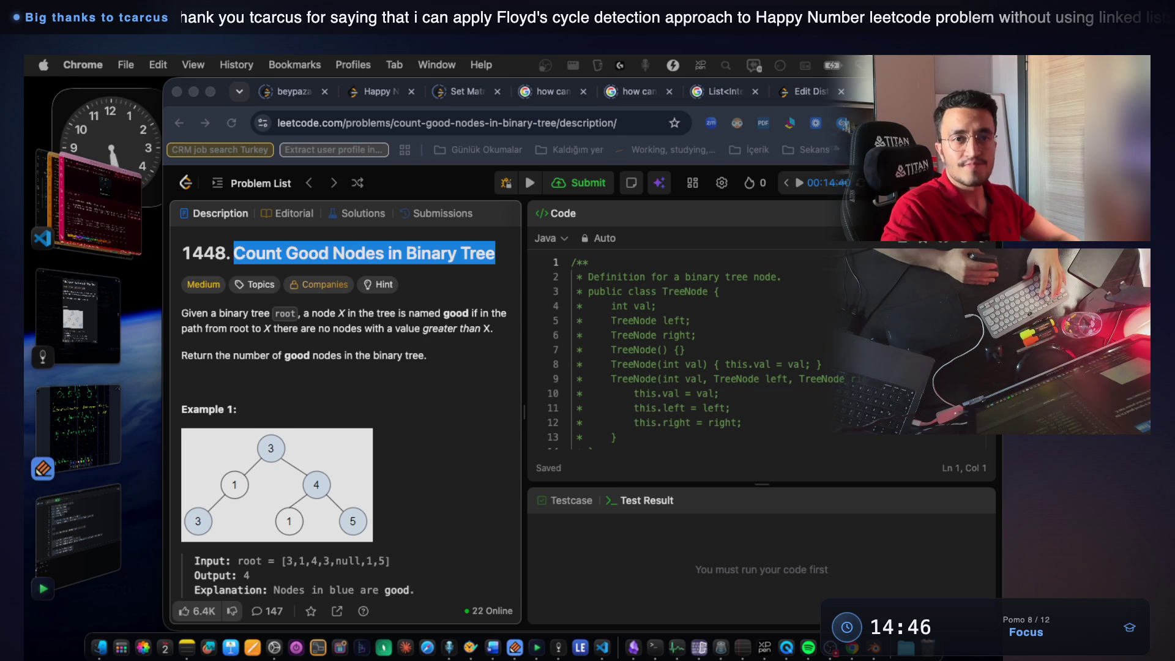
click(395, 365)
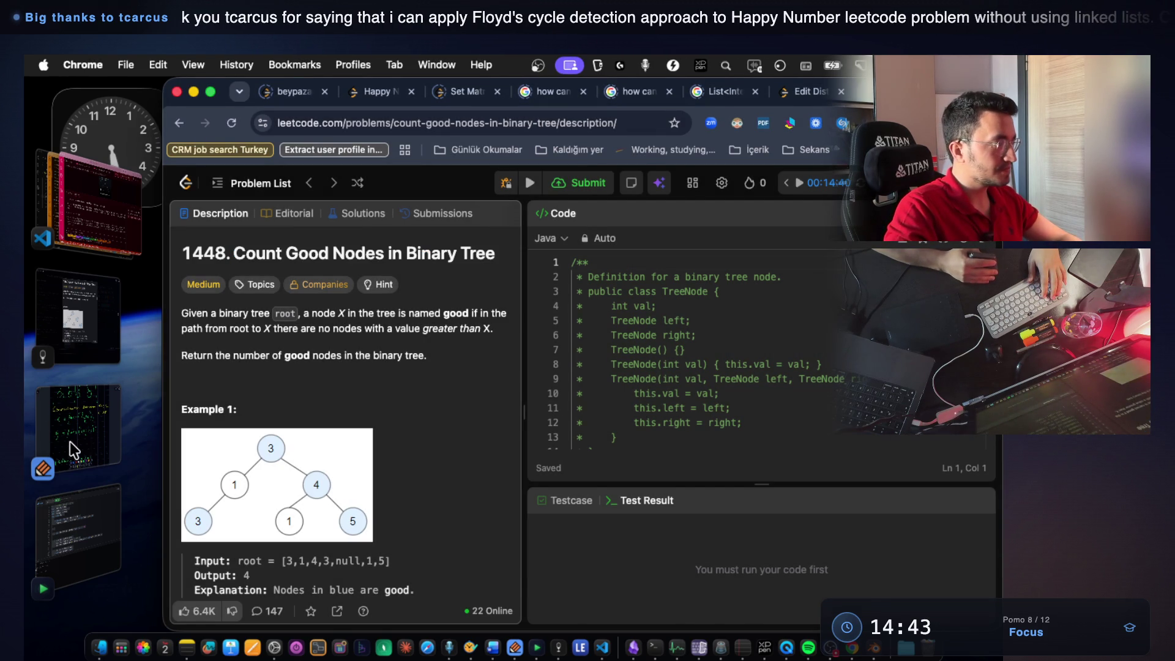
click(74, 450)
scroll(590, 387, up, 1)
scroll(590, 388, up, 2)
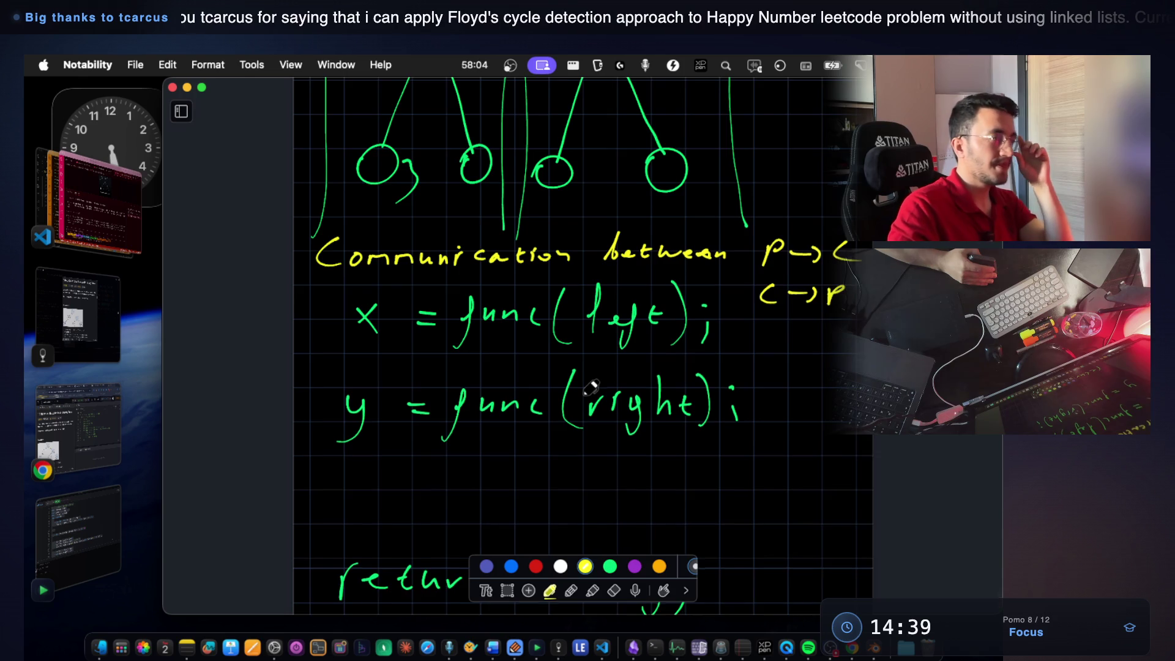
scroll(591, 389, down, 3)
scroll(590, 389, down, 1)
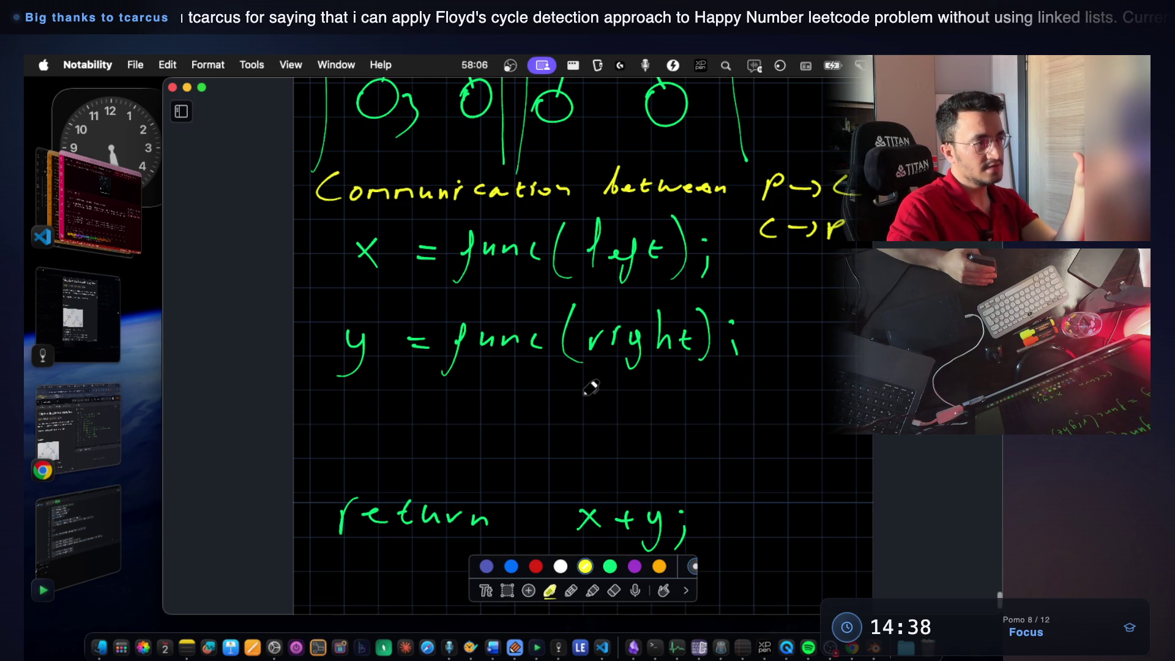
scroll(590, 388, up, 1)
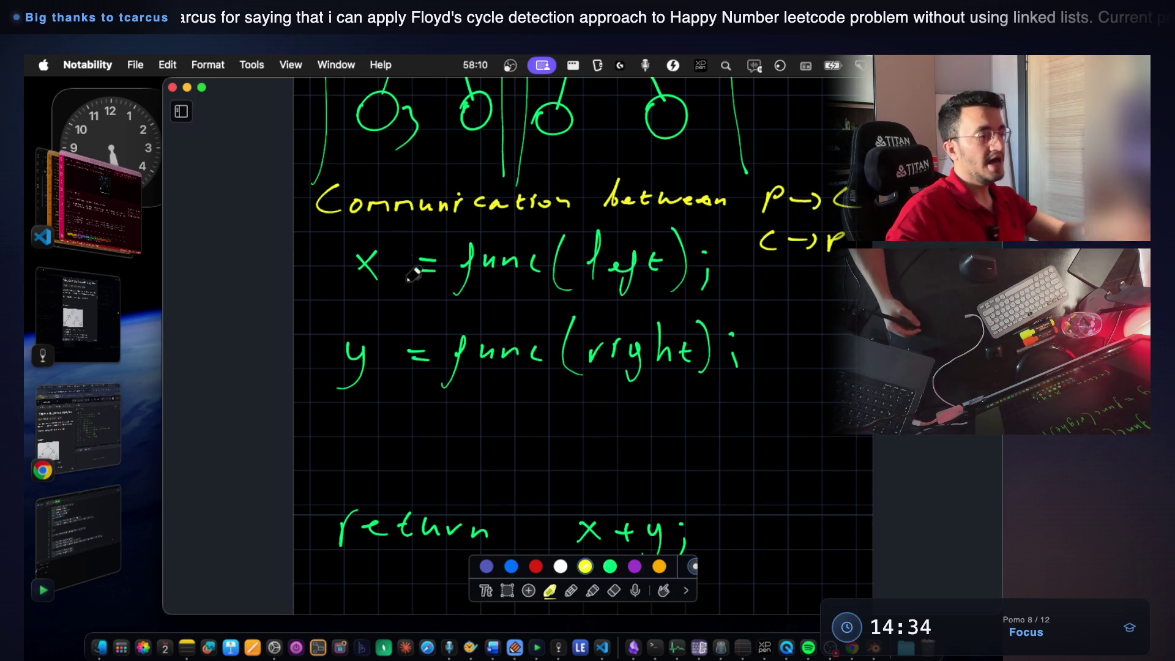
scroll(528, 356, down, 3)
scroll(527, 355, down, 7)
scroll(529, 355, up, 8)
scroll(528, 356, down, 2)
Lasso the return x+y line and move it further down the page.
click(507, 590)
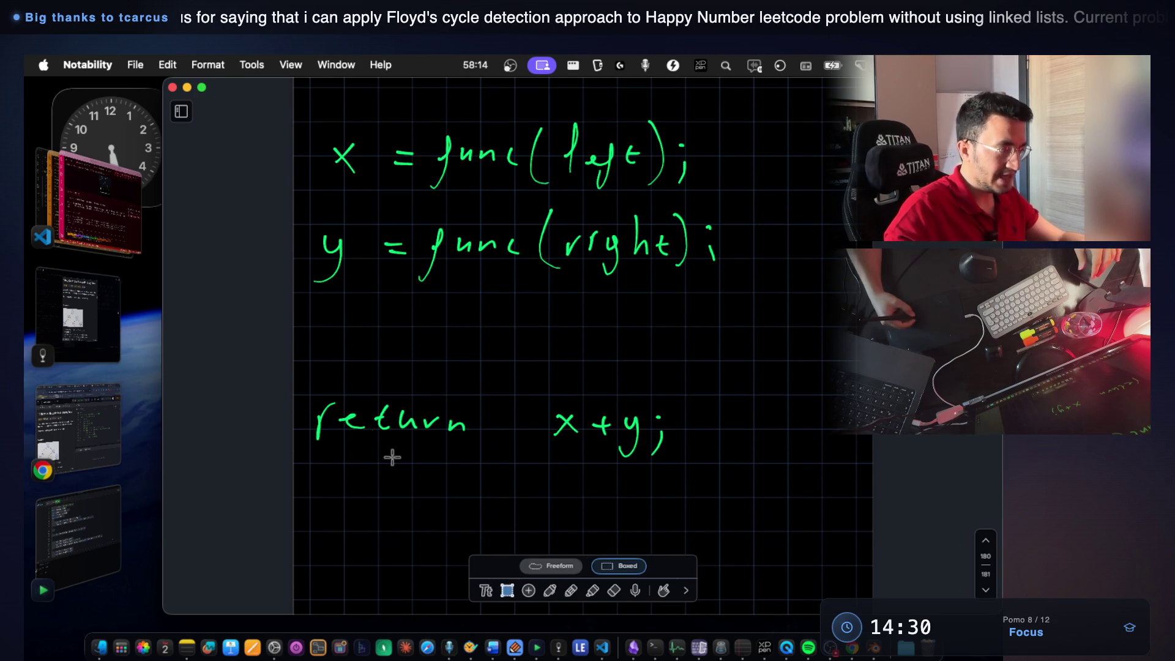
drag(303, 365, 753, 499)
mouse_move(675, 417)
mouse_down()
mouse_move(676, 545)
mouse_move(660, 550)
mouse_up()
click(736, 438)
click(550, 591)
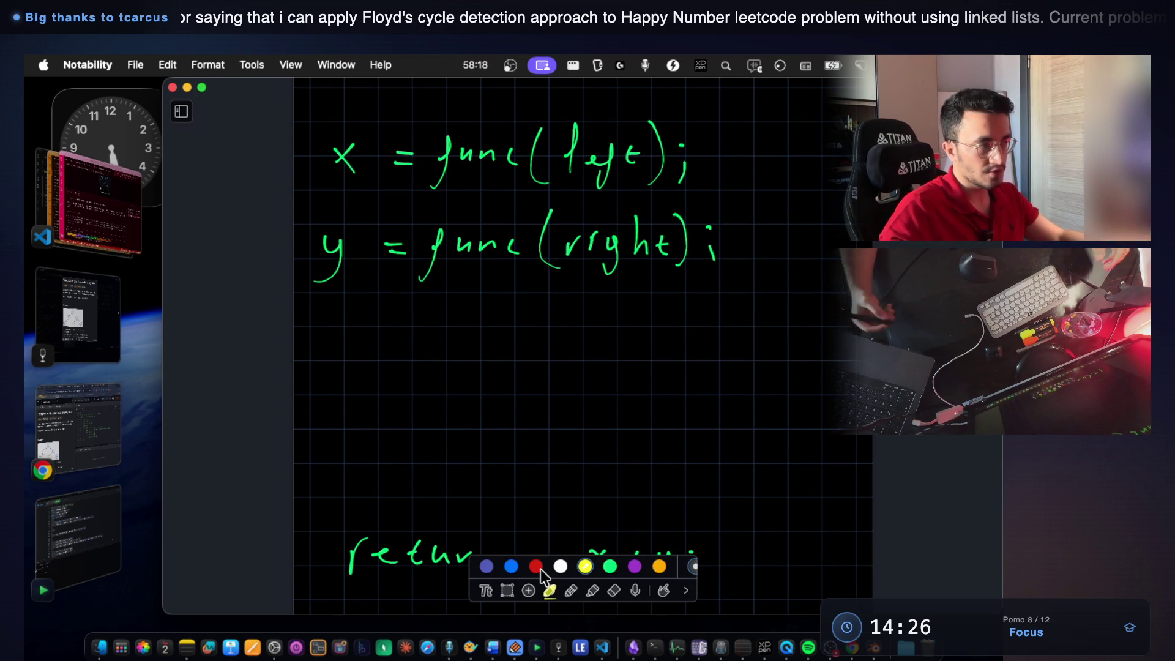
scroll(570, 348, up, 3)
scroll(562, 357, up, 4)
scroll(562, 356, down, 2)
scroll(601, 532, down, 2)
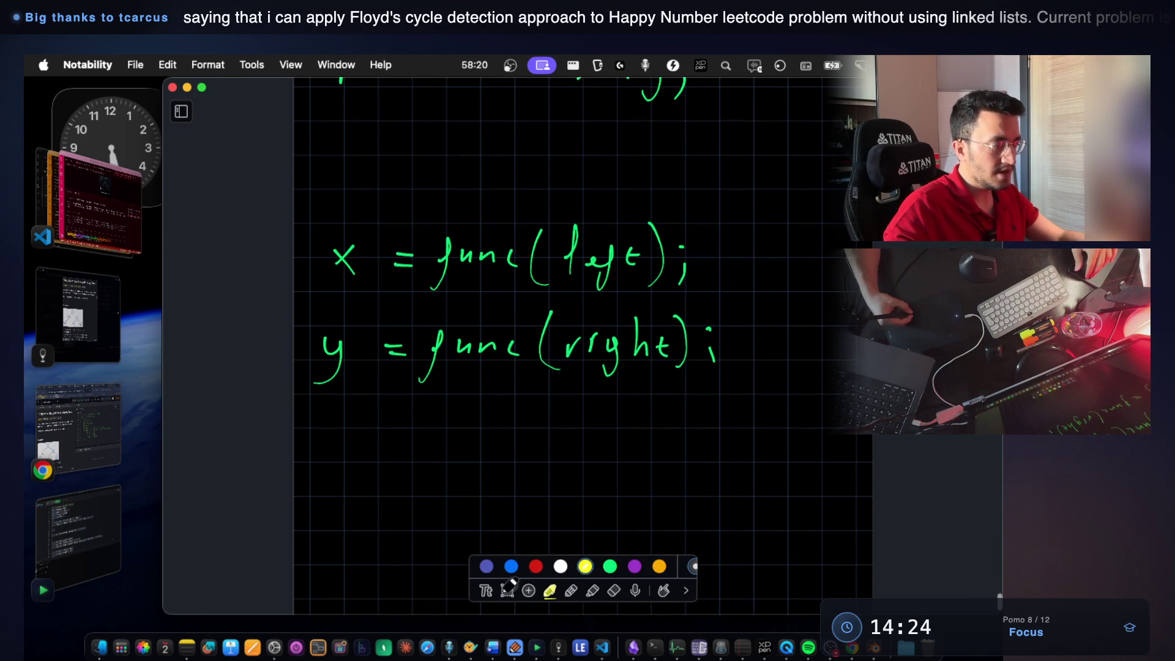
Lasso the x = func(left) and y = func(right) lines and move them down and right.
click(507, 591)
drag(303, 210, 777, 446)
drag(637, 305, 676, 424)
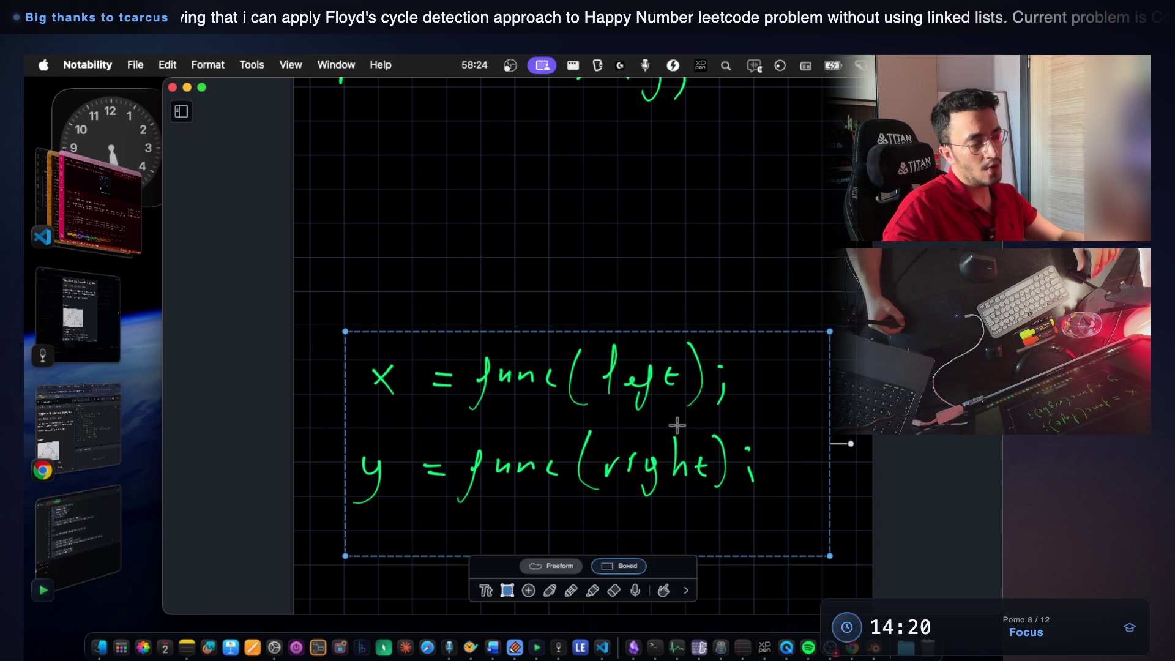
click(684, 293)
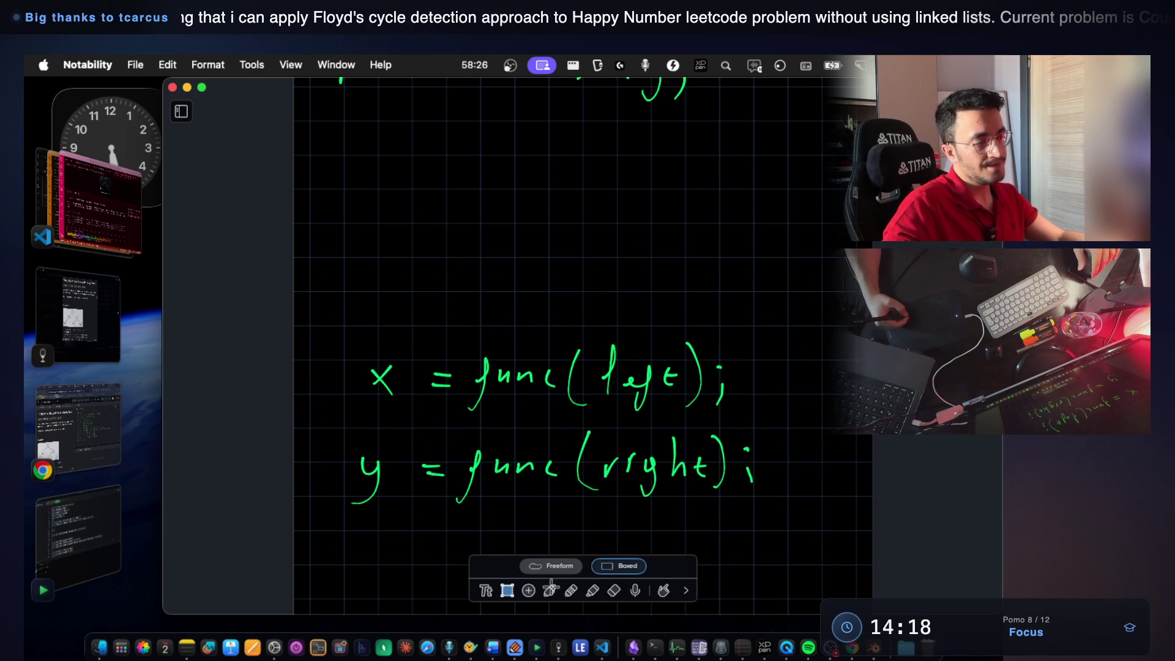
click(549, 590)
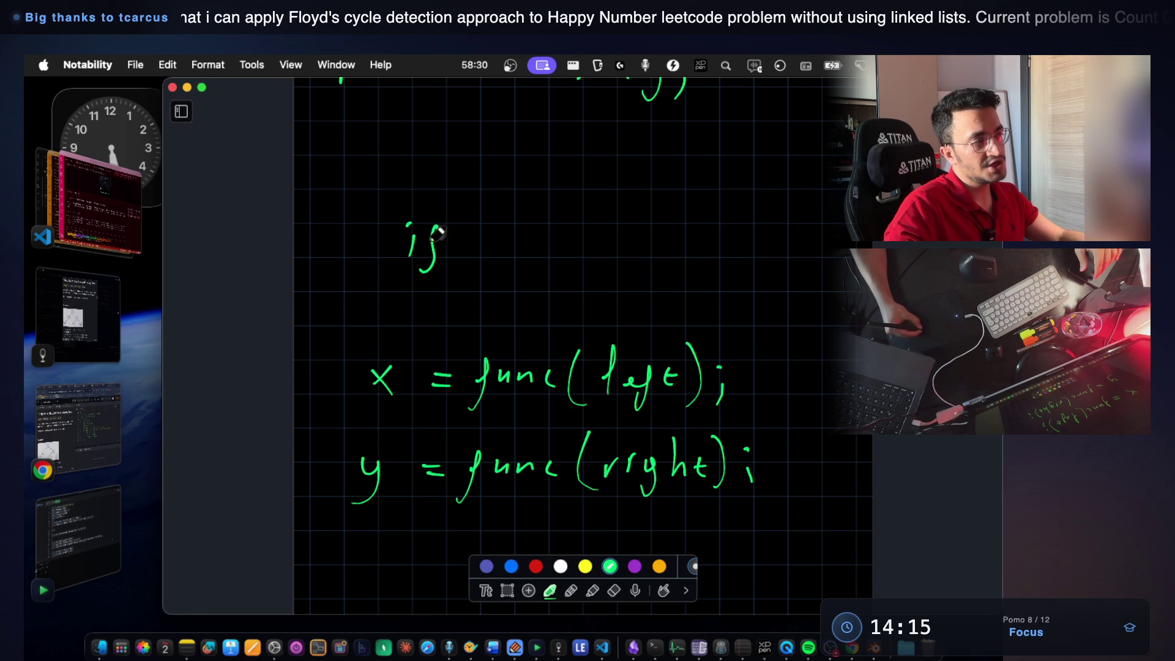
Handwrite the condition if(root.val > child...), undoing the stray underline strokes.
drag(461, 259, 468, 273)
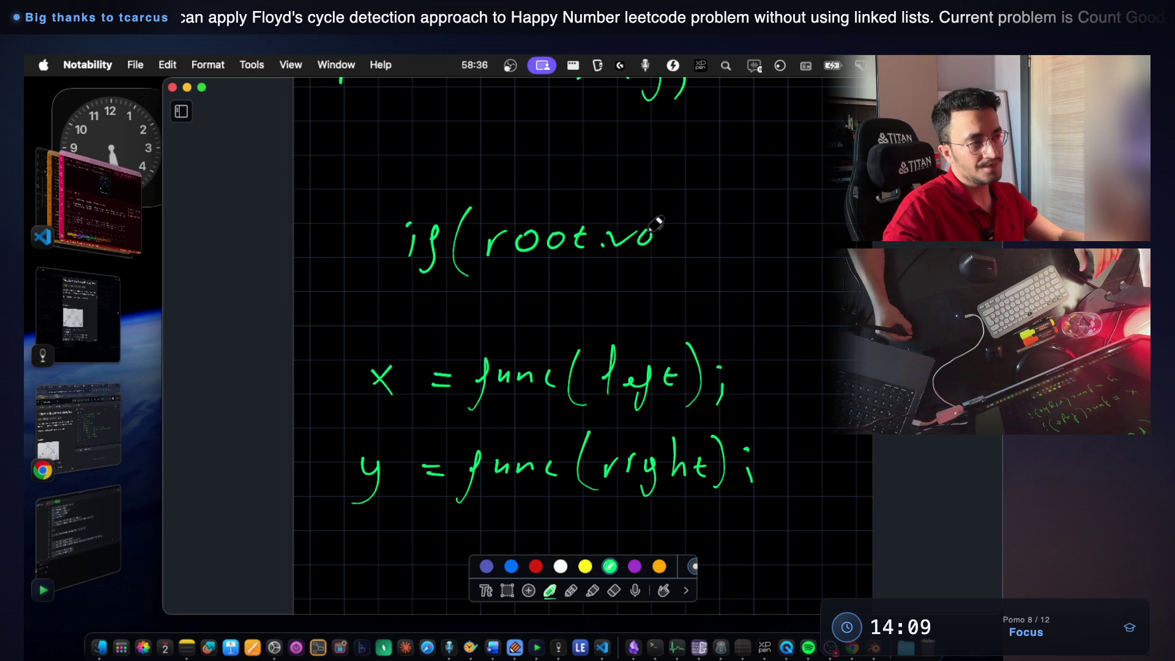
mouse_move(700, 224)
mouse_down()
mouse_move(701, 248)
mouse_move(762, 246)
mouse_up()
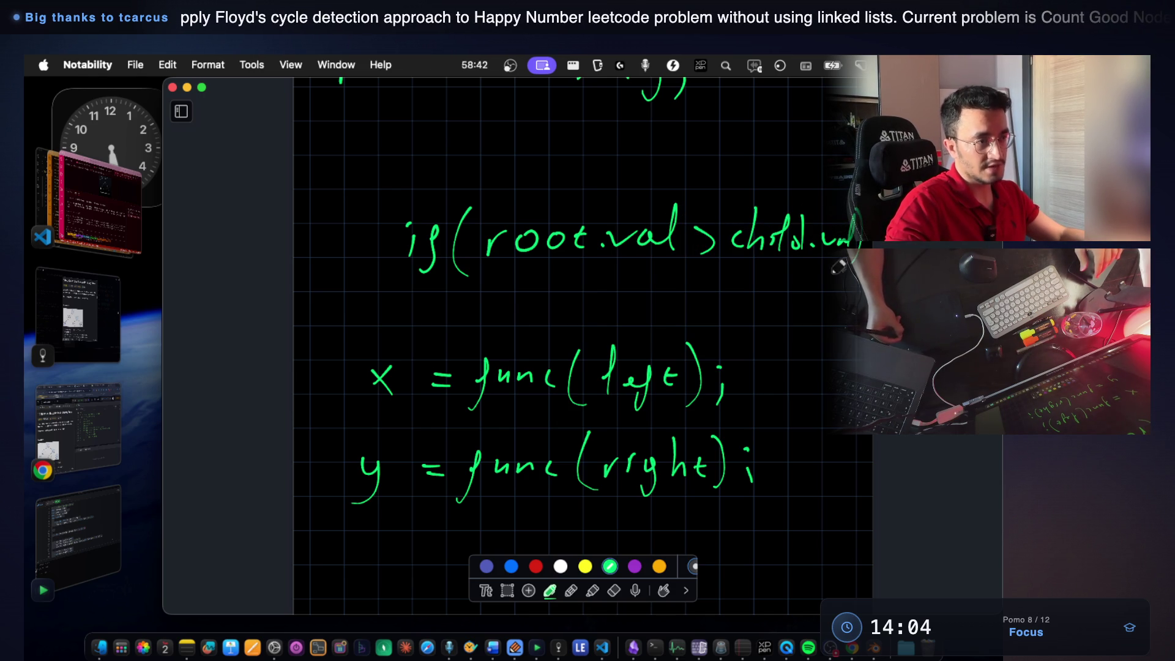
drag(762, 261, 804, 265)
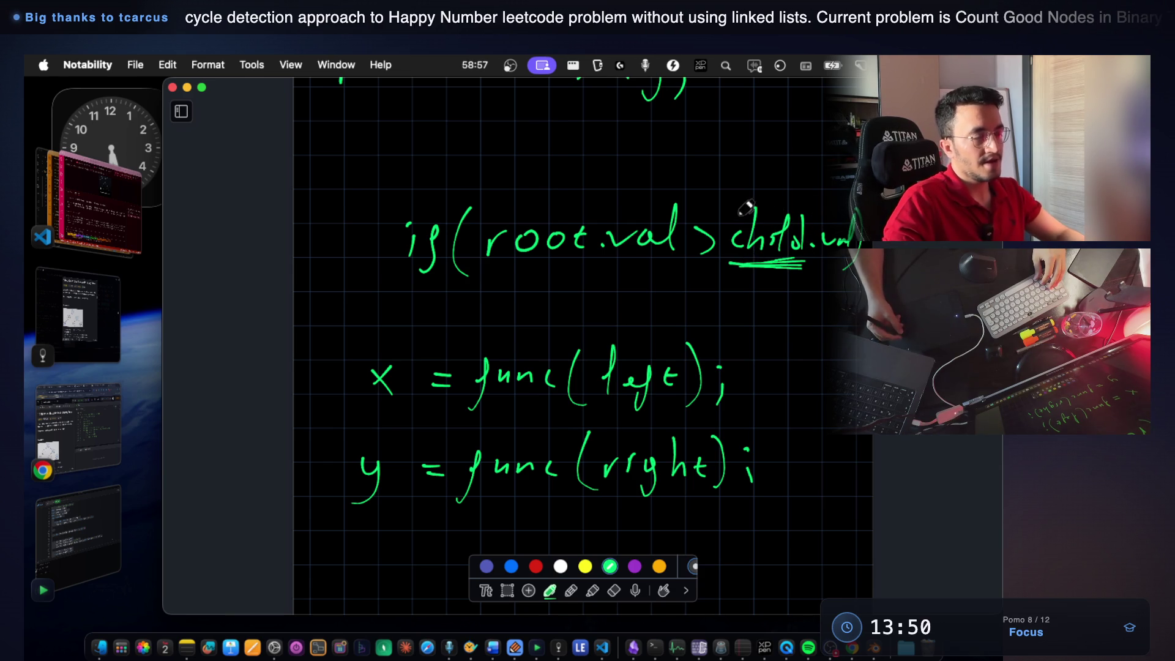
key(super+z)
key(super+z)
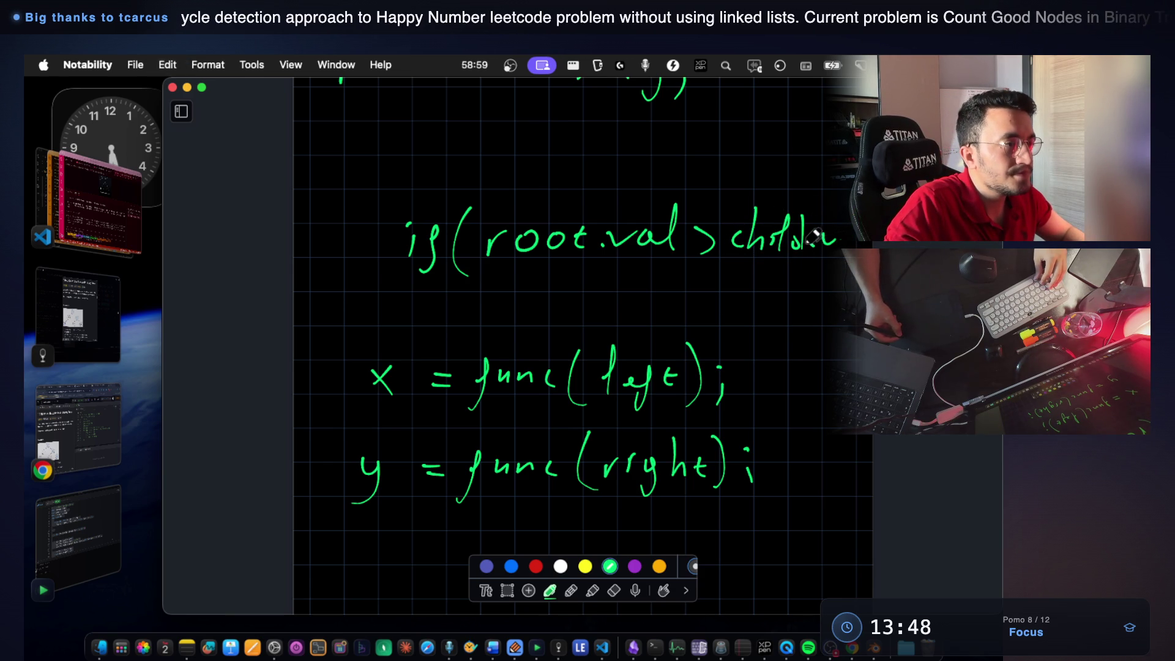
key(super+z)
key(super+z)
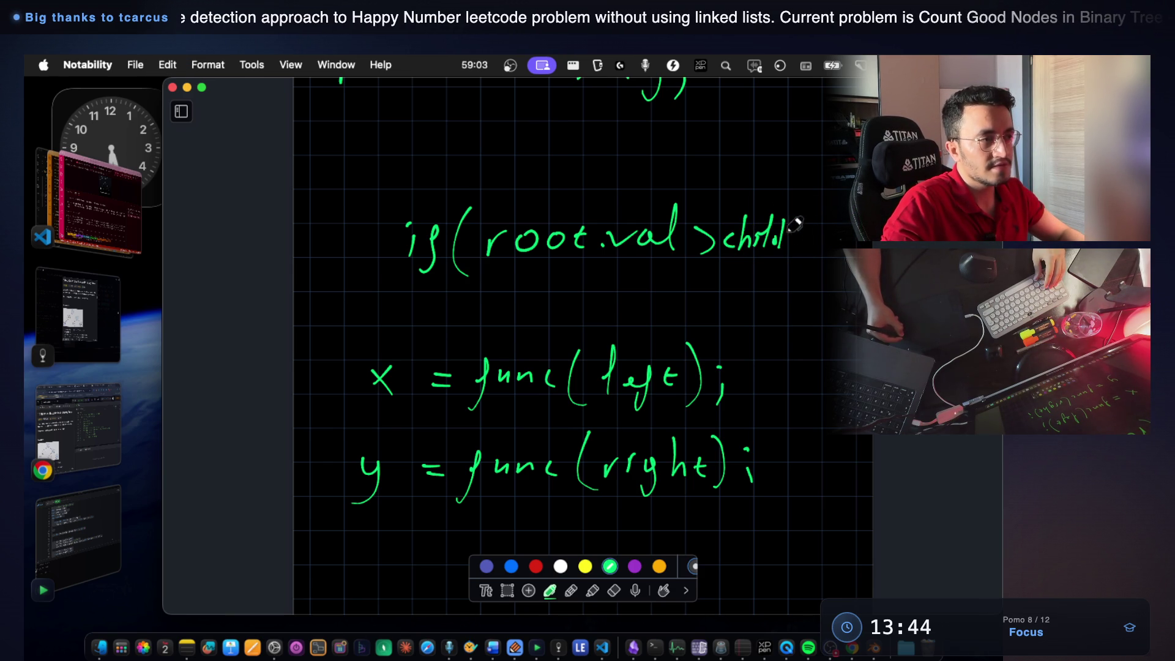
drag(839, 241, 855, 237)
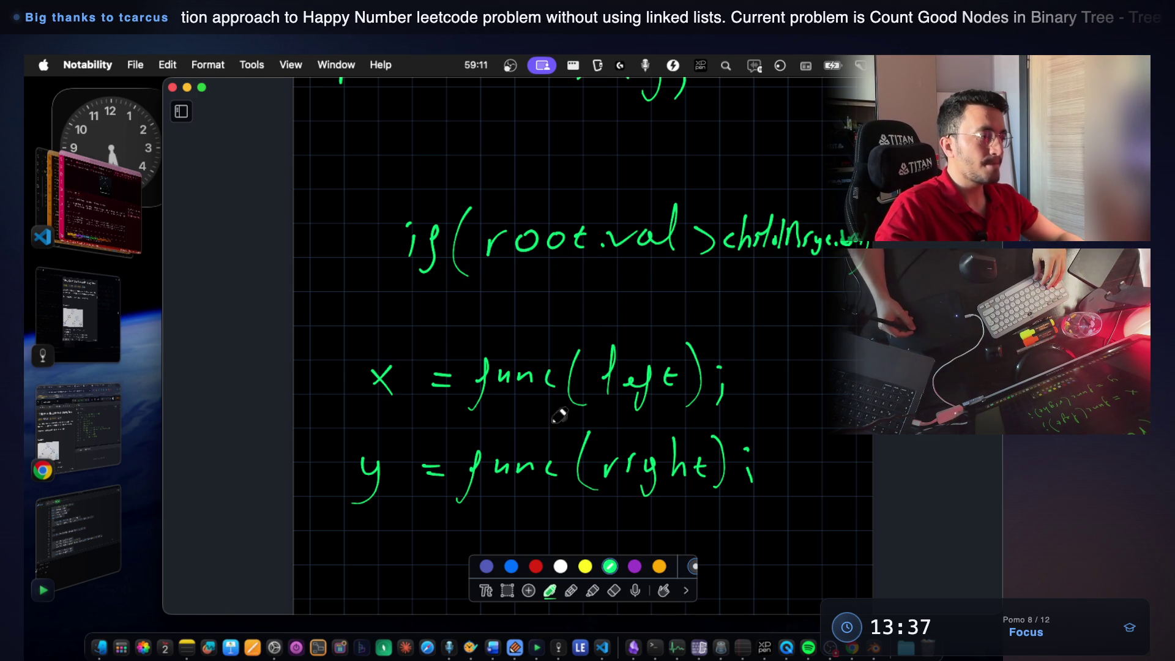
Lasso the if condition line and nudge it up and left.
click(507, 590)
drag(389, 180, 852, 303)
drag(823, 259, 736, 227)
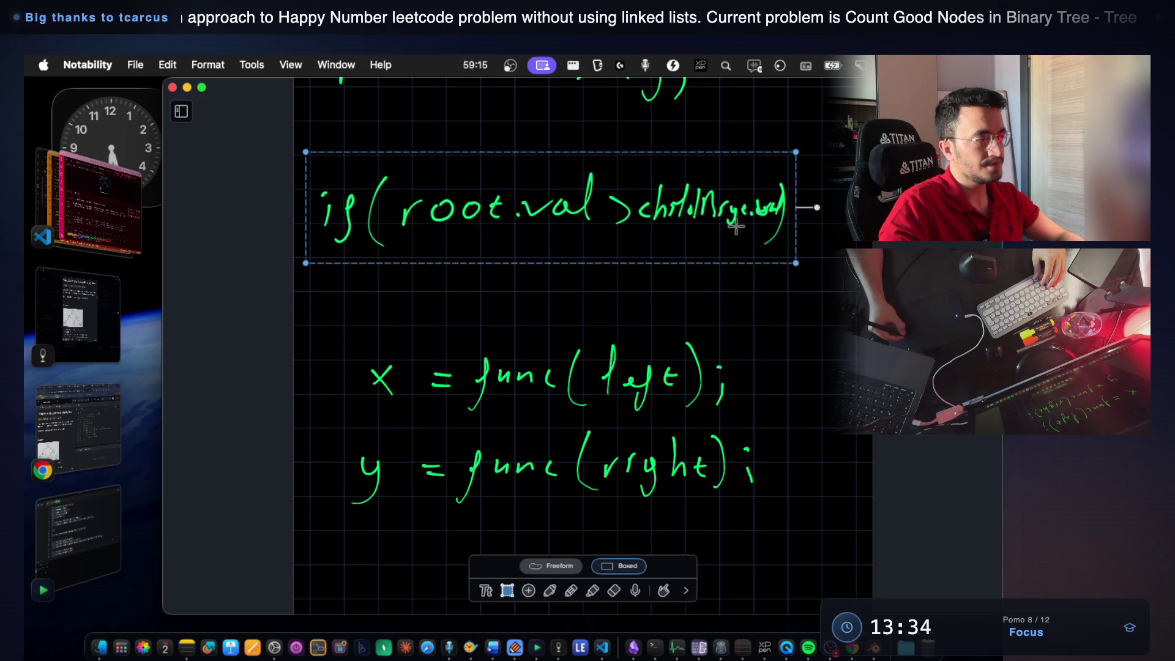
Write the if body 1 + func(left), shift the x/y lines down and draw the closing brace.
click(767, 297)
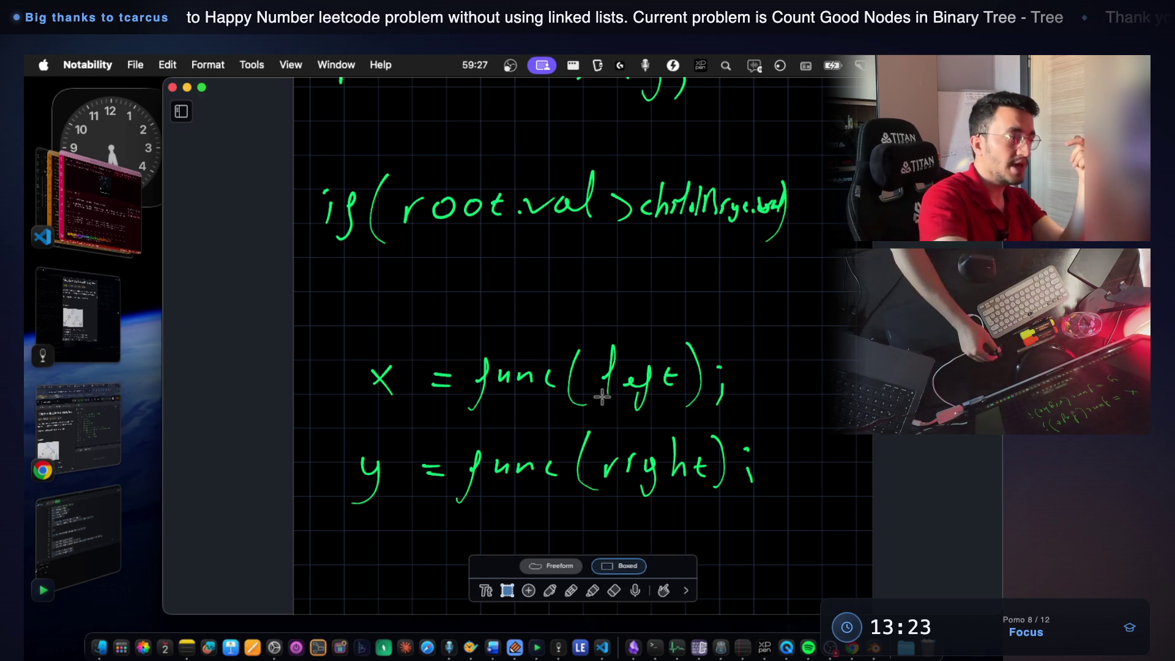
click(549, 589)
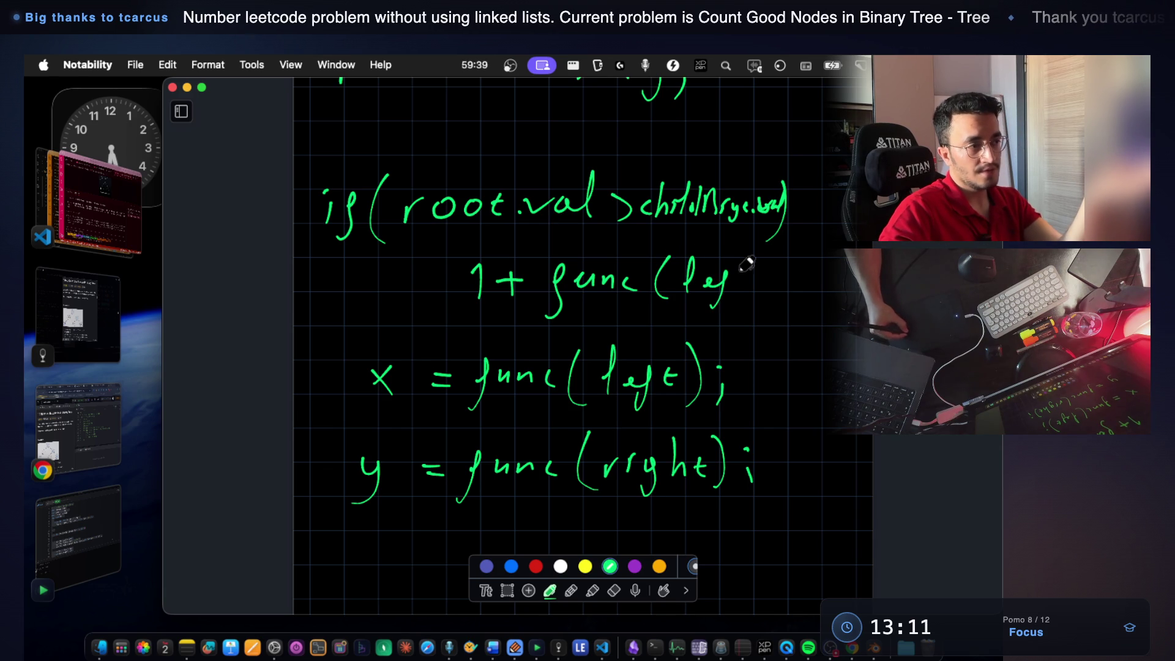
click(507, 591)
drag(347, 340, 786, 539)
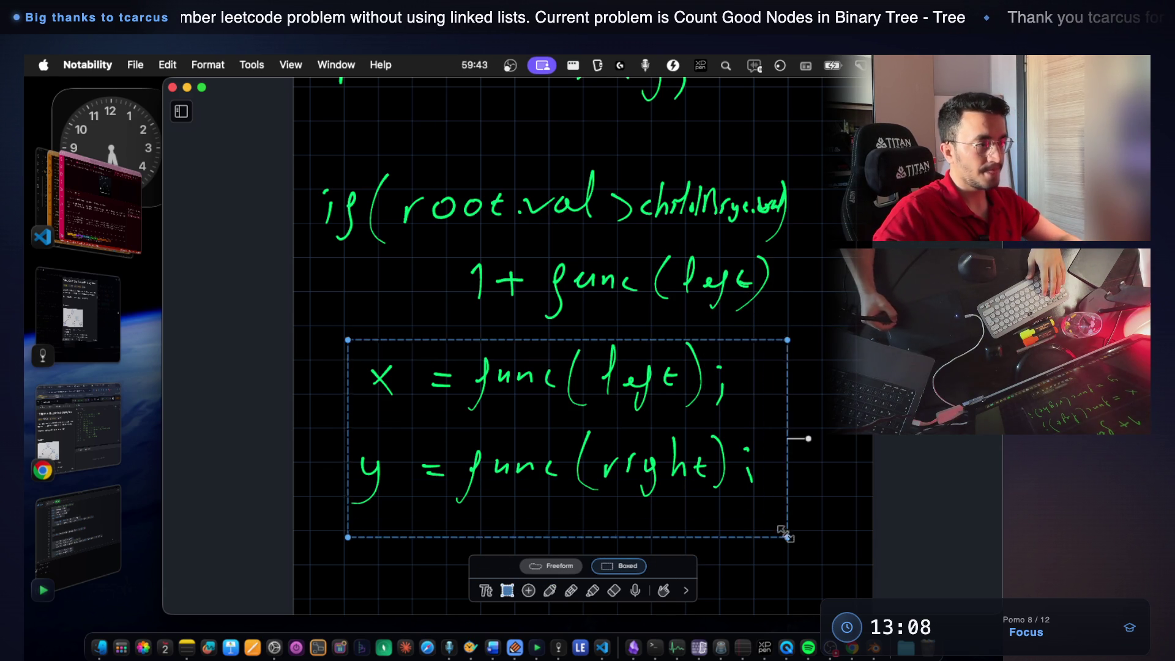
drag(703, 423, 703, 524)
click(549, 590)
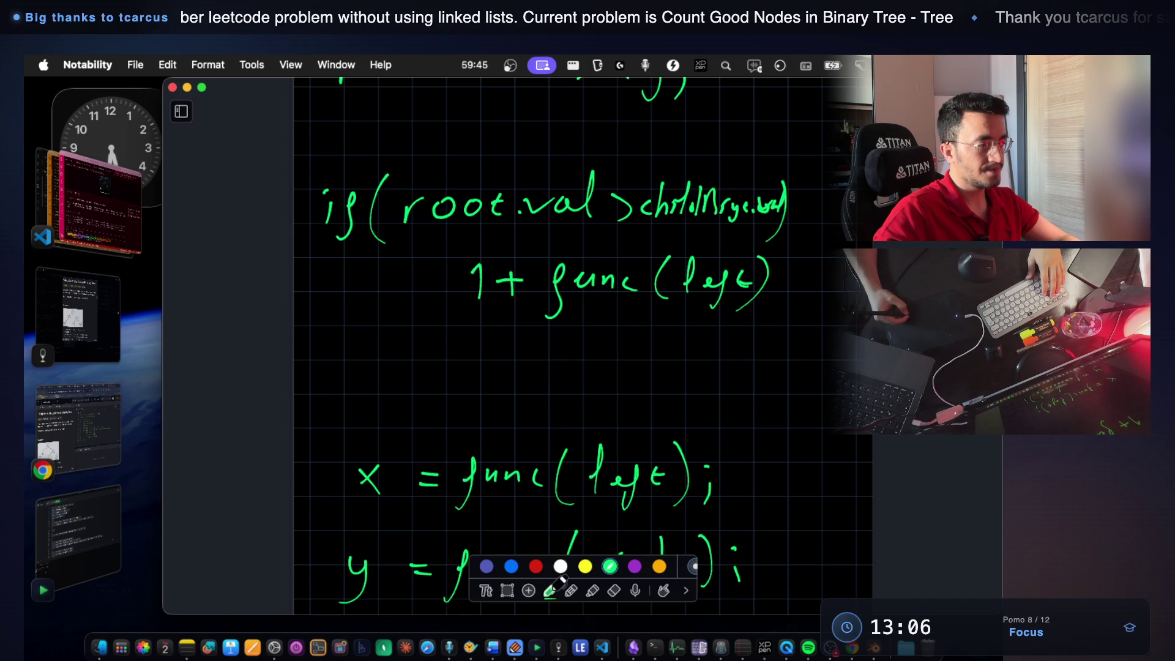
drag(367, 319, 353, 350)
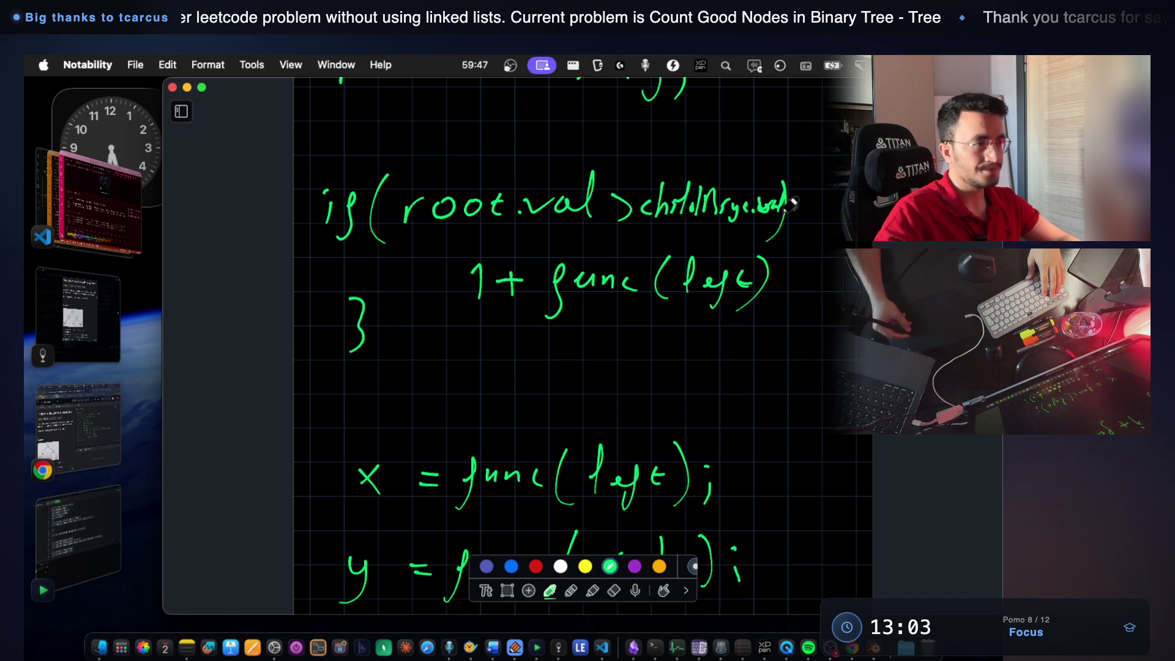
scroll(717, 275, down, 5)
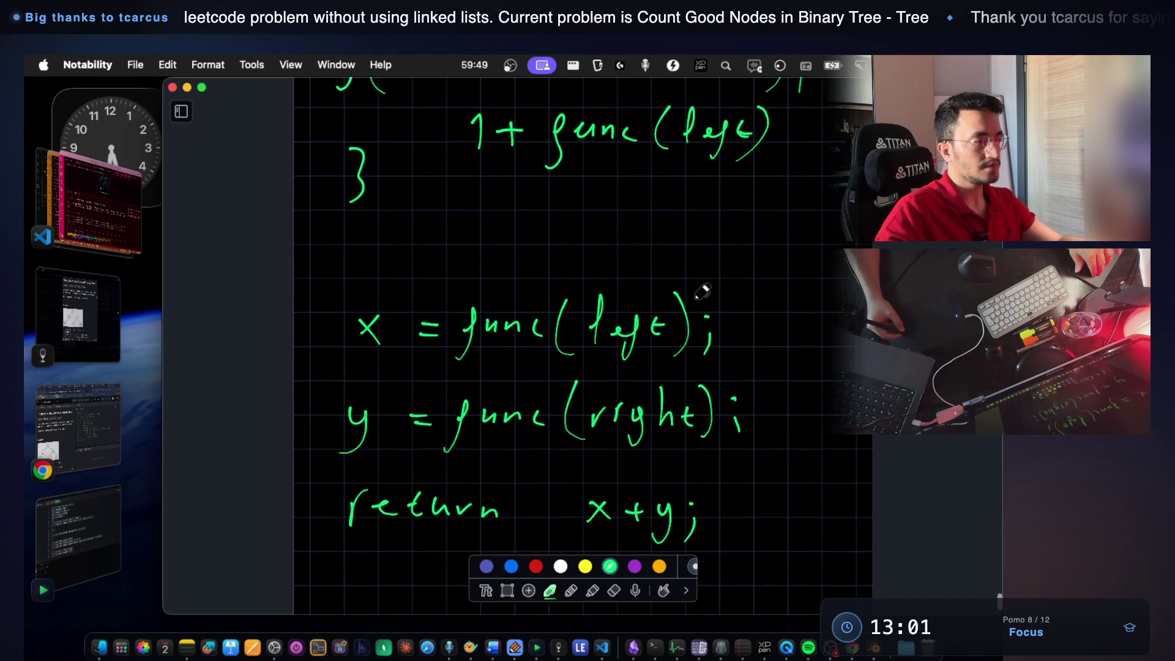
Move the lower code lines down and start writing a second if beneath the first block.
click(508, 590)
drag(321, 268, 725, 565)
drag(659, 390, 659, 506)
click(550, 590)
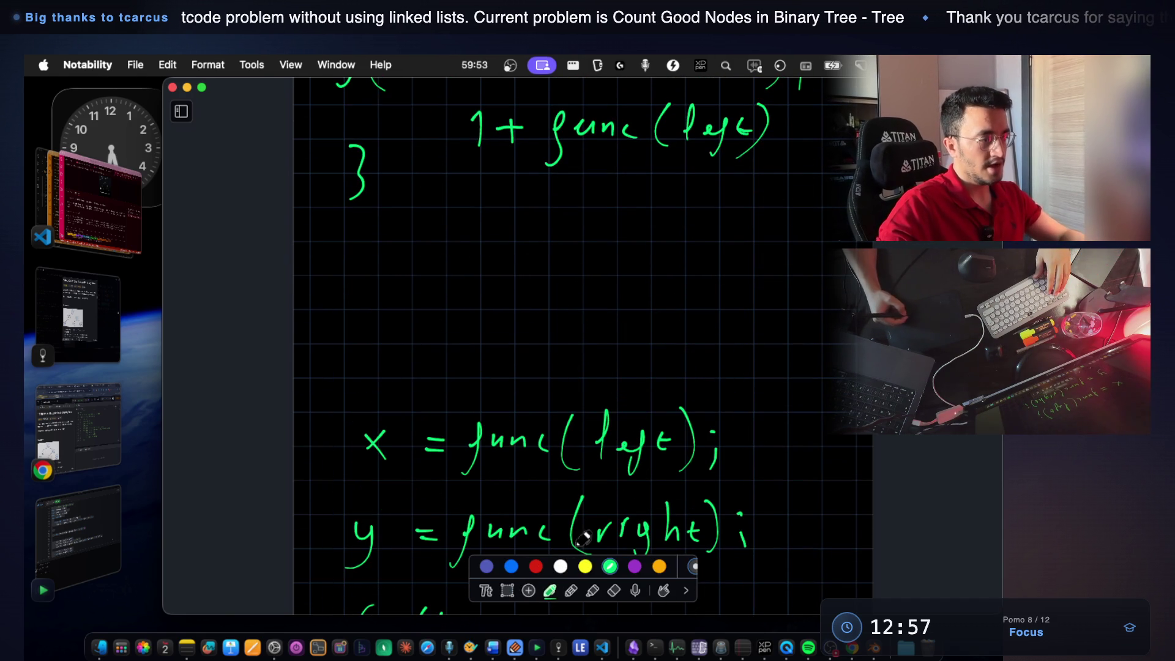
scroll(561, 353, up, 5)
scroll(557, 354, down, 1)
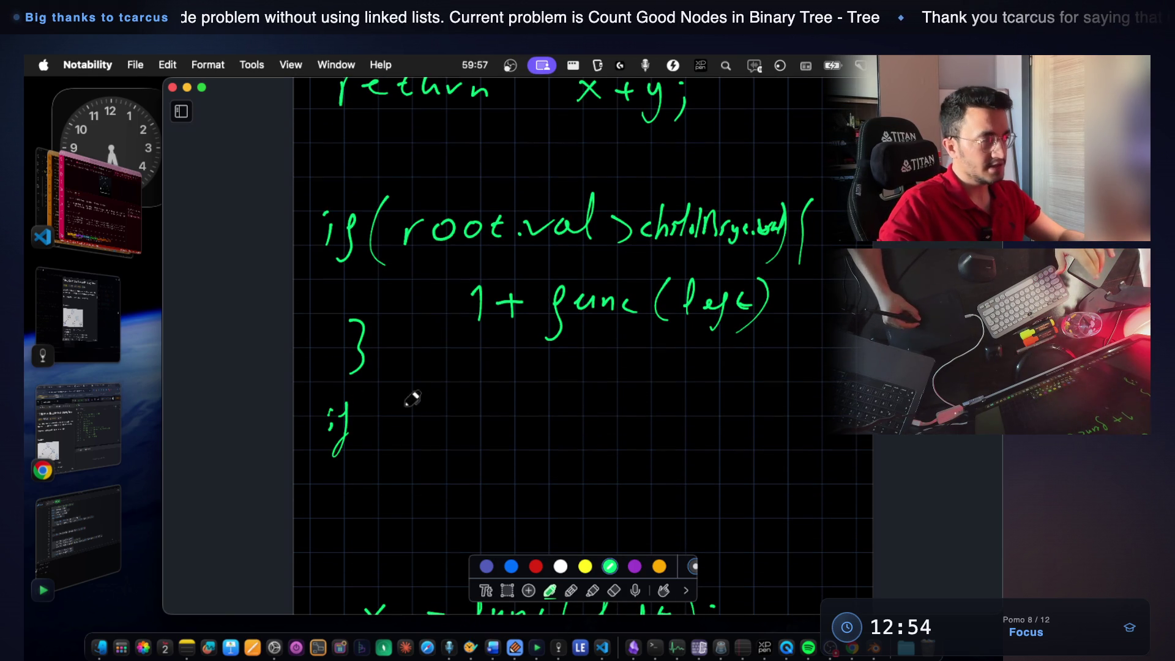
drag(381, 424, 385, 454)
drag(410, 437, 445, 419)
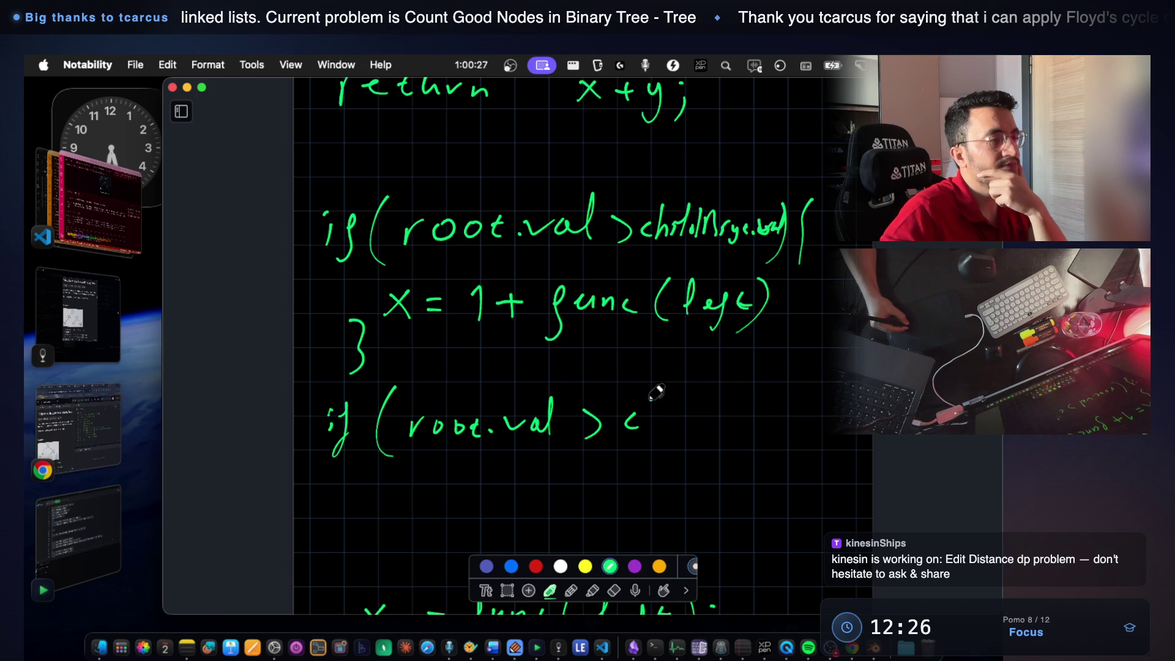
Complete the second condition as if(root.val > childLeft.val), undoing a misplaced parenthesis.
drag(698, 404, 699, 429)
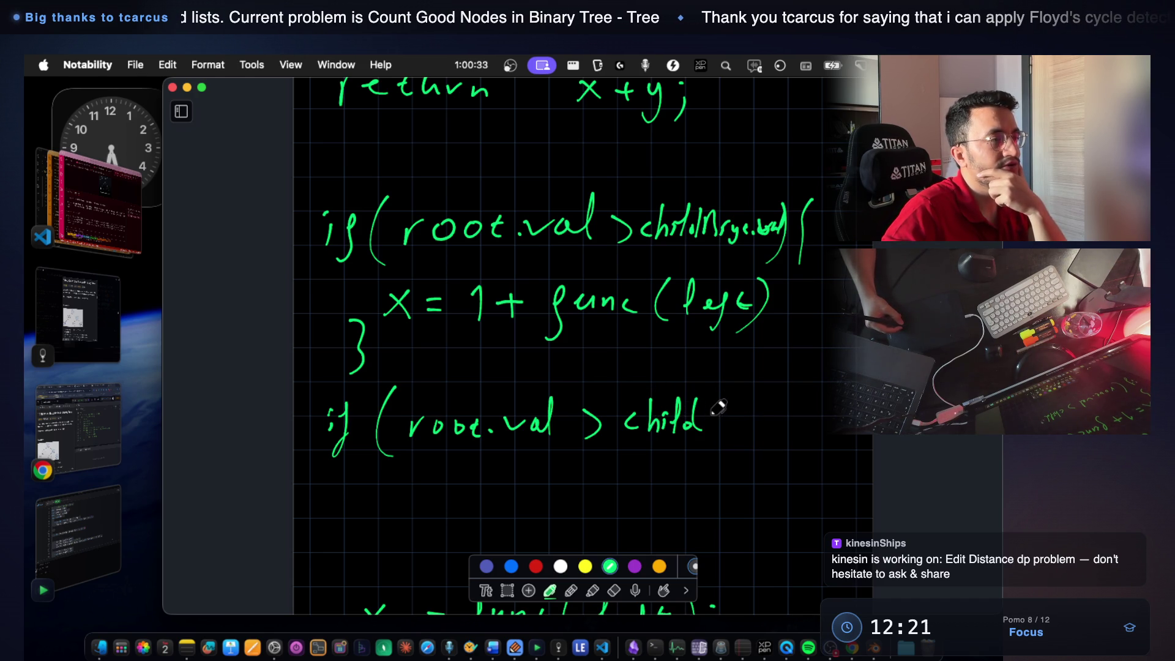
mouse_move(713, 405)
mouse_down()
mouse_move(727, 428)
mouse_move(748, 425)
mouse_up()
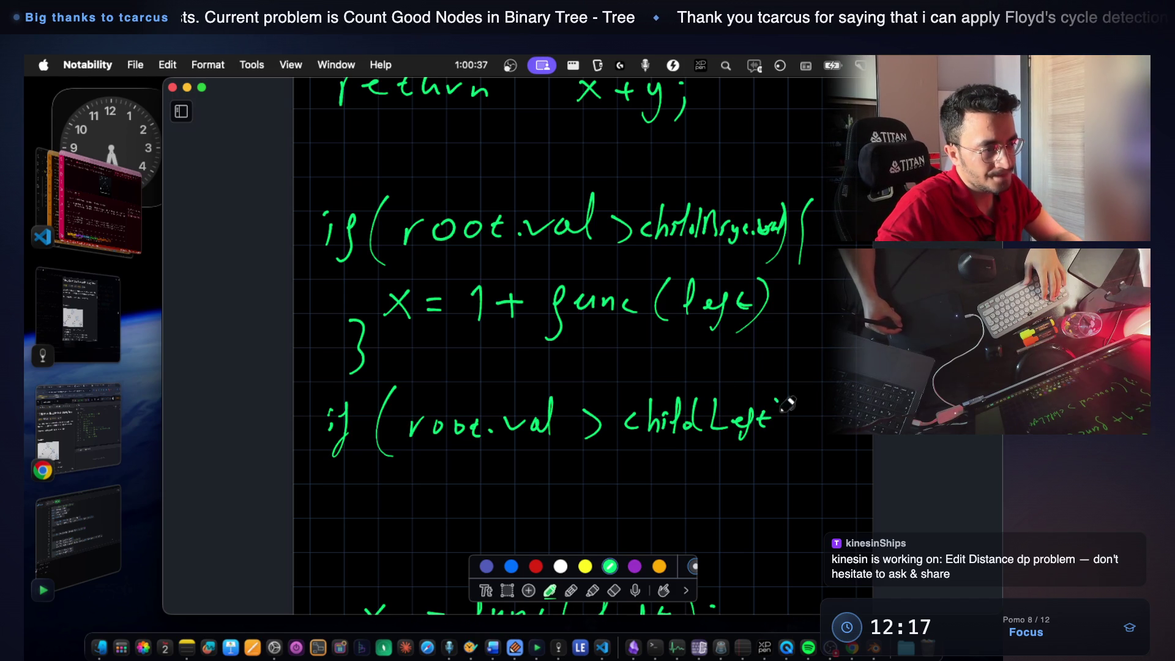
key(ctrl+z)
click(782, 424)
drag(787, 413, 799, 424)
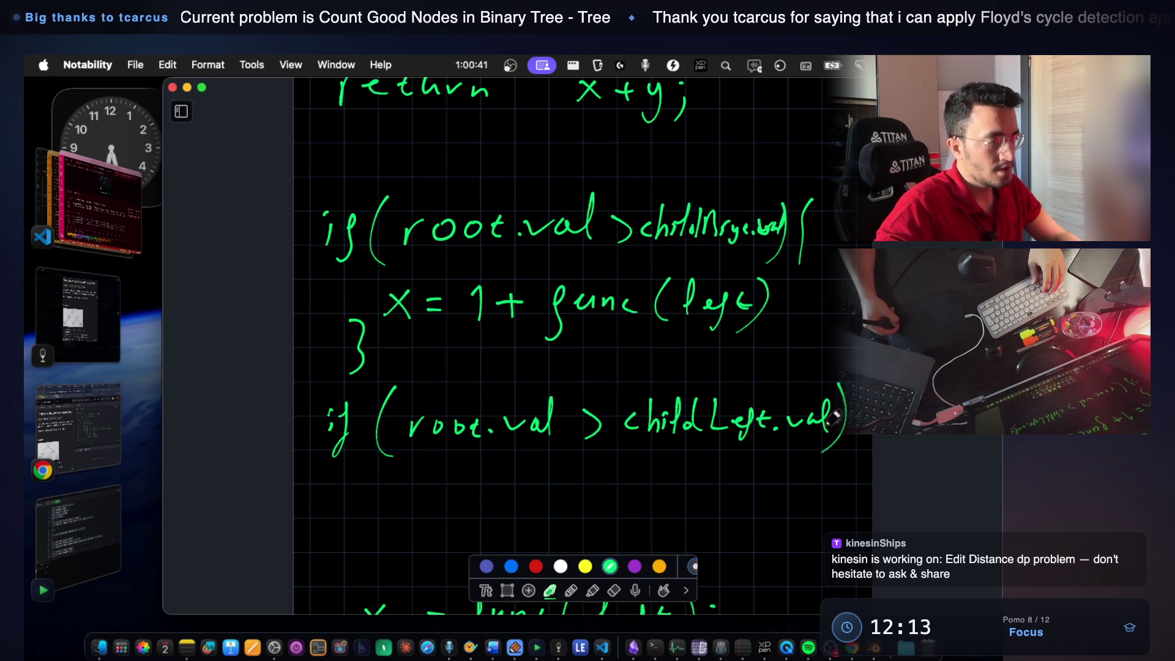
drag(846, 383, 841, 452)
drag(335, 514, 338, 579)
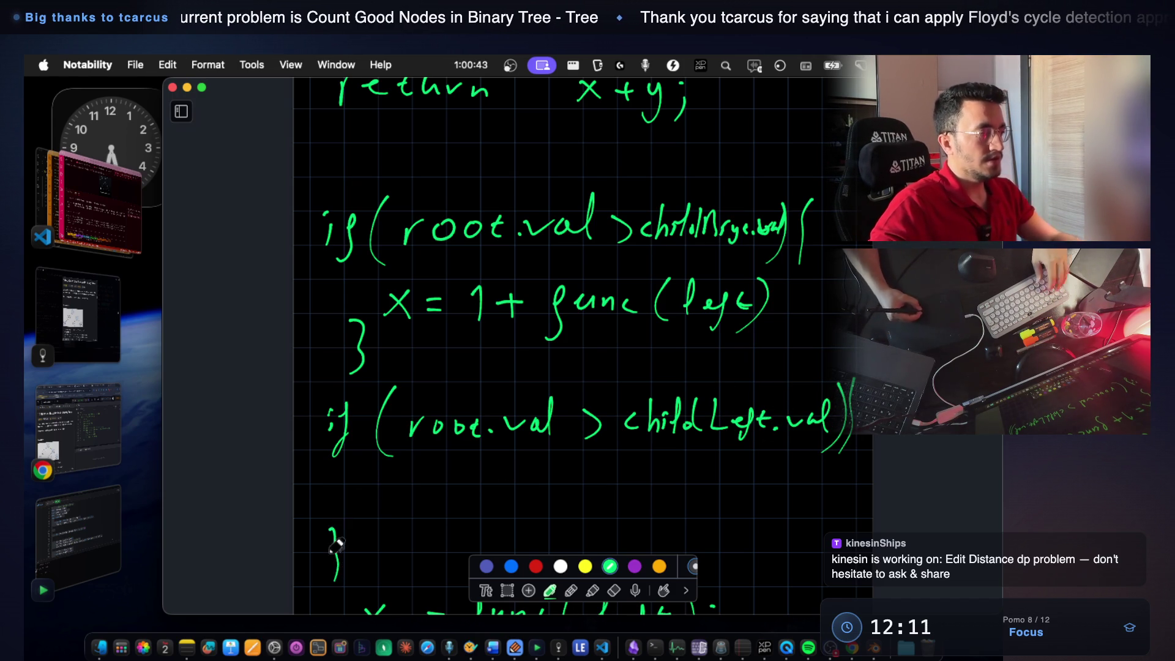
scroll(367, 440, down, 5)
Write the second if body as y = 1 + func(.
drag(383, 349, 386, 381)
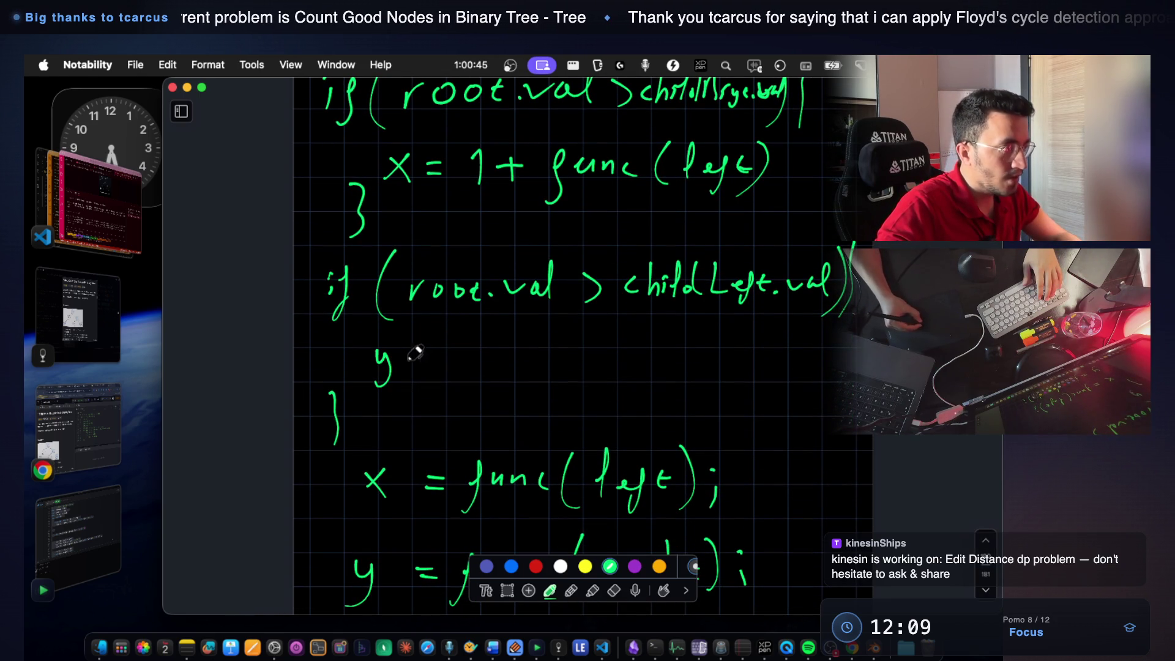
drag(488, 358, 512, 358)
drag(500, 348, 501, 372)
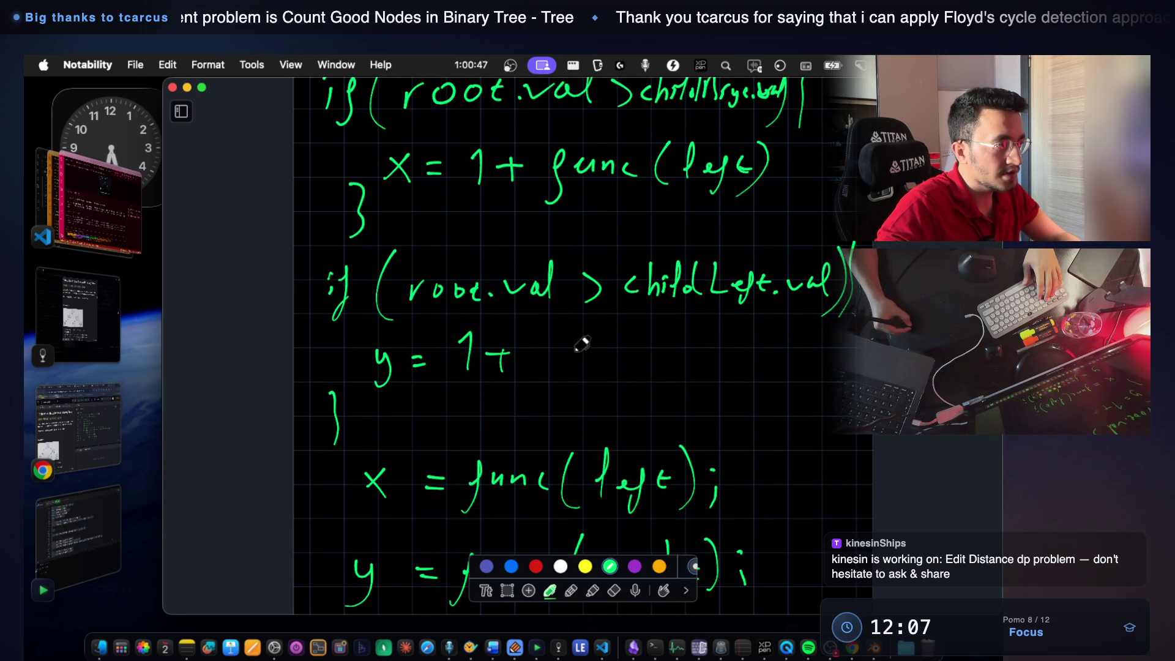
drag(663, 333, 658, 373)
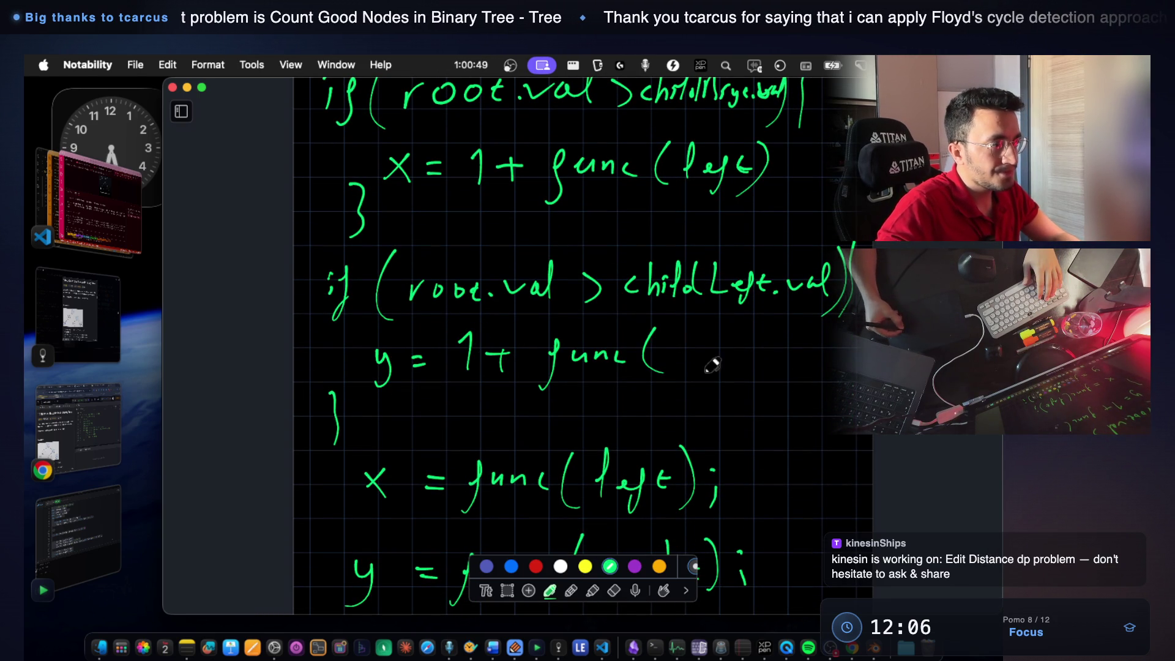
scroll(707, 345, up, 2)
scroll(707, 344, up, 1)
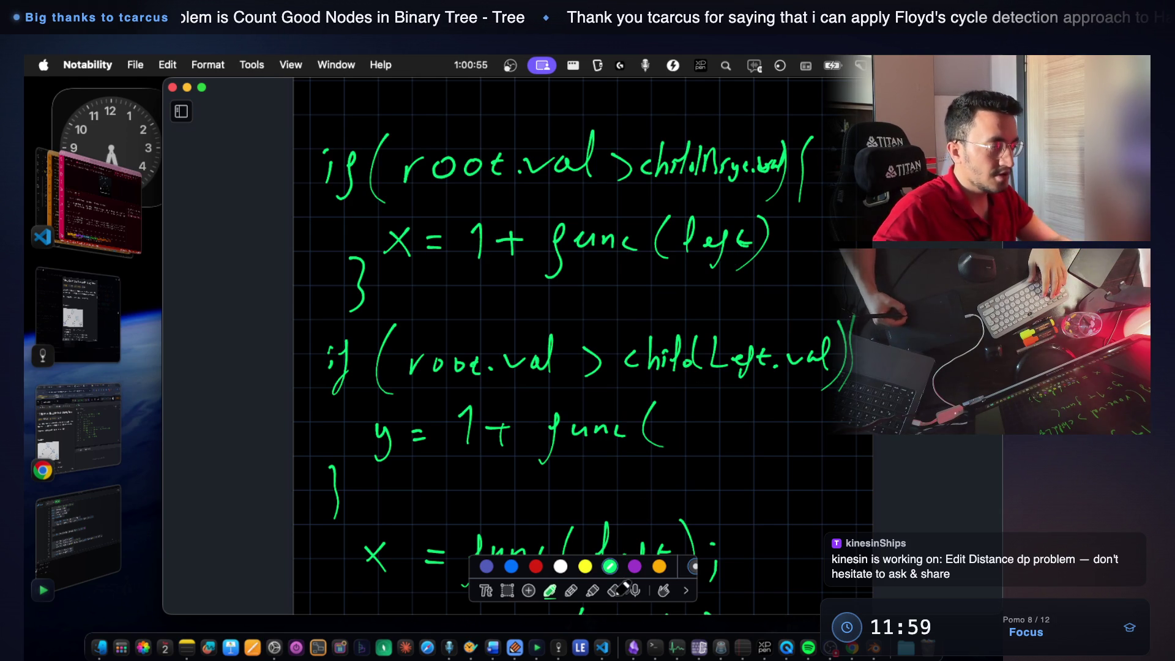
Erase the child value names and rewrite the first condition with left.val.
key(e)
drag(663, 158, 648, 166)
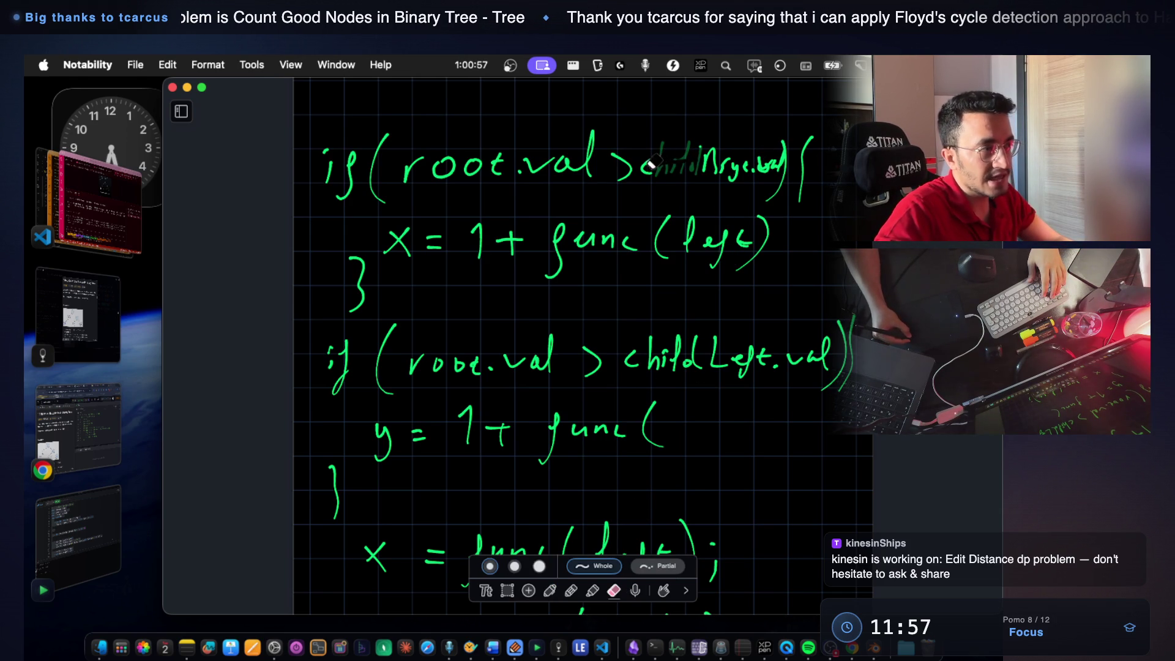
mouse_move(744, 164)
mouse_down()
mouse_move(776, 161)
mouse_move(679, 158)
mouse_up()
mouse_move(721, 368)
mouse_down()
mouse_move(796, 358)
mouse_move(749, 355)
mouse_move(769, 360)
mouse_up()
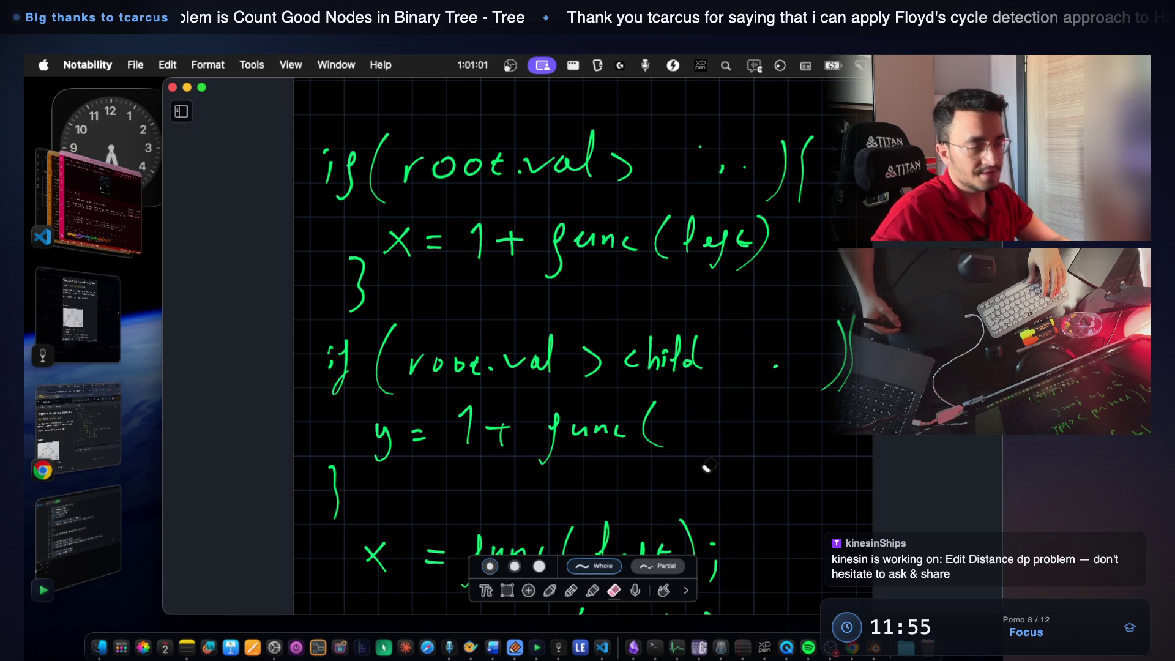
click(550, 589)
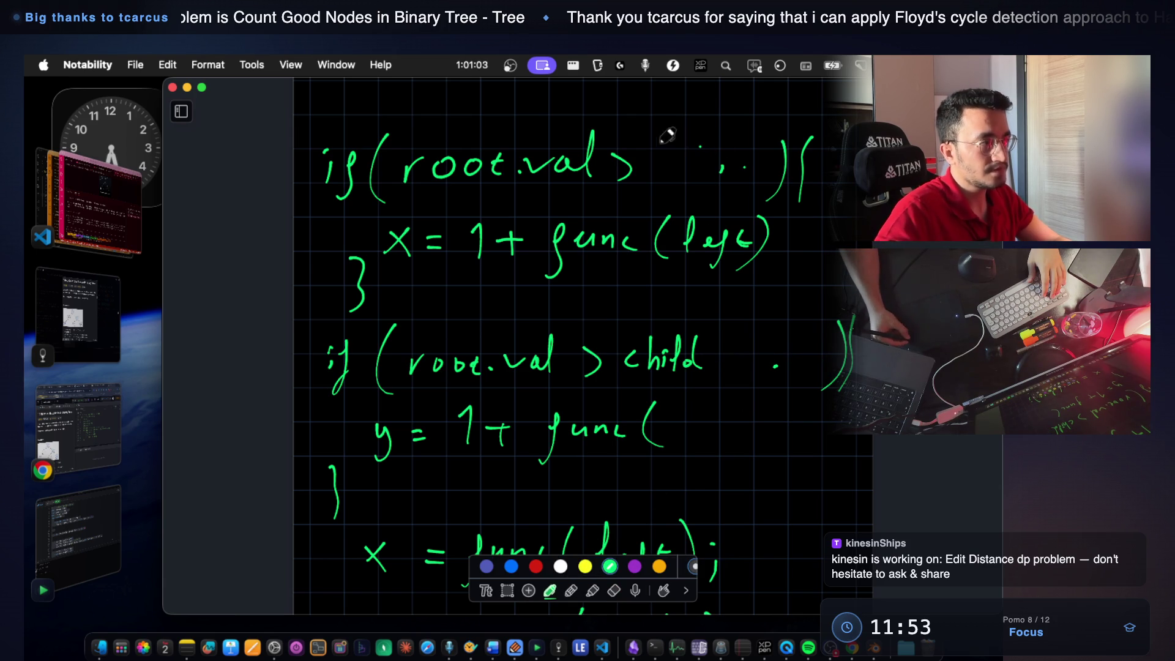
mouse_move(652, 173)
mouse_down()
mouse_move(680, 158)
mouse_move(746, 170)
mouse_move(765, 147)
mouse_up()
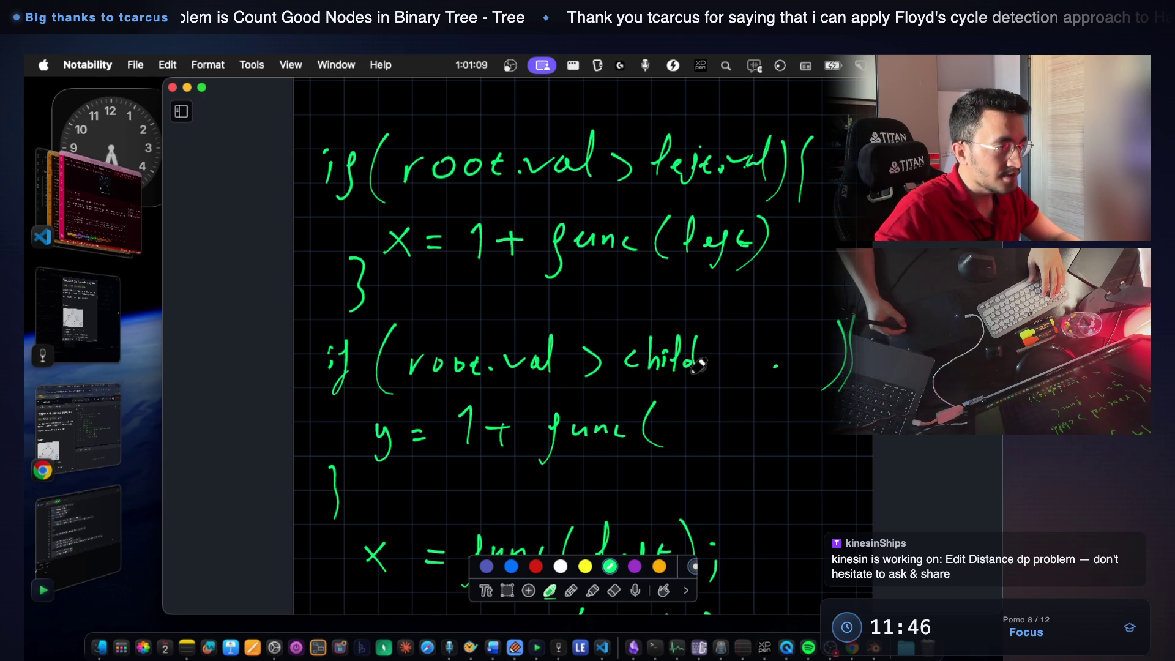
Rewrite the second condition with right.val, close the func call, then bring up LeetCode.
click(614, 591)
mouse_move(687, 358)
mouse_down()
mouse_move(649, 360)
mouse_move(683, 358)
mouse_up()
click(550, 591)
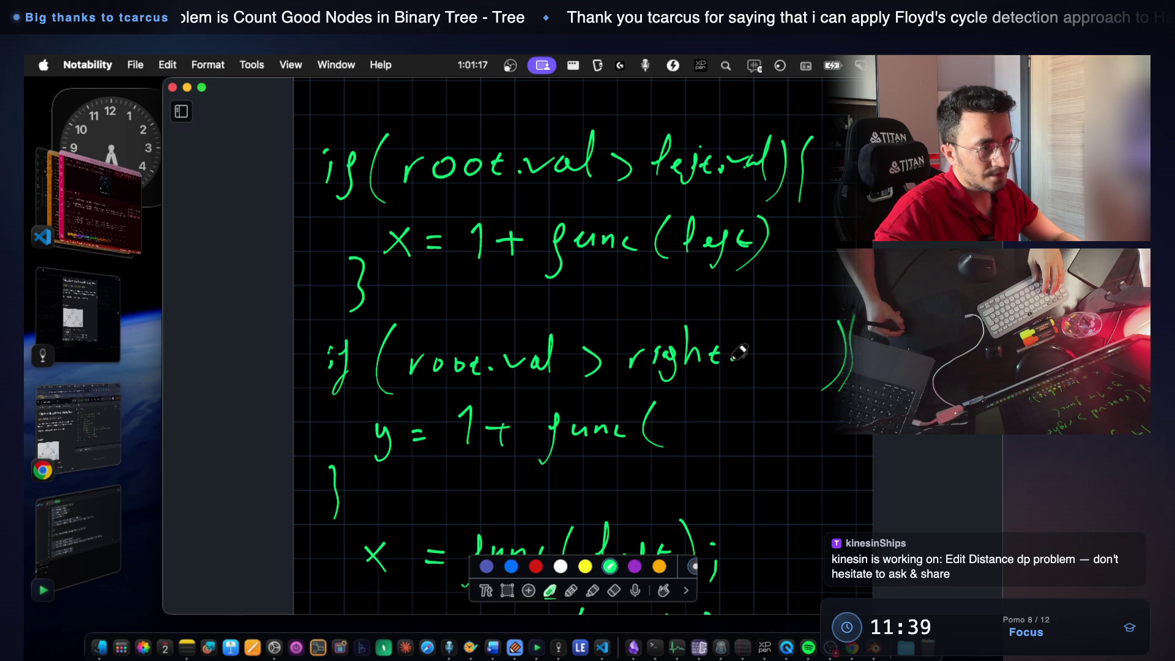
mouse_move(750, 347)
mouse_down()
mouse_move(778, 340)
mouse_move(804, 364)
mouse_up()
drag(809, 318, 816, 367)
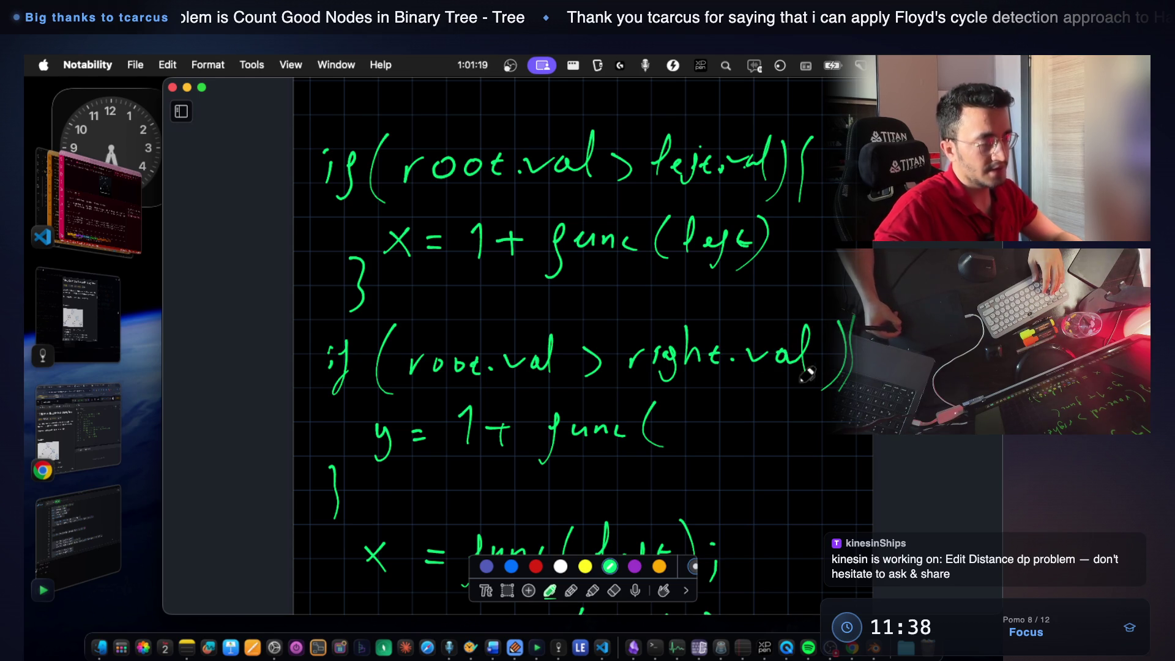
scroll(757, 385, down, 3)
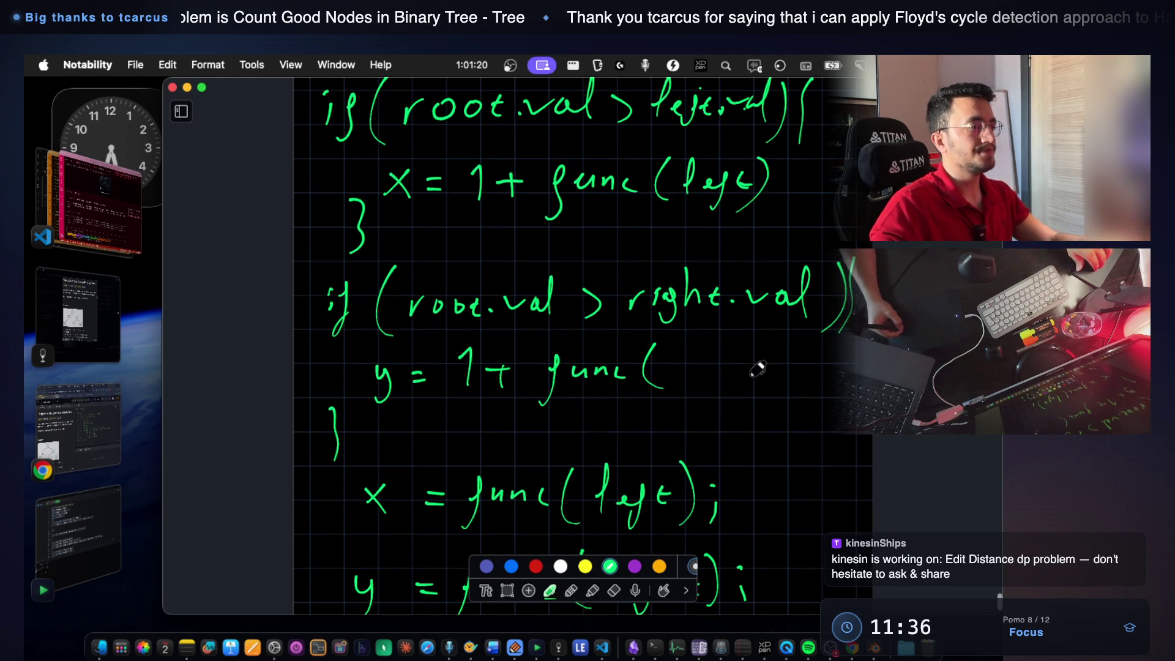
click(733, 305)
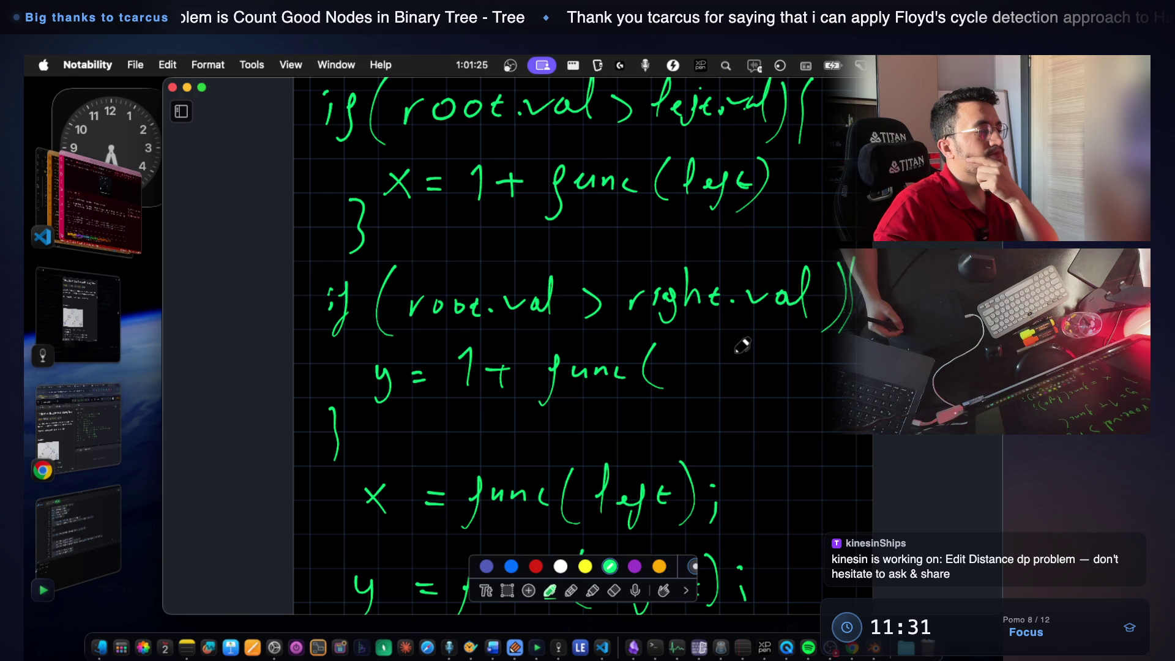
drag(700, 347, 696, 398)
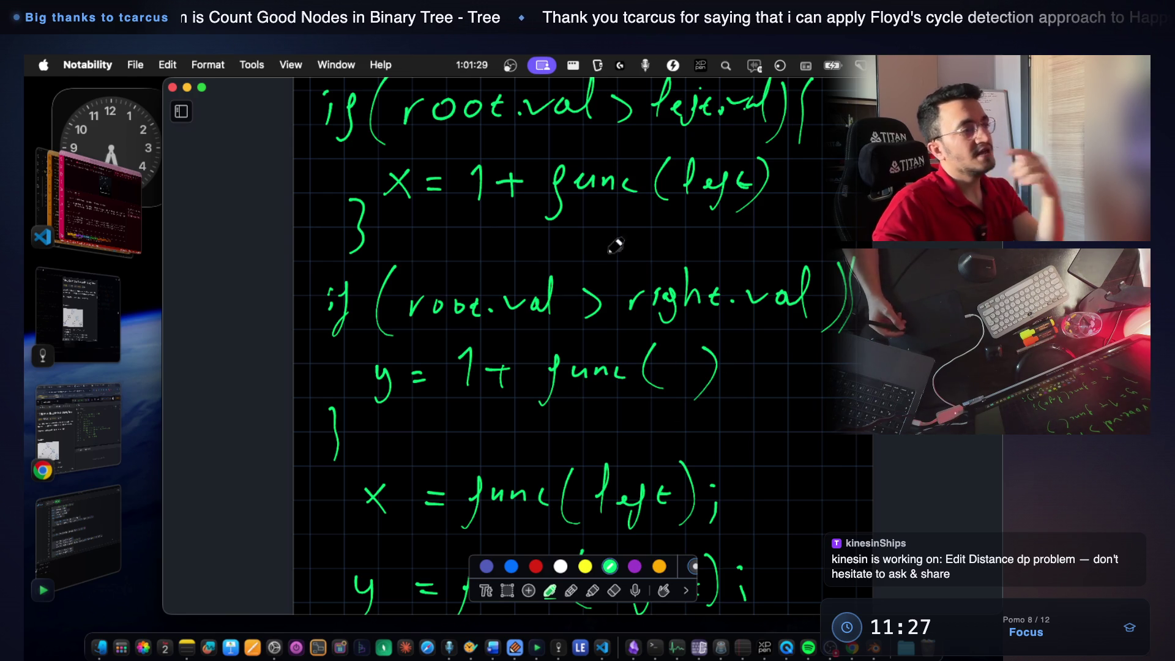
scroll(578, 140, up, 3)
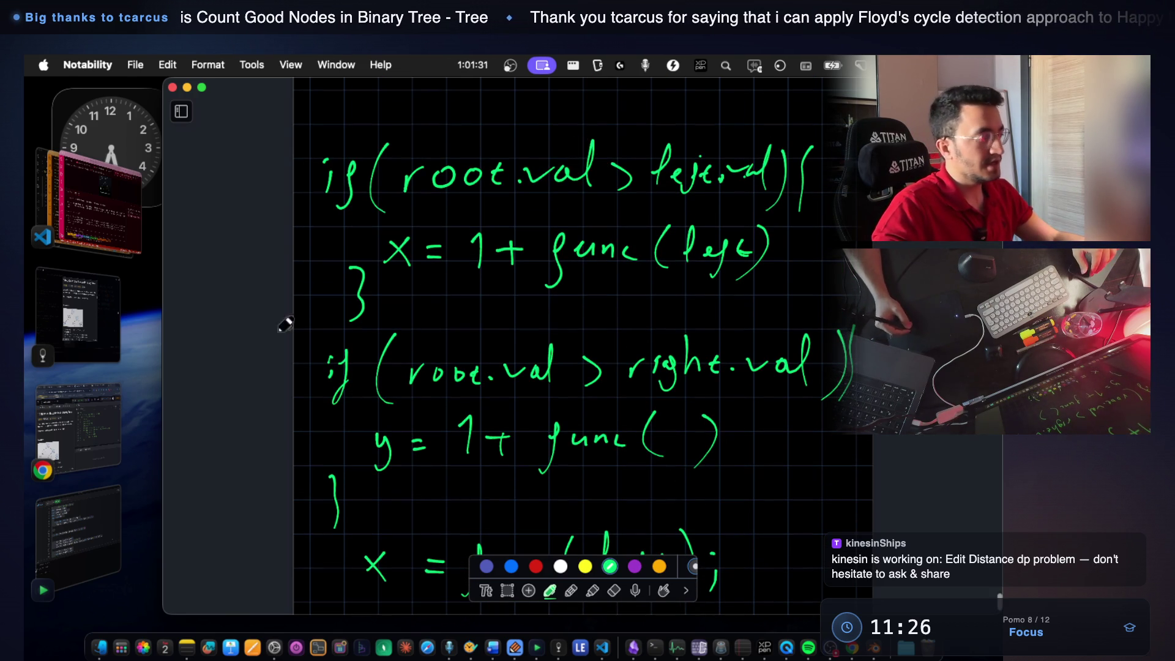
click(78, 436)
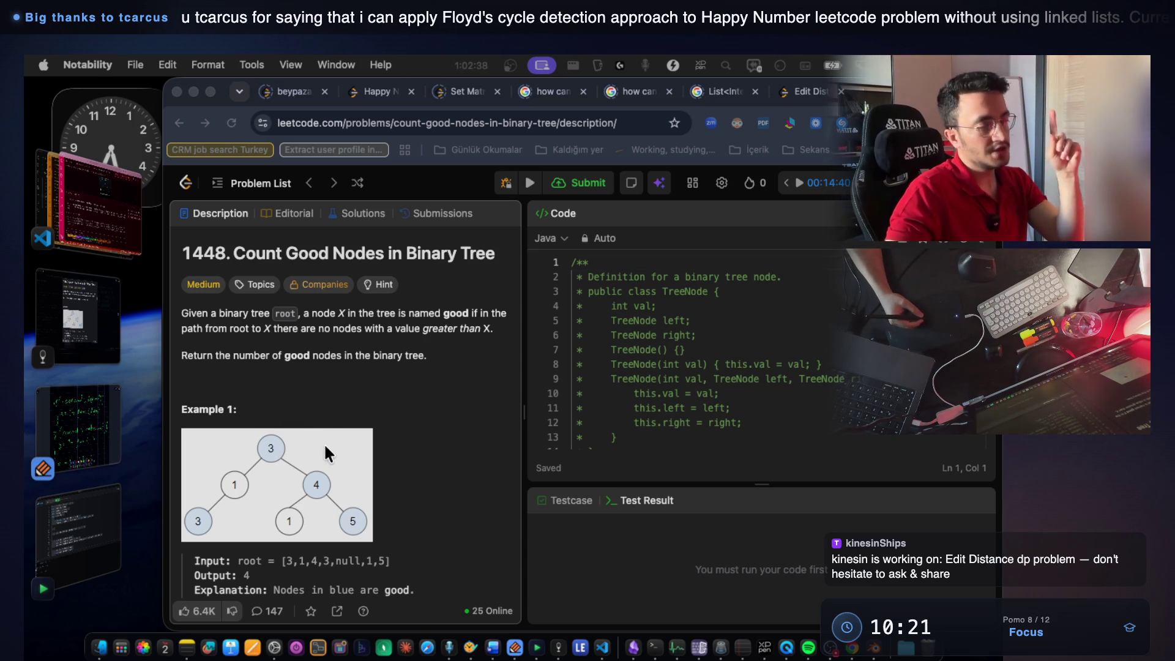
Return to the Notability notes and begin handwriting 'Top-Down' below return x+y.
click(96, 421)
scroll(489, 325, down, 5)
scroll(490, 325, down, 5)
drag(323, 272, 369, 244)
mouse_move(347, 235)
mouse_down()
mouse_move(406, 221)
mouse_move(400, 261)
mouse_move(435, 266)
mouse_up()
Finish 'Top-Down?' and write 'Bottom-Up?' beneath it, briefly switching to Chrome and back.
mouse_move(459, 258)
mouse_down()
mouse_move(496, 256)
mouse_move(510, 278)
mouse_up()
drag(510, 223, 521, 272)
mouse_move(588, 255)
mouse_down()
mouse_move(634, 256)
mouse_move(679, 280)
mouse_up()
drag(676, 294, 676, 312)
mouse_move(330, 307)
mouse_down()
mouse_move(329, 363)
mouse_move(360, 339)
mouse_up()
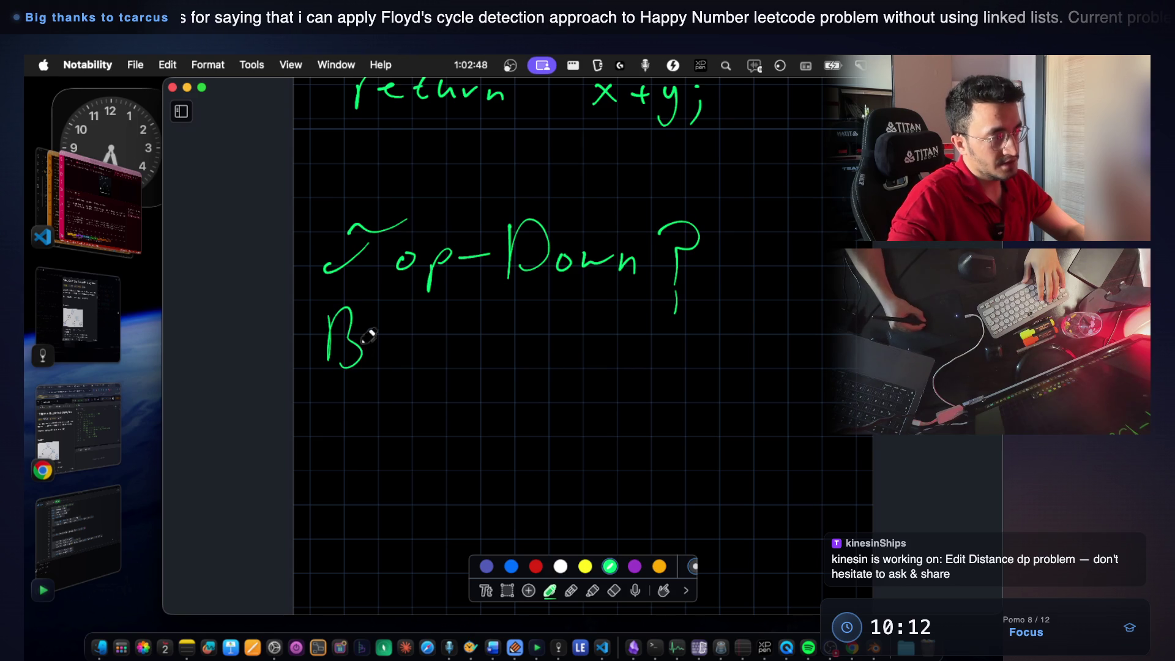
mouse_move(456, 338)
mouse_down()
mouse_move(528, 360)
mouse_move(643, 347)
mouse_move(658, 366)
mouse_up()
click(654, 380)
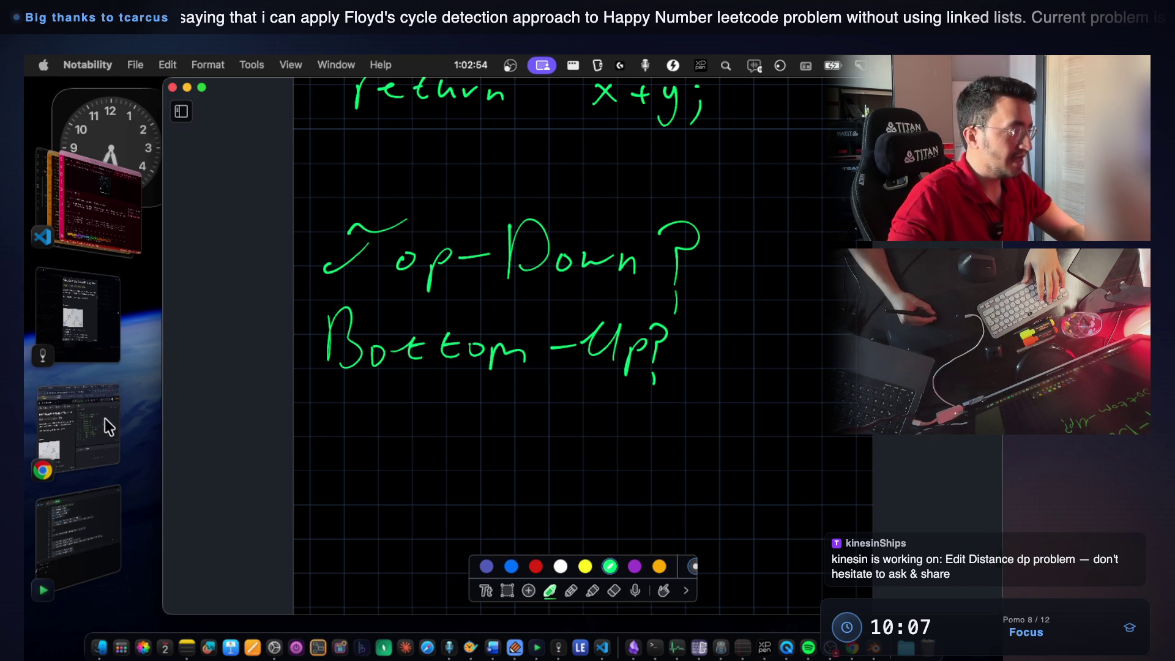
click(104, 419)
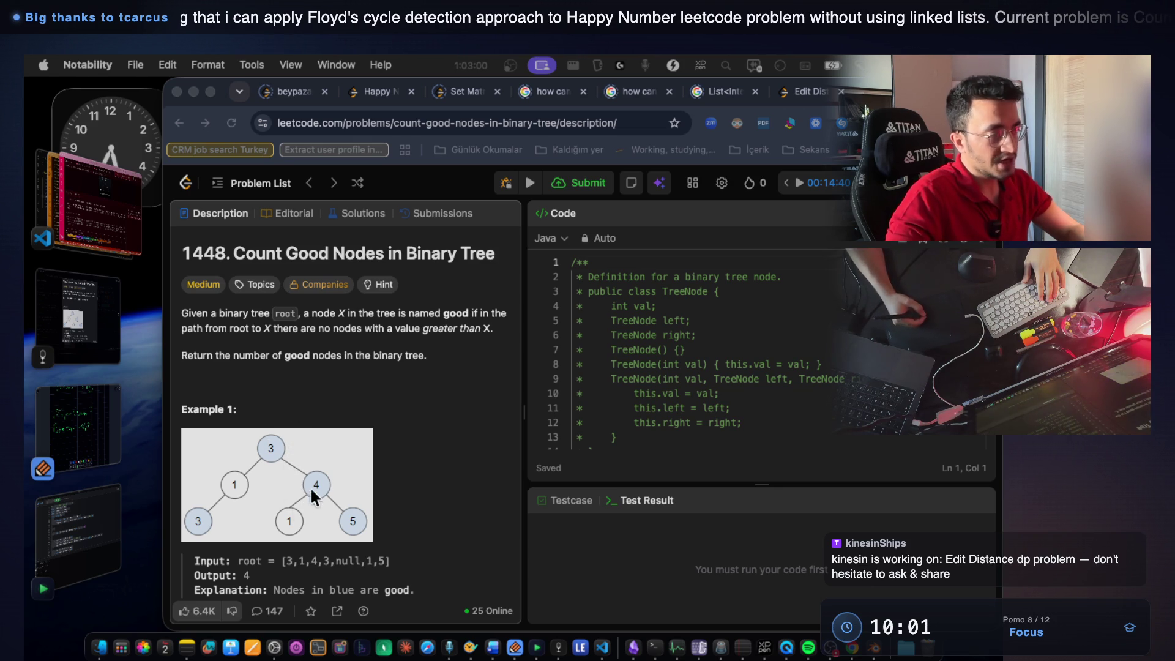
key(super+Tab)
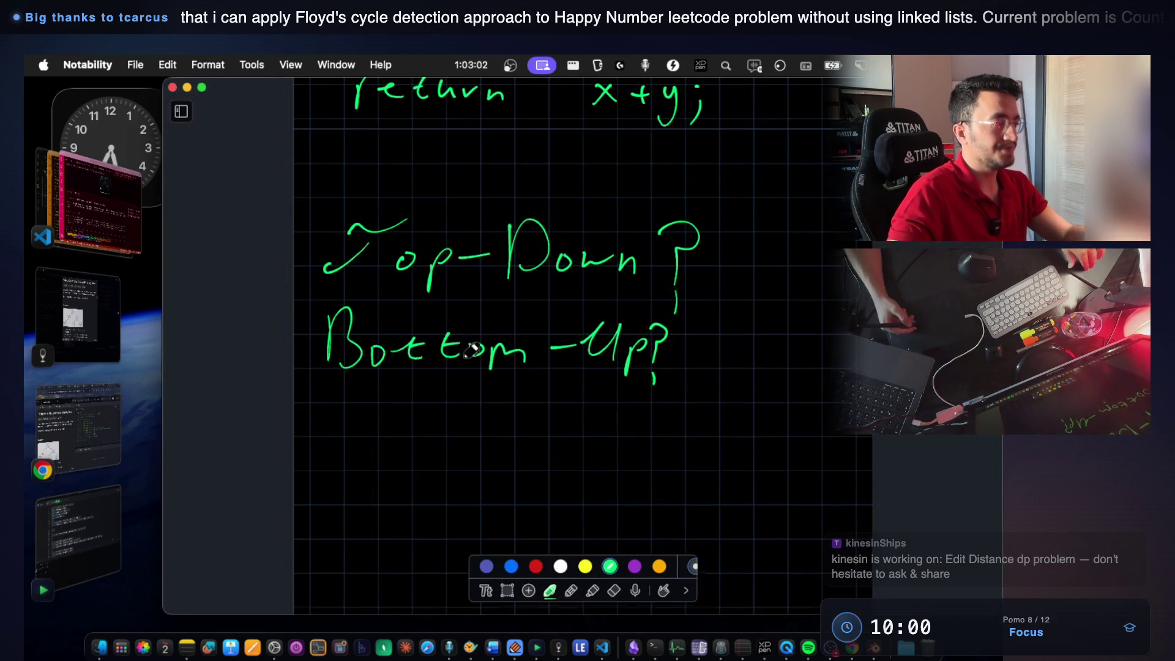
scroll(442, 328, down, 2)
scroll(442, 329, down, 1)
scroll(443, 326, down, 1)
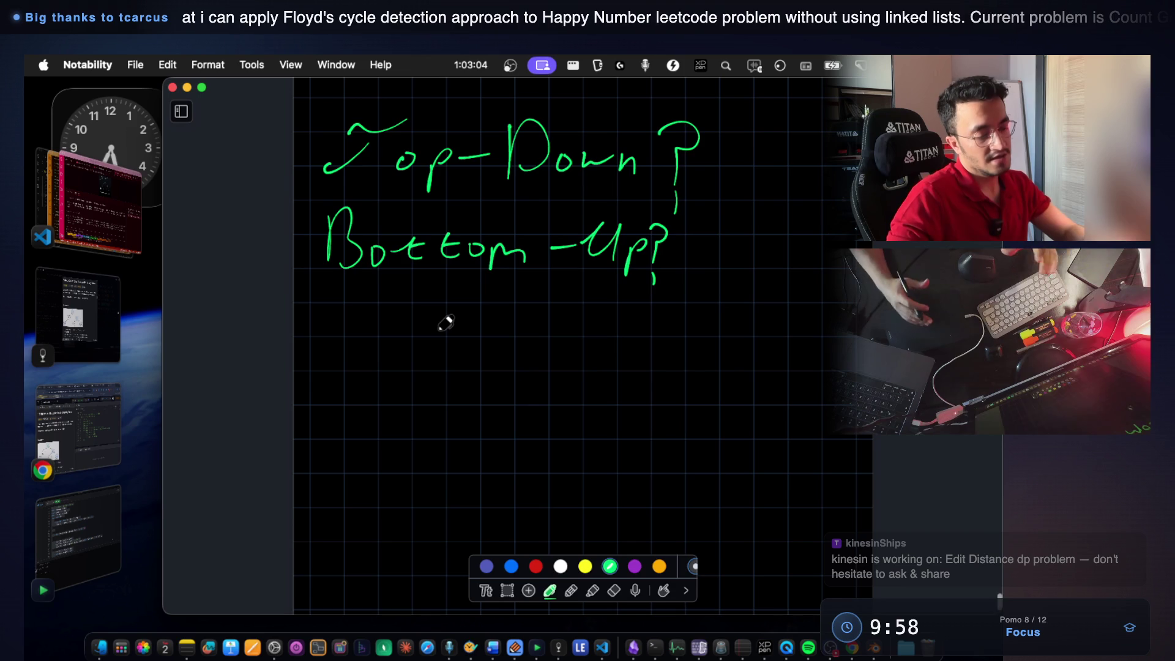
scroll(428, 399, up, 2)
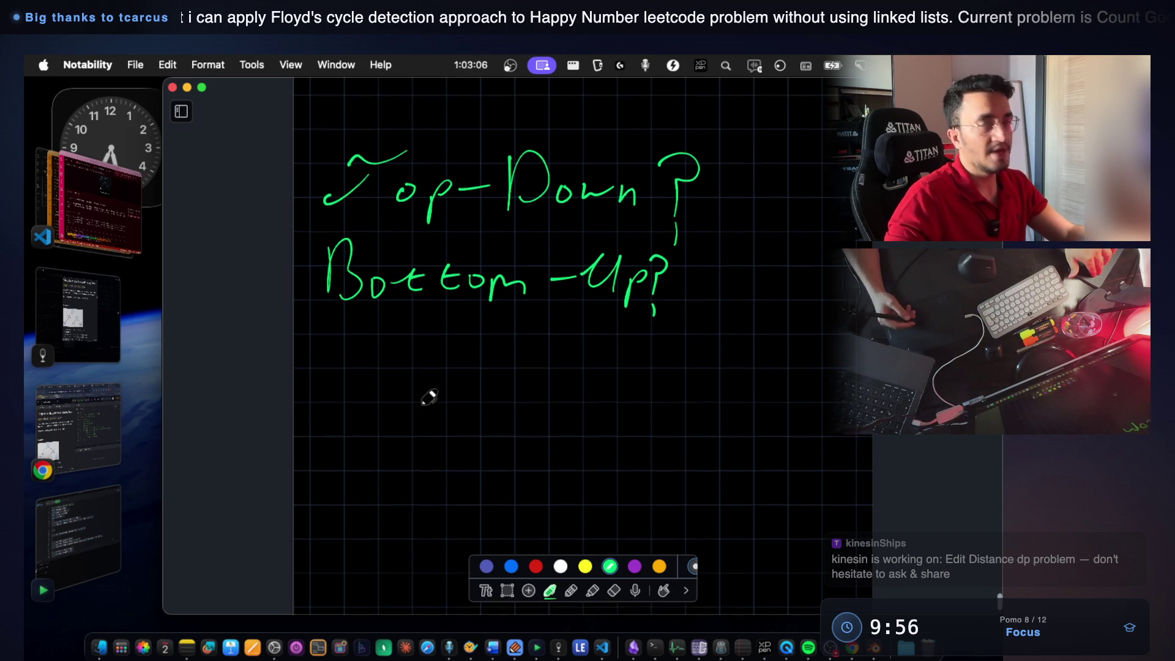
scroll(428, 398, up, 5)
scroll(478, 395, up, 2)
scroll(514, 389, up, 1)
scroll(483, 393, down, 1)
scroll(484, 393, down, 3)
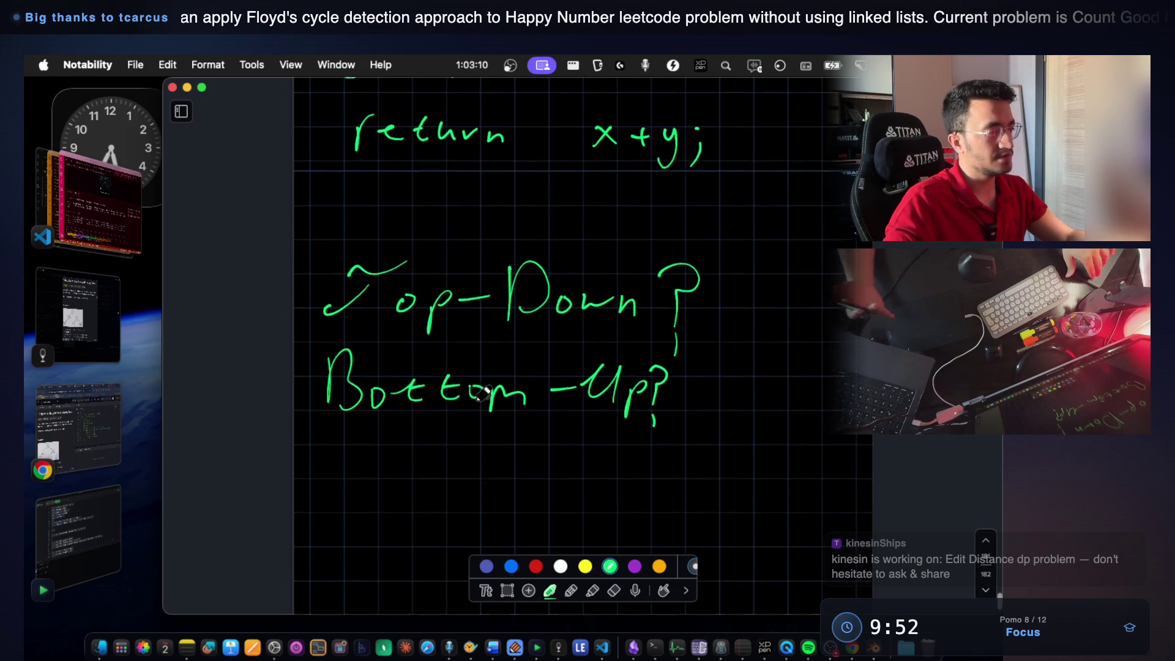
scroll(484, 394, down, 2)
scroll(484, 393, down, 1)
scroll(484, 392, down, 3)
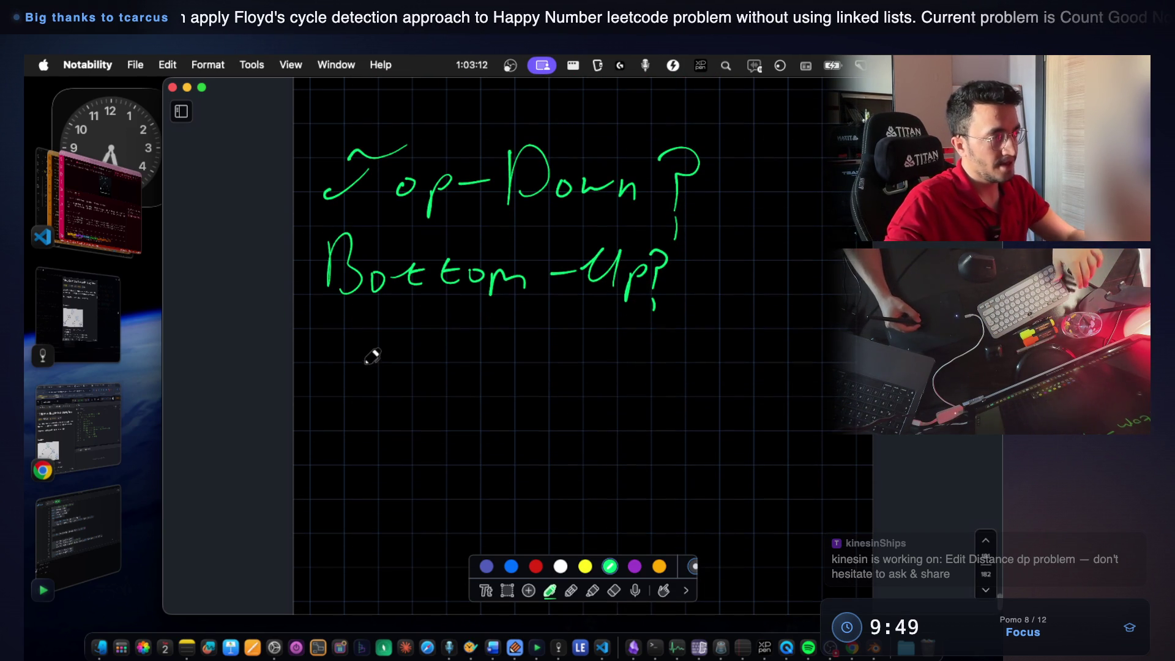
Circle numbers 1 and 2 and write 'Information transportation between nodes?', then bring up LeetCode.
drag(312, 237, 314, 232)
drag(302, 384, 336, 378)
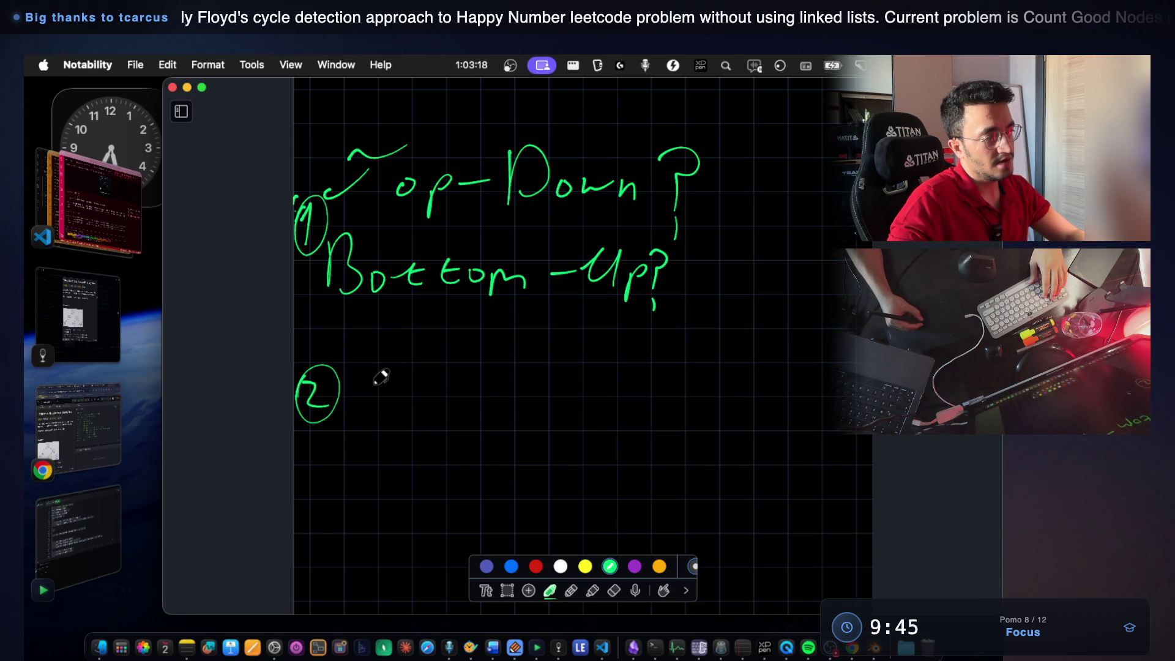
drag(405, 393, 581, 404)
click(630, 404)
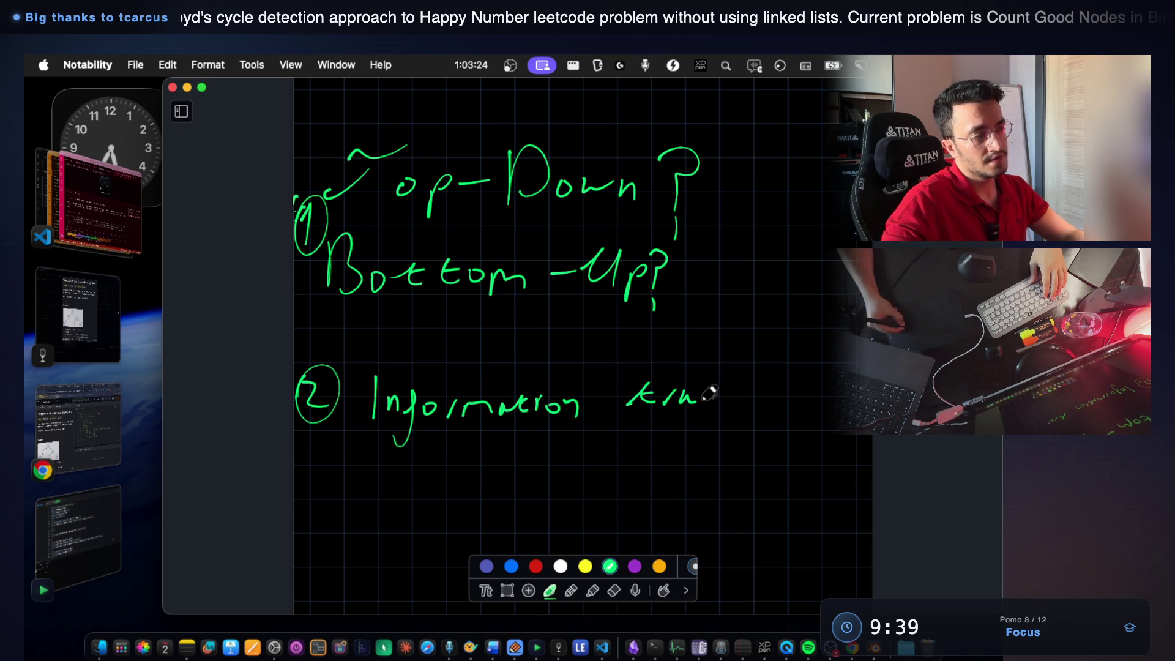
drag(737, 401, 768, 398)
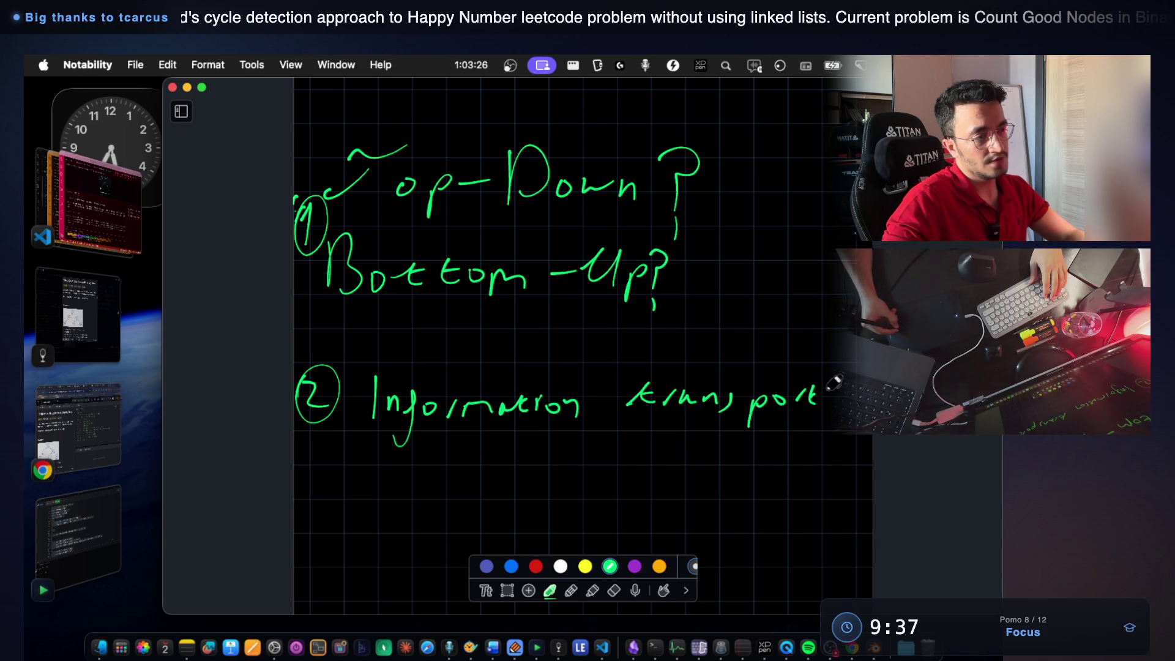
scroll(695, 367, down, 2)
mouse_move(317, 413)
mouse_down()
mouse_move(303, 451)
mouse_move(377, 426)
mouse_move(478, 445)
mouse_move(659, 446)
mouse_up()
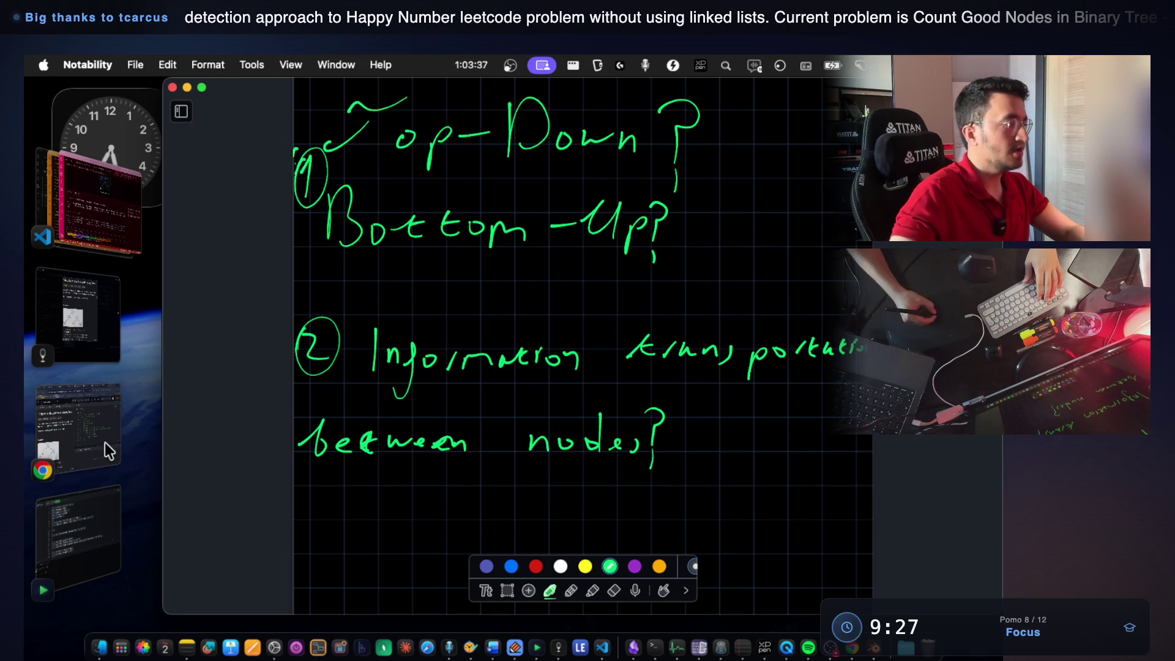
click(96, 423)
scroll(457, 392, down, 3)
scroll(448, 394, down, 1)
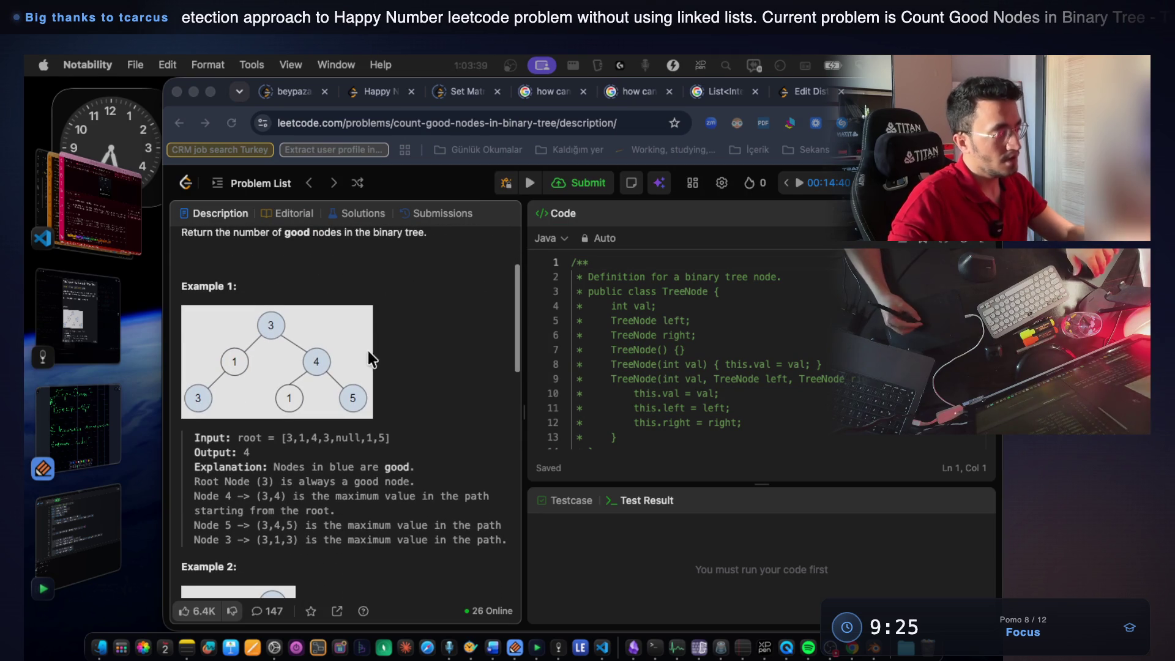